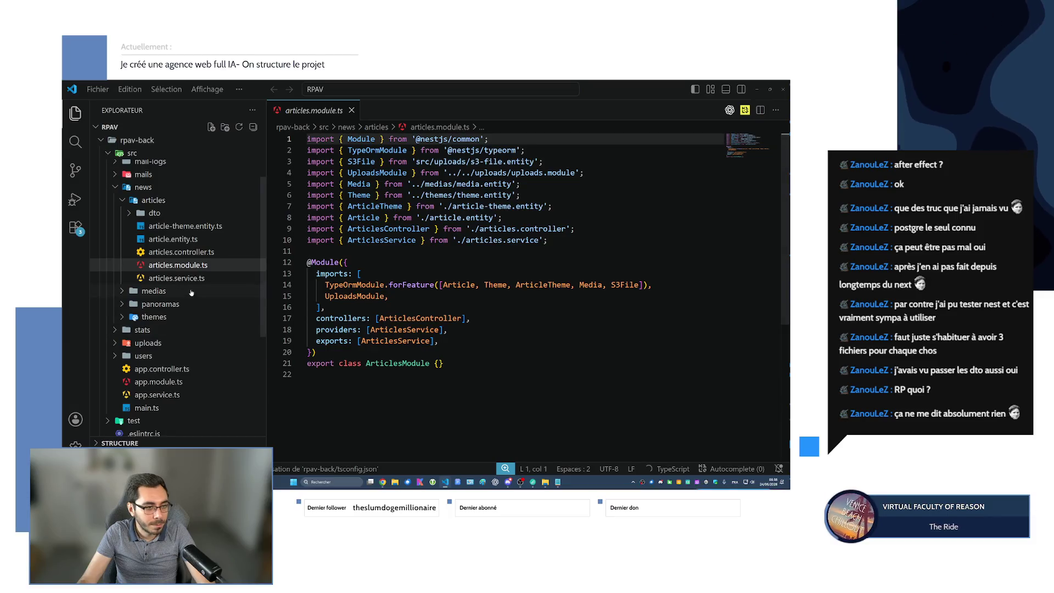
- Read through articles.controller.ts and articles.service.ts, then bring up article.entity.ts
click(182, 252)
scroll(412, 278, down, 4)
scroll(411, 278, down, 6)
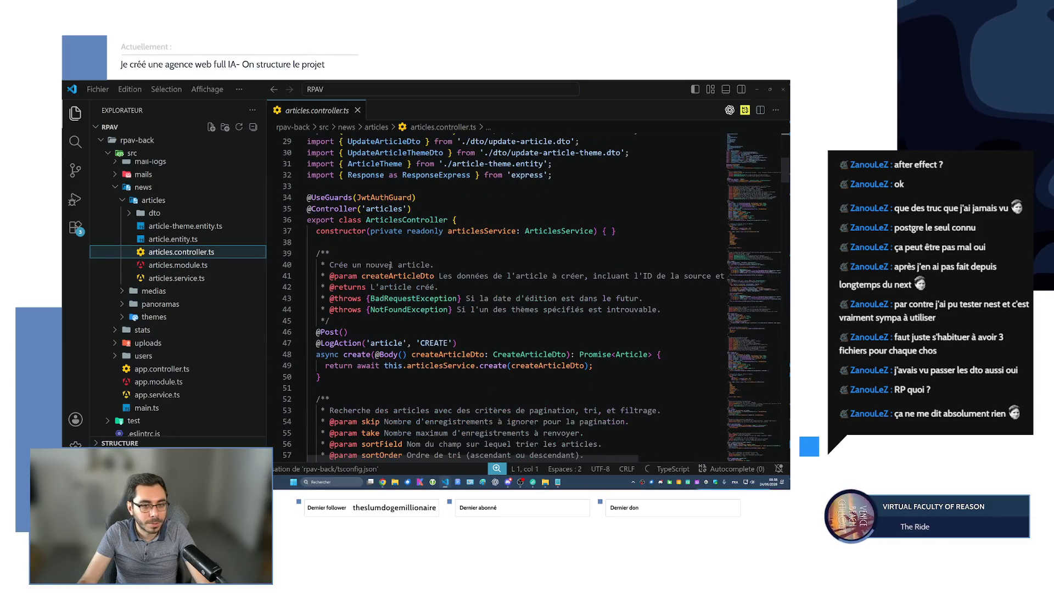
scroll(327, 280, down, 2)
scroll(338, 274, down, 4)
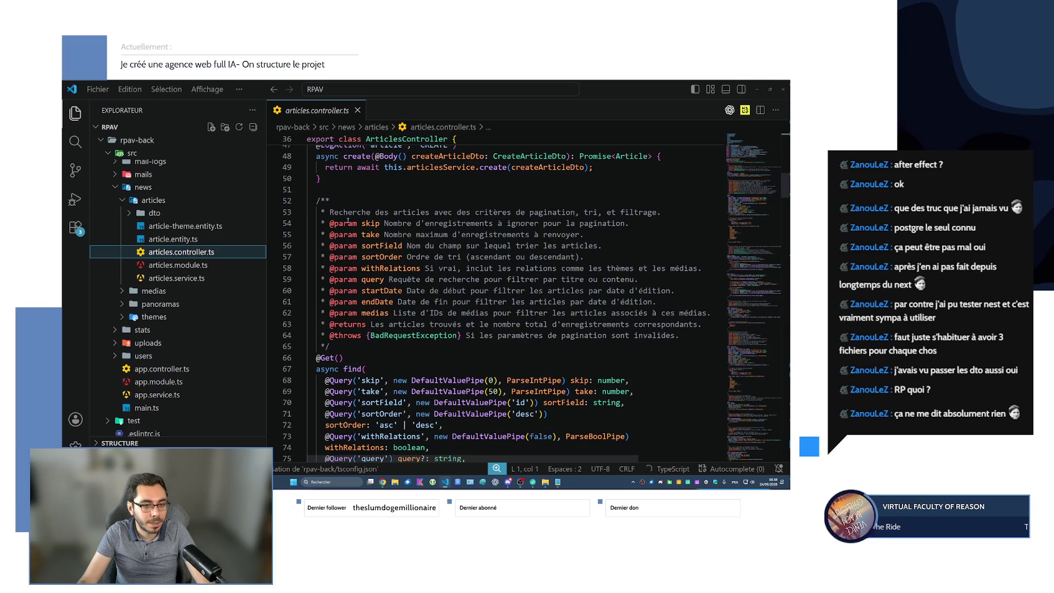
scroll(353, 265, down, 4)
scroll(341, 399, down, 3)
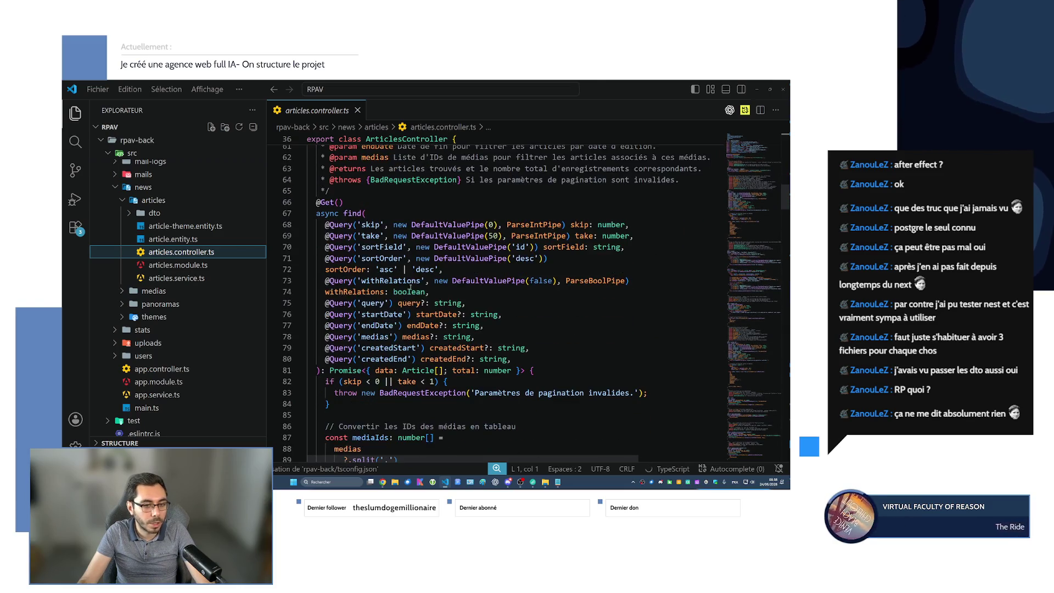
scroll(410, 310, down, 3)
scroll(349, 307, down, 3)
scroll(353, 303, down, 2)
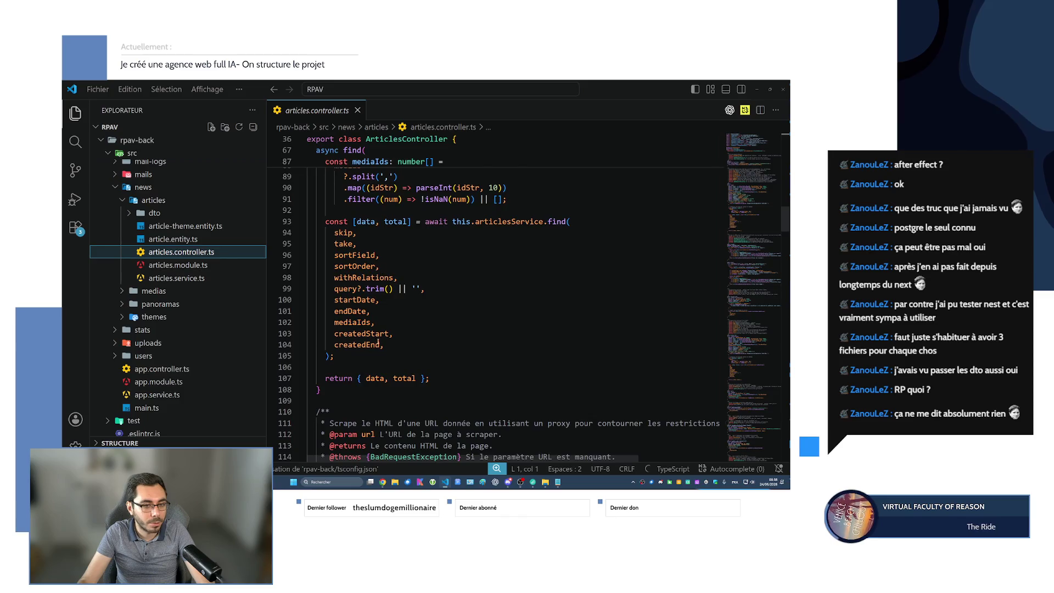
scroll(356, 300, down, 3)
scroll(362, 296, down, 5)
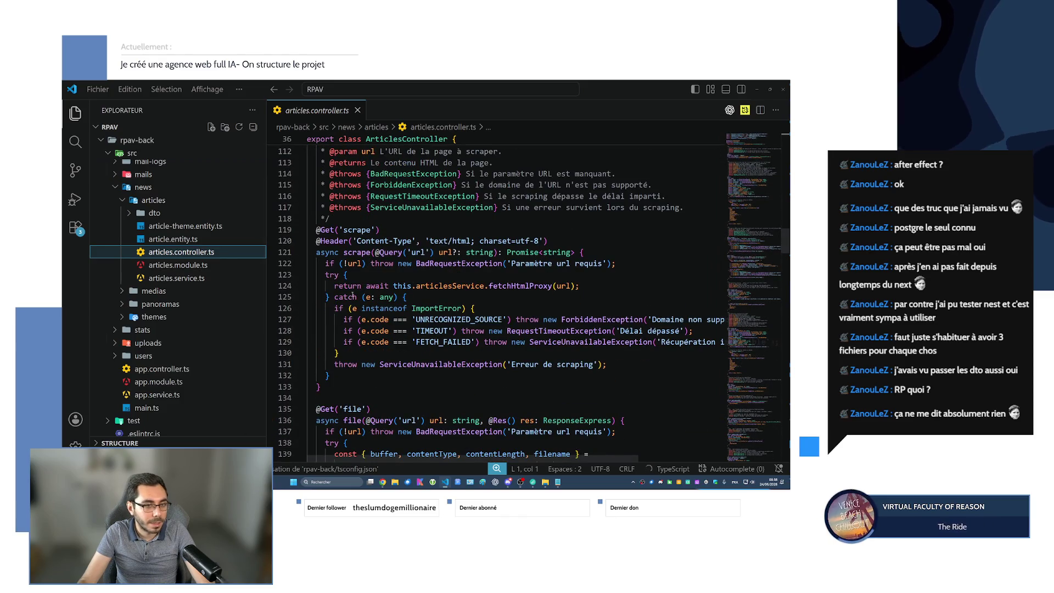
click(176, 278)
scroll(411, 276, down, 7)
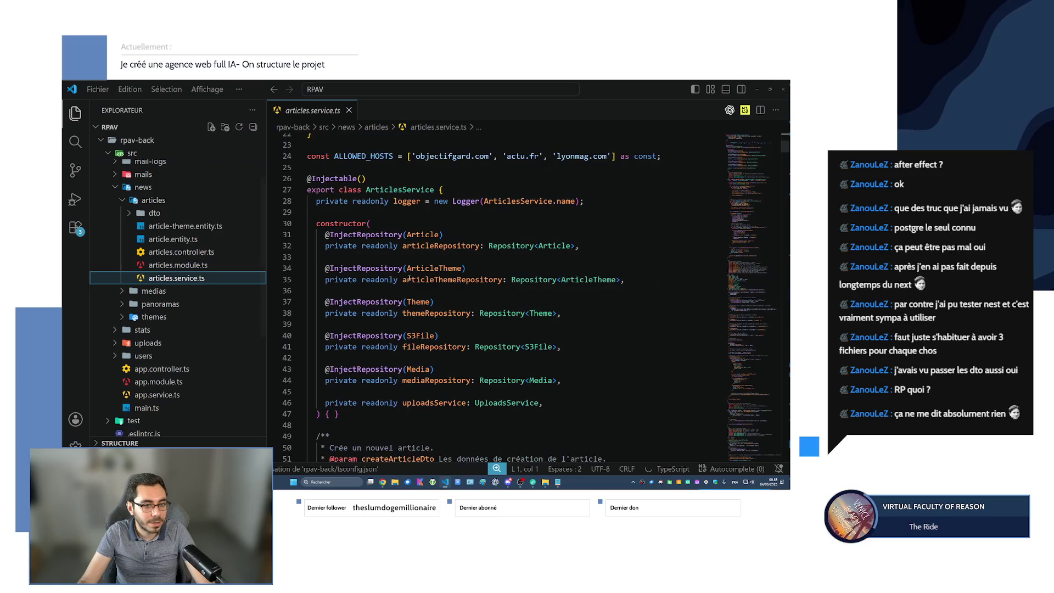
scroll(410, 276, down, 5)
scroll(410, 277, down, 2)
scroll(409, 278, down, 3)
scroll(409, 277, down, 4)
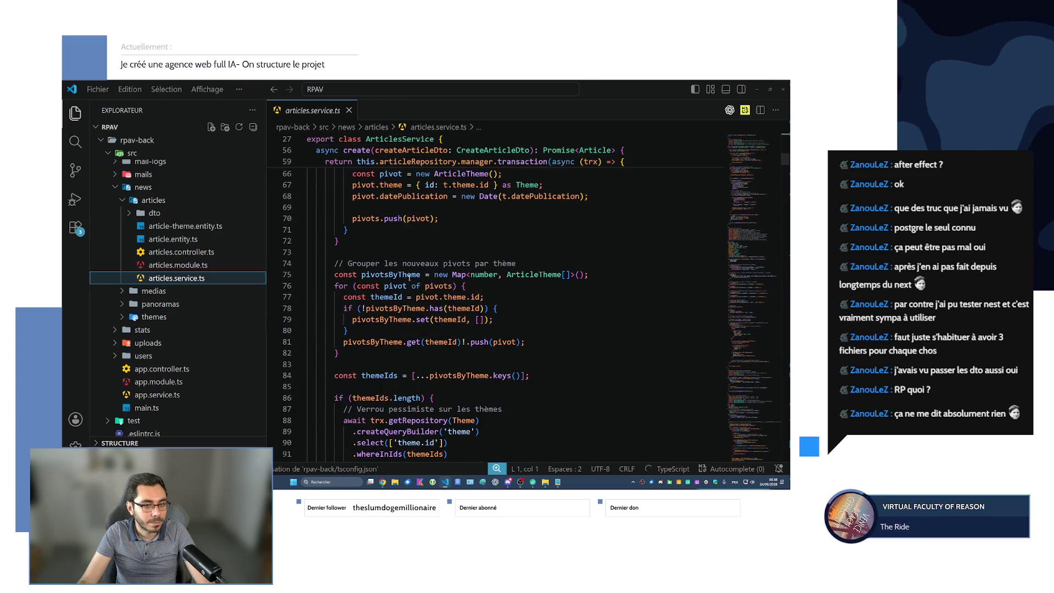
click(161, 240)
scroll(363, 203, down, 3)
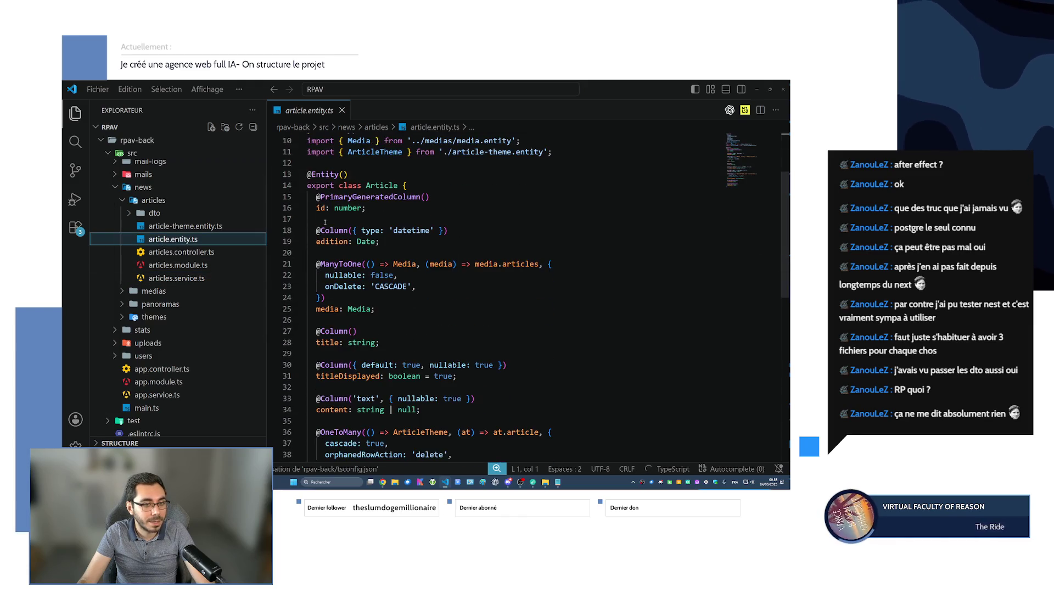
- Inspect article.entity.ts and article-theme.entity.ts, then expand the dto folder
double_click(371, 197)
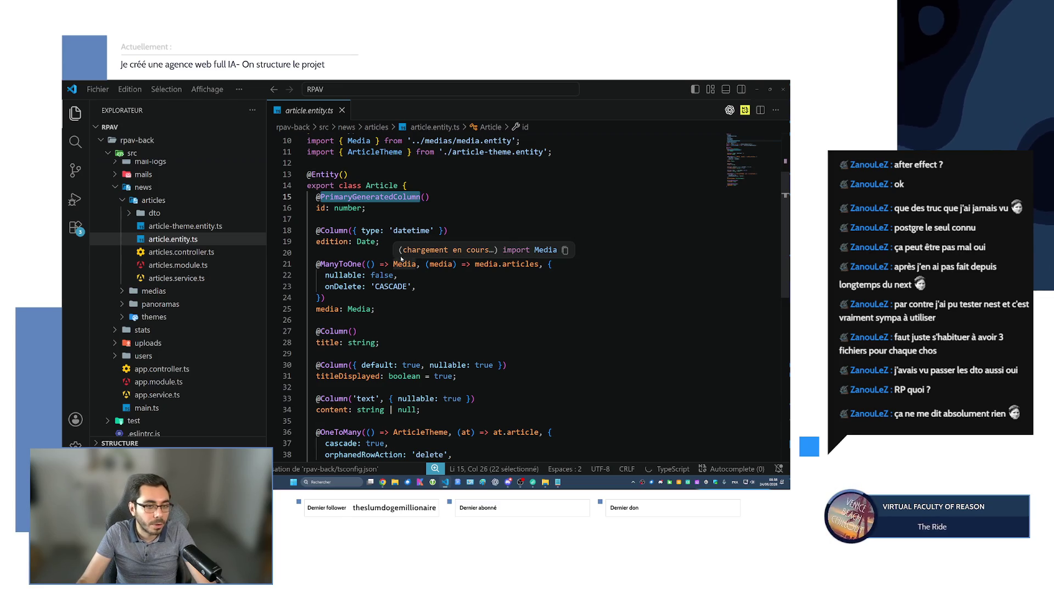
click(317, 242)
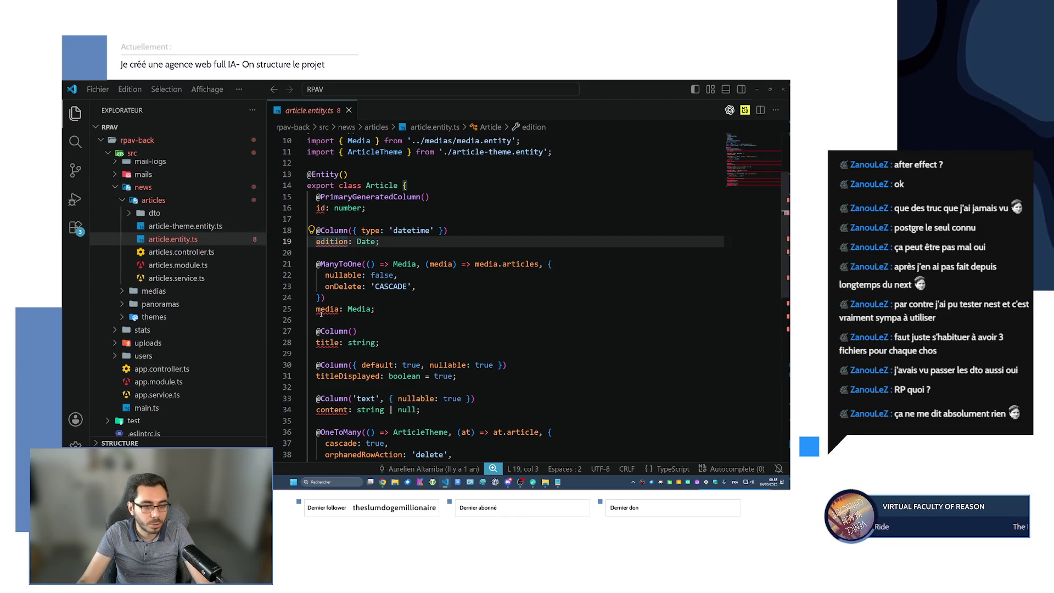
scroll(321, 312, down, 2)
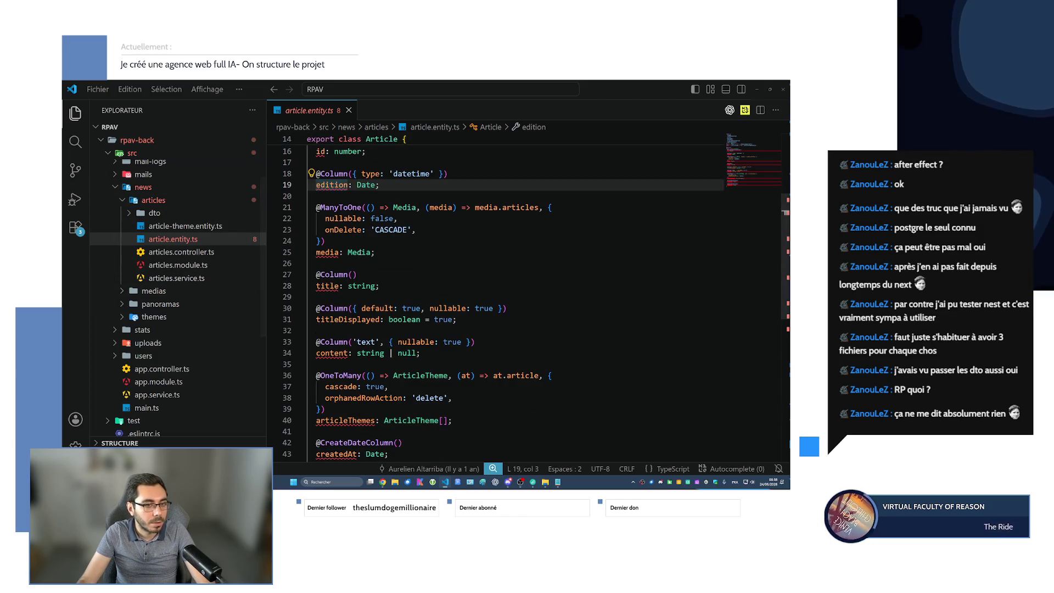
mouse_move(361, 309)
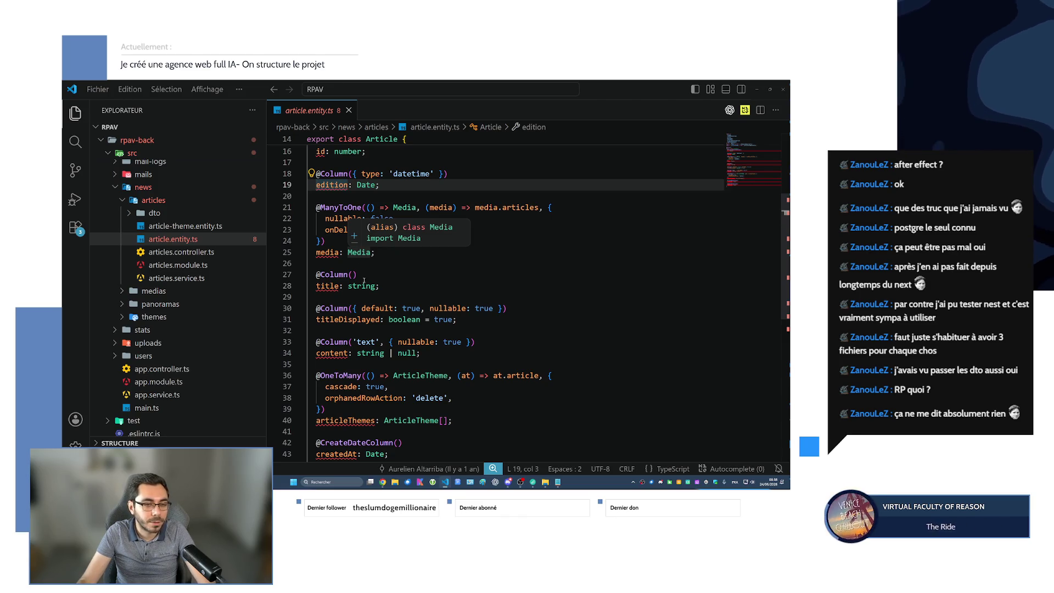
click(185, 225)
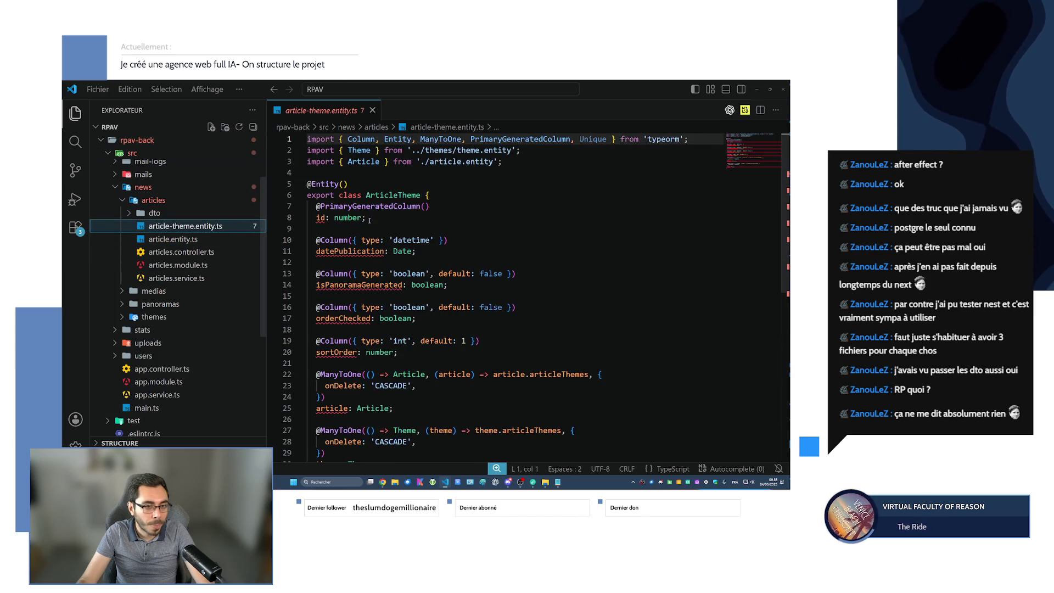
click(141, 213)
- Review create-article, reorder-article-theme and update-article-theme DTOs, then collapse dto
click(182, 226)
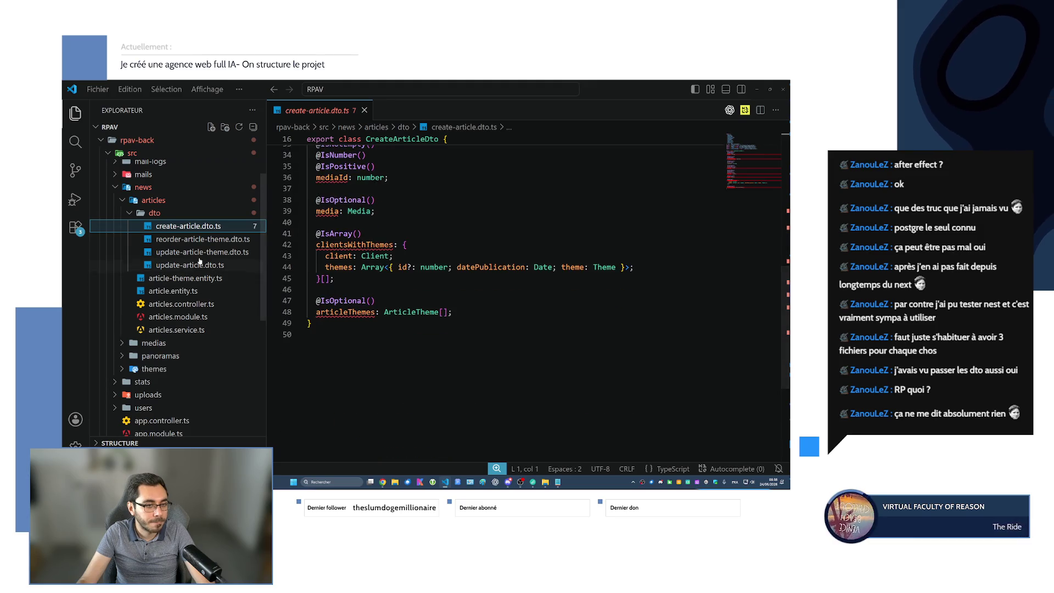
key(Down)
key(space)
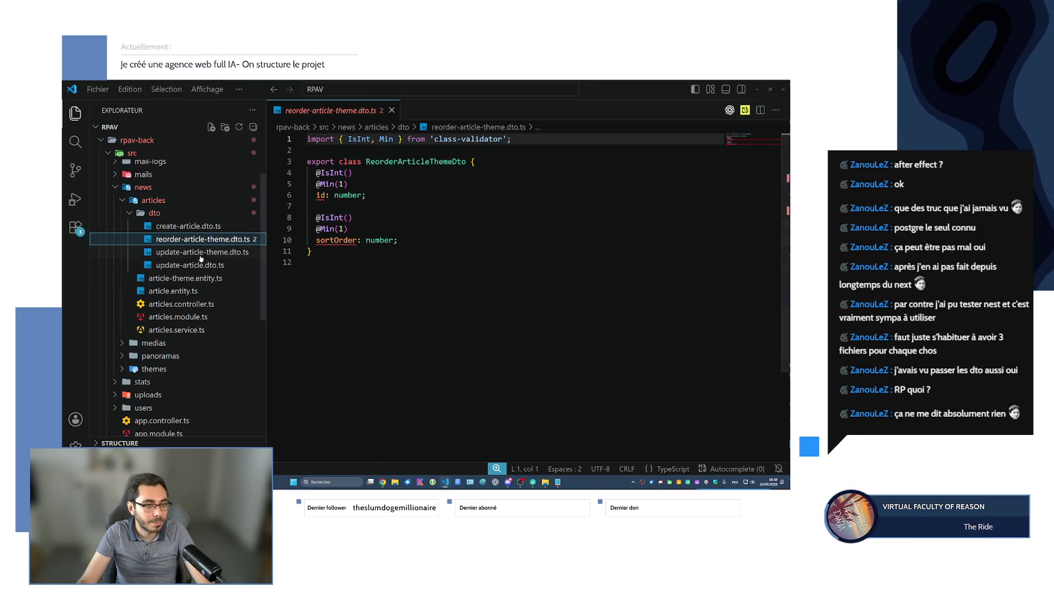
click(200, 254)
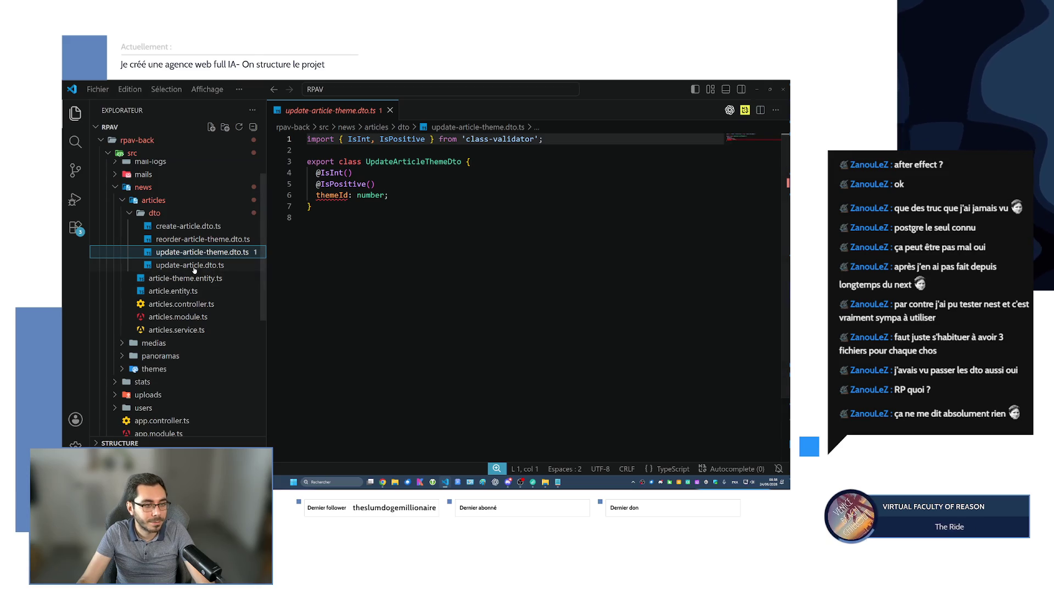
click(132, 214)
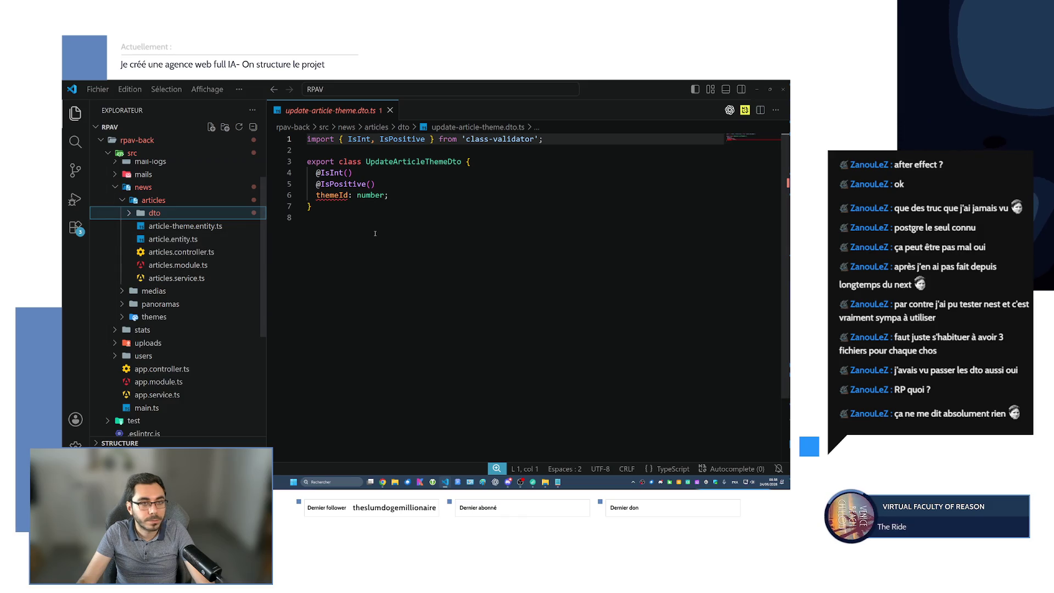
- Close the DTO file and put VS Code away to reveal ChatGPT
click(391, 110)
click(769, 90)
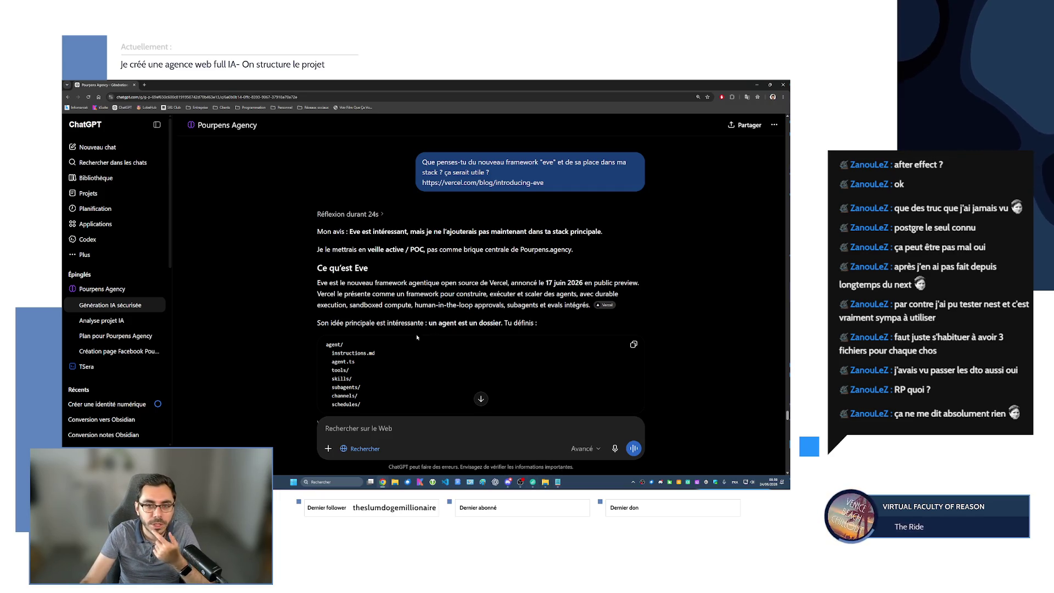
scroll(439, 305, down, 1)
scroll(439, 304, down, 2)
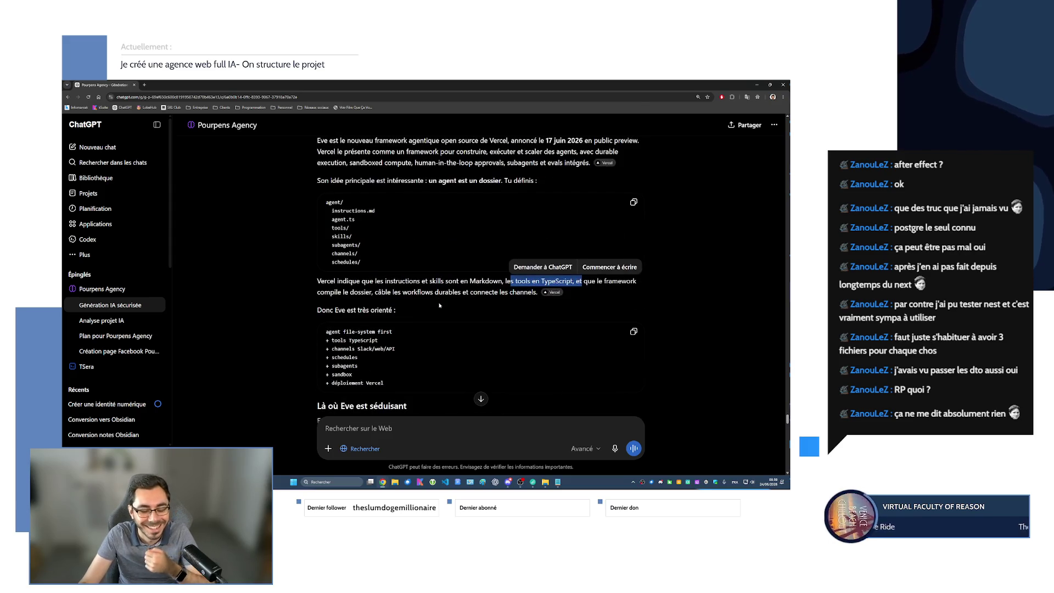
scroll(439, 304, down, 3)
scroll(439, 304, up, 6)
scroll(439, 304, up, 3)
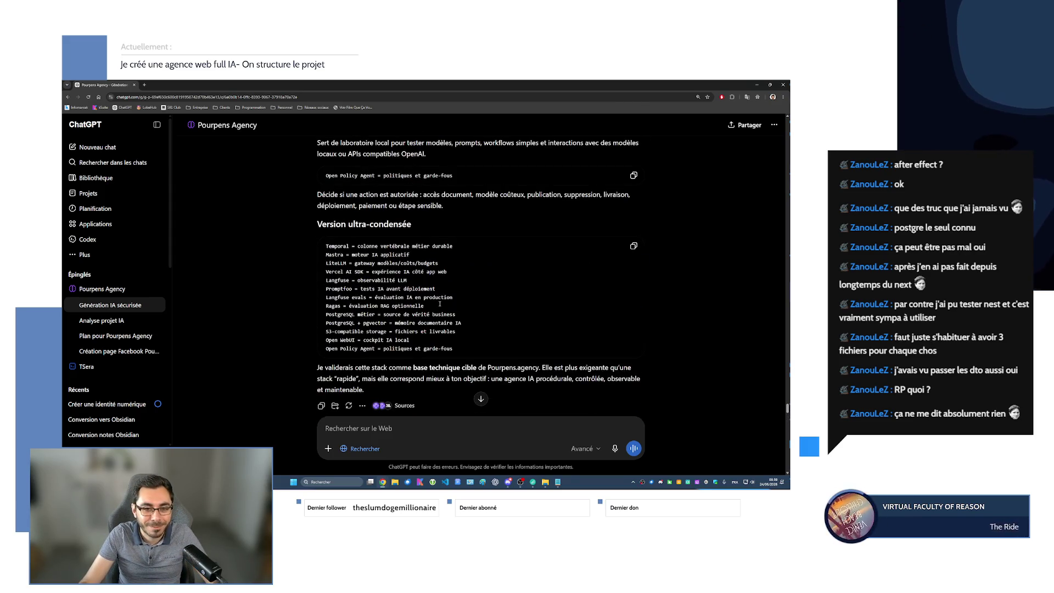
scroll(439, 304, down, 5)
scroll(439, 304, down, 5)
scroll(439, 304, down, 5)
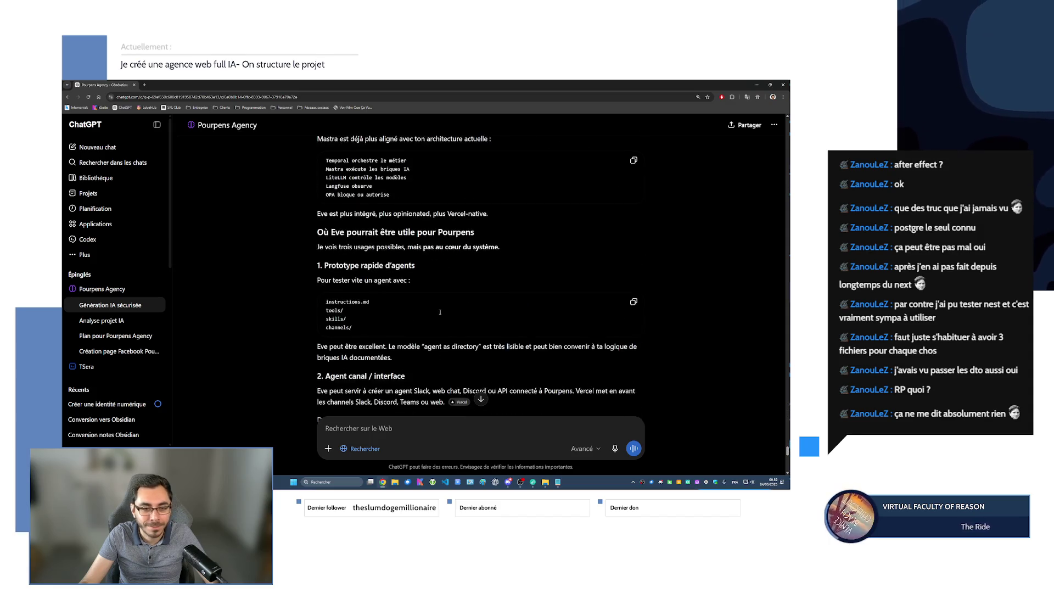
scroll(441, 314, down, 5)
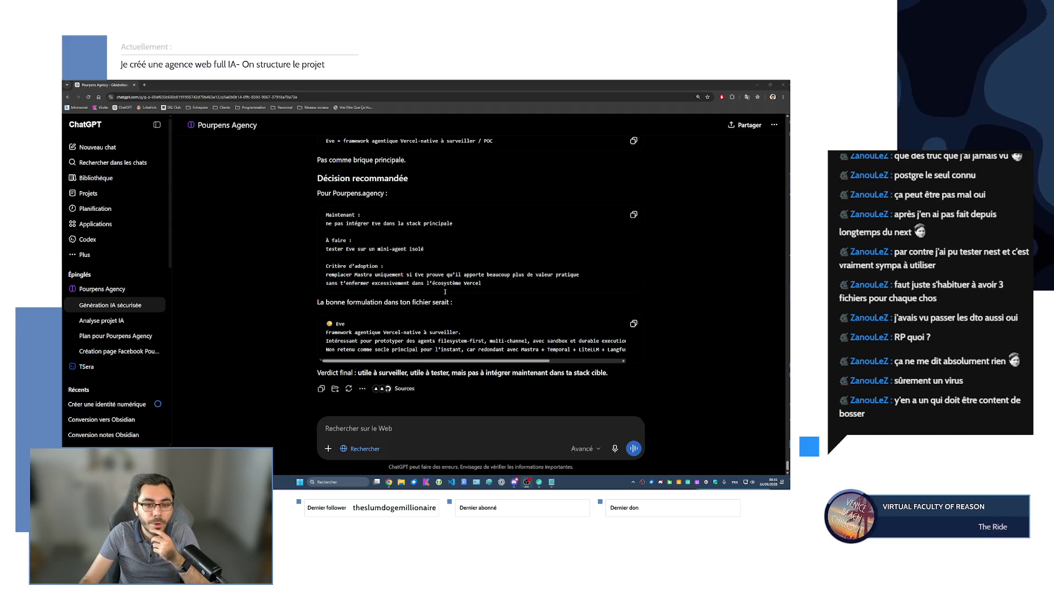
scroll(446, 292, up, 2)
scroll(445, 292, up, 1)
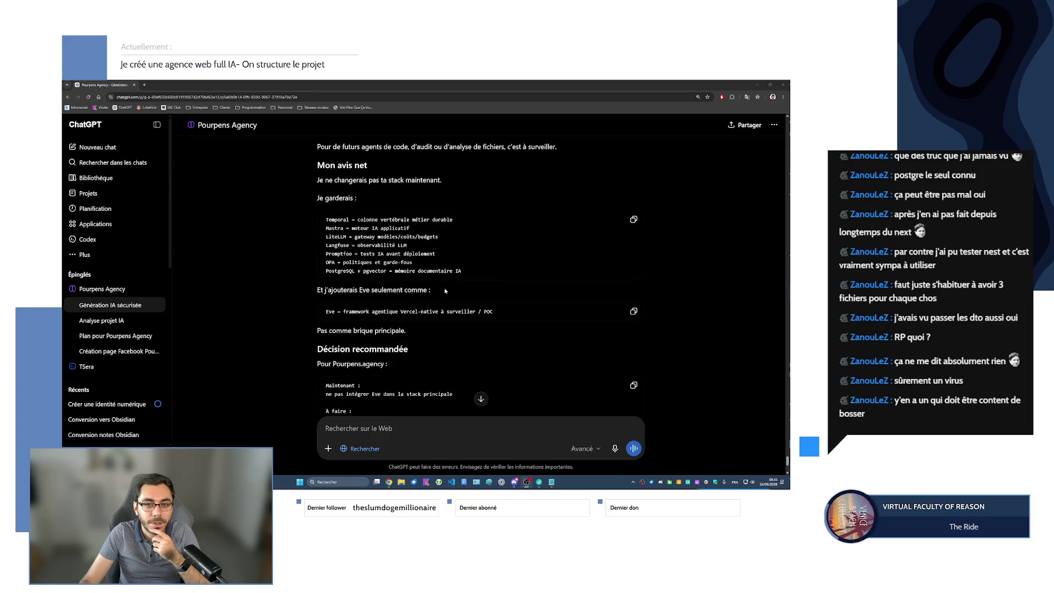
scroll(437, 294, down, 2)
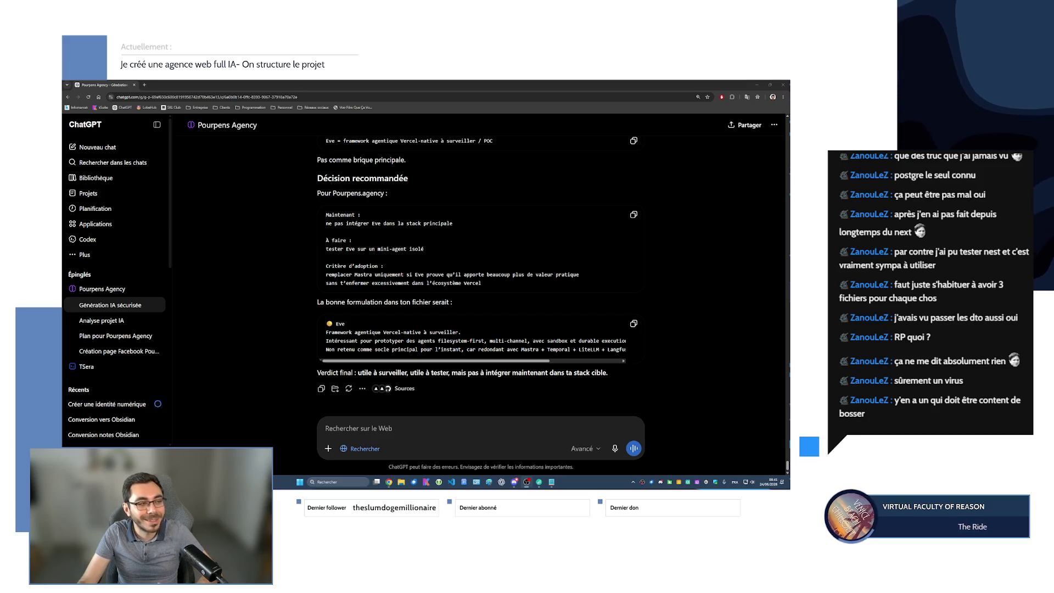
- Focus the ChatGPT recommendation on Eve, then switch over to the Notepad stack notes
click(665, 316)
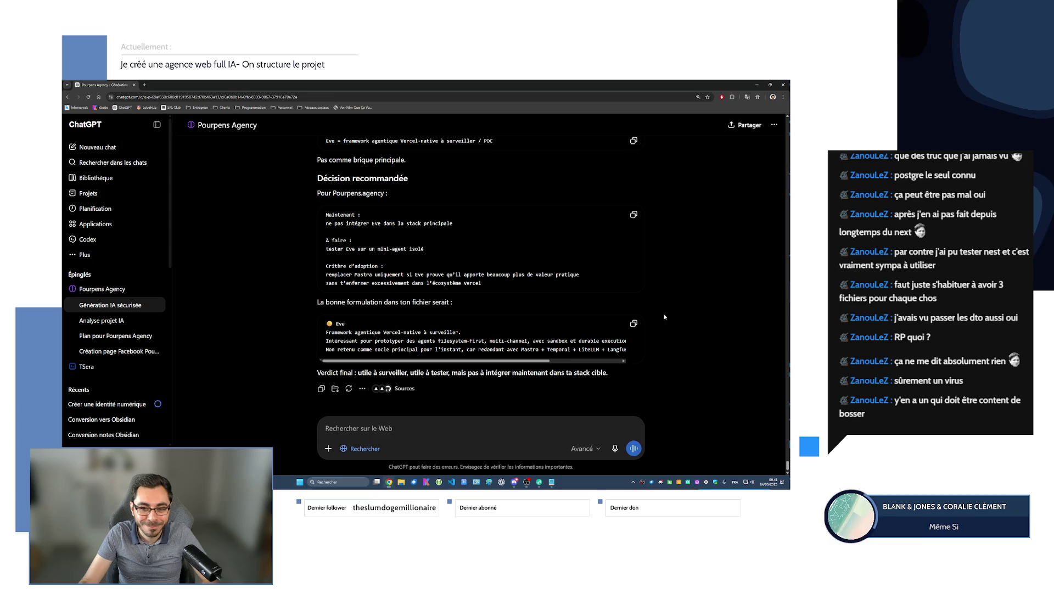
scroll(423, 310, up, 3)
scroll(423, 311, up, 2)
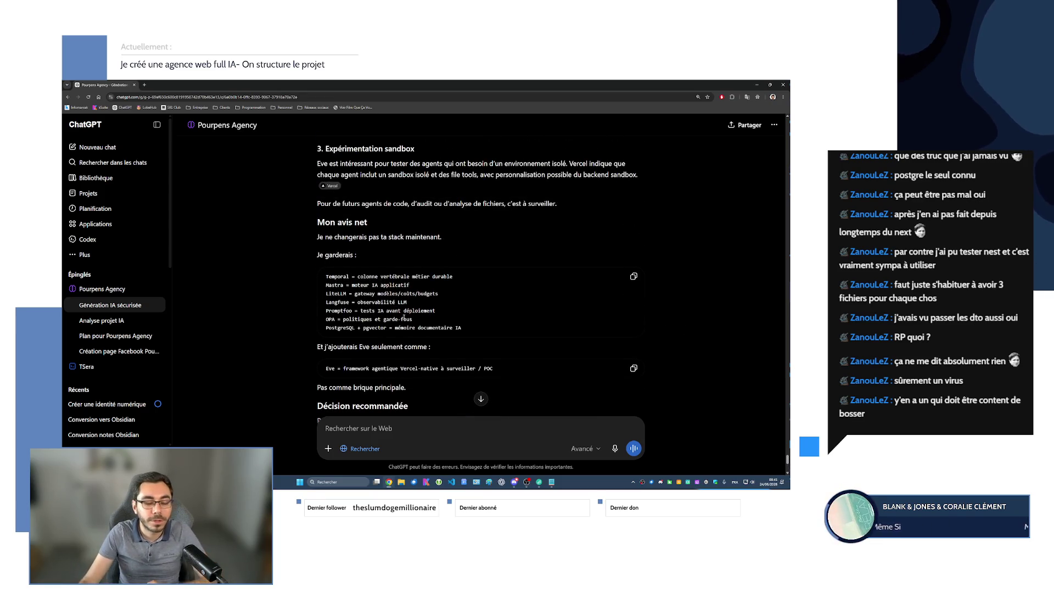
scroll(409, 329, up, 1)
scroll(409, 329, up, 2)
scroll(406, 330, down, 2)
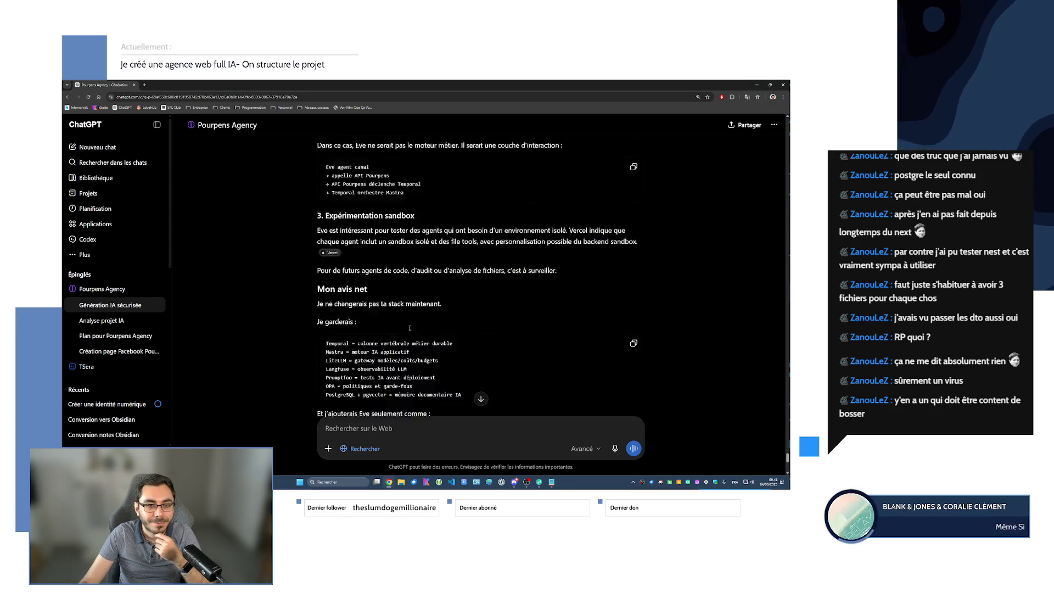
scroll(400, 330, down, 3)
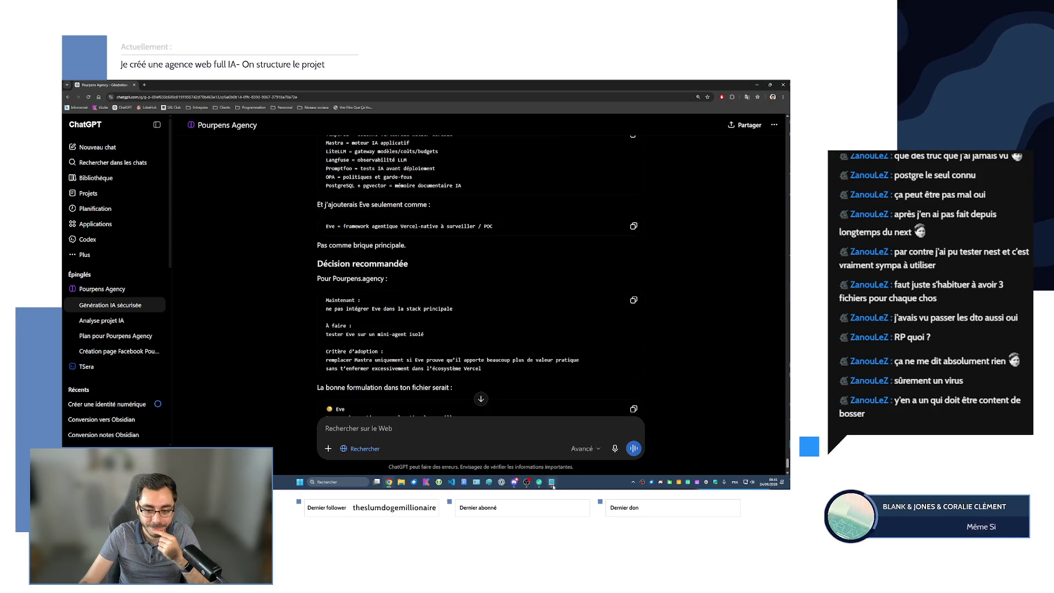
key(alt+Tab)
scroll(393, 359, down, 5)
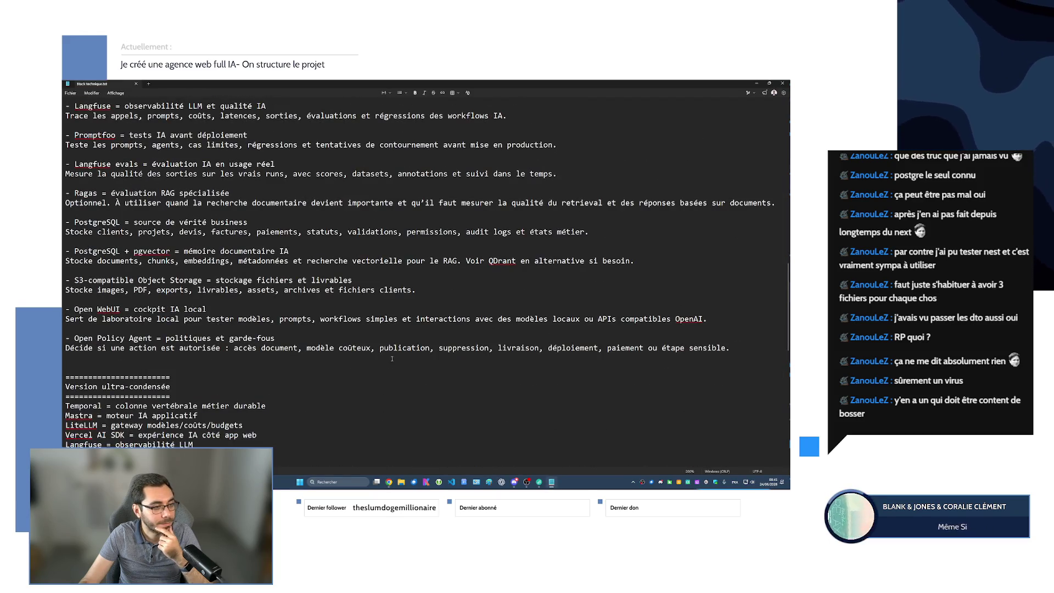
scroll(392, 359, up, 1)
scroll(392, 358, up, 3)
scroll(392, 359, up, 1)
scroll(392, 359, up, 1)
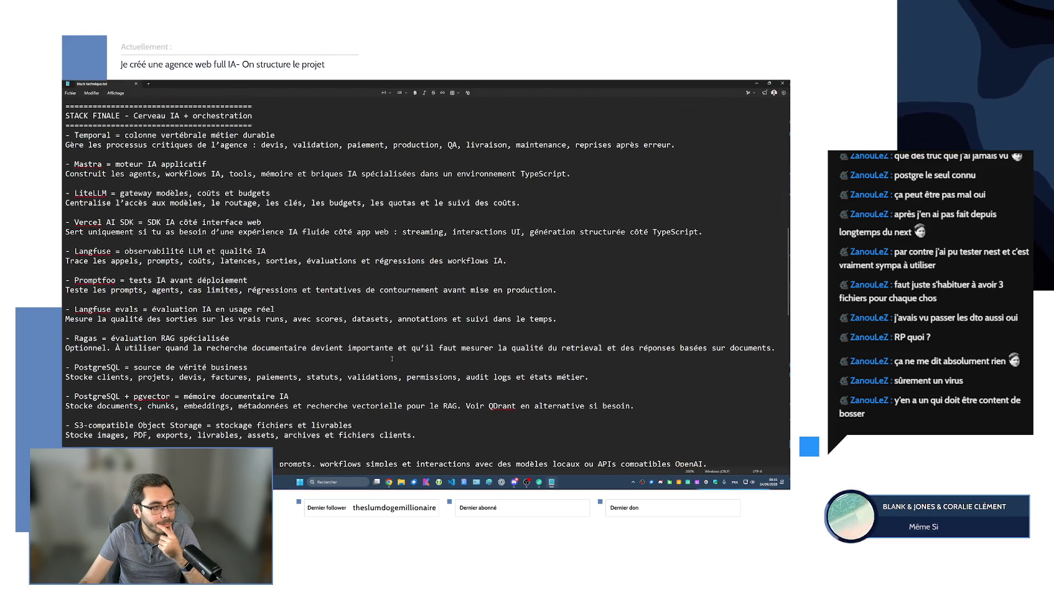
scroll(392, 359, down, 2)
- Leave the Notepad stack notes for the ChatGPT conversation
key(alt+Tab)
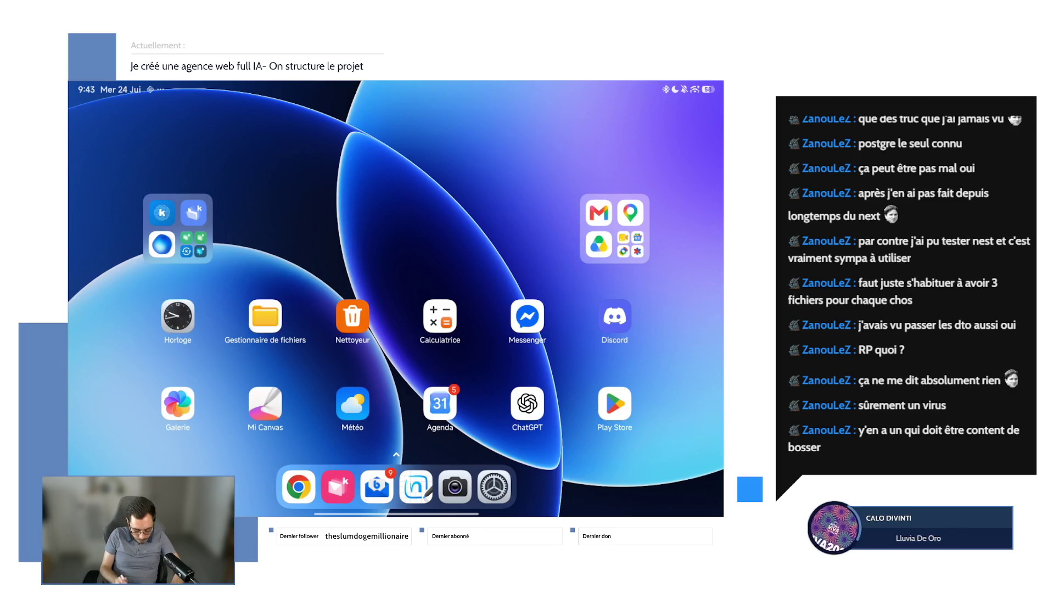
- Peek at the Fonctionnement note, return to Recherches and show the new-item choices
click(266, 404)
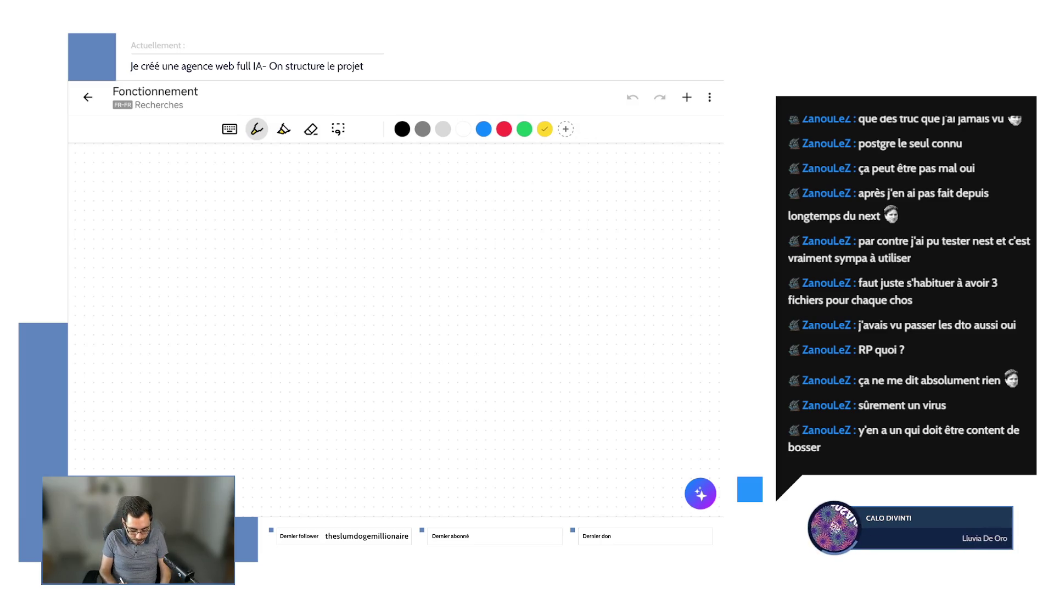
click(87, 96)
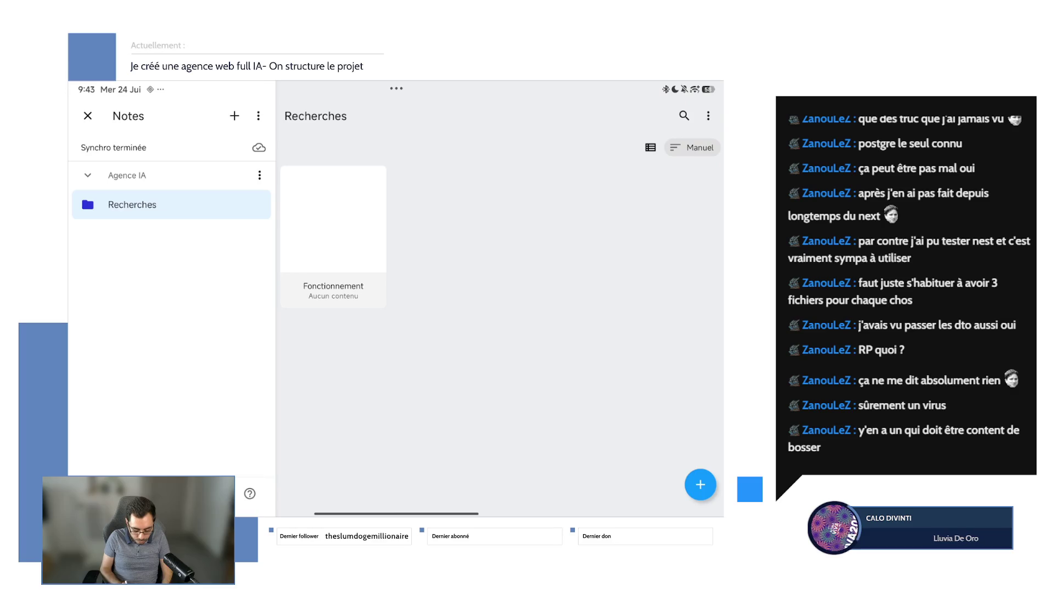
click(701, 485)
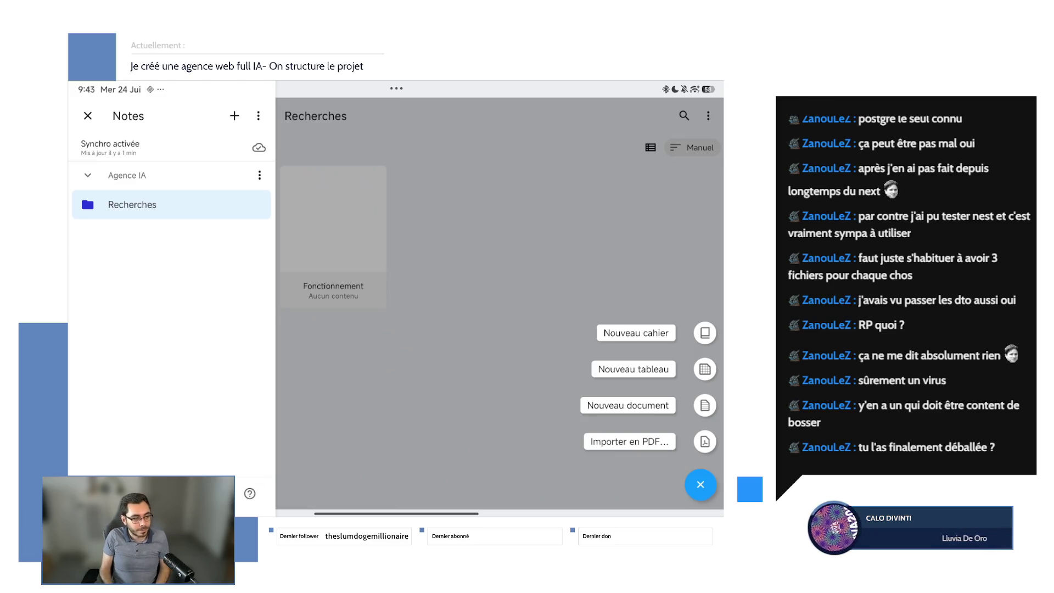
- Create a new document named Test in the Recherches folder
key(Escape)
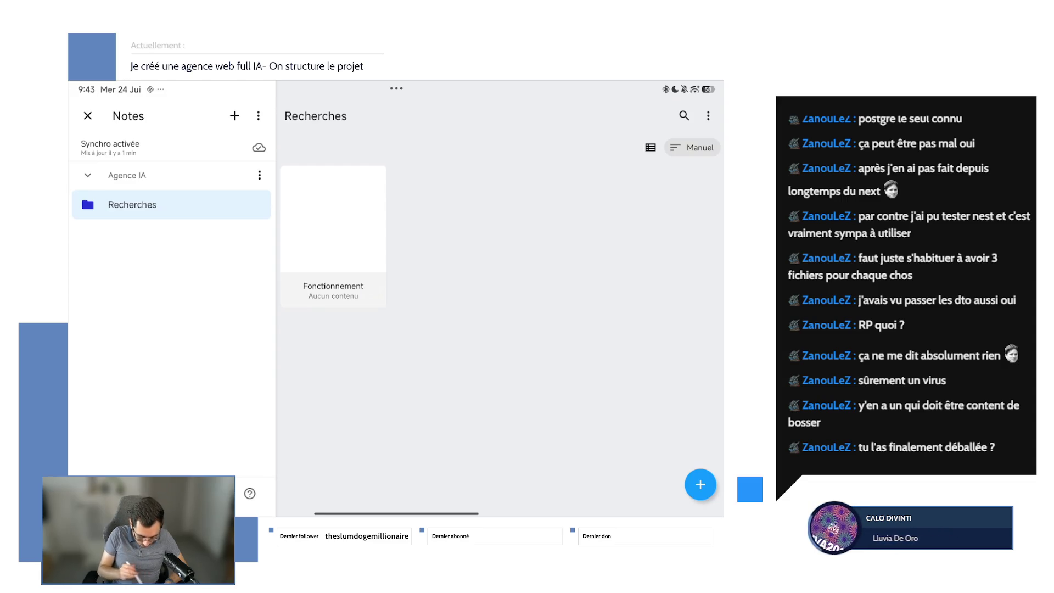
click(700, 485)
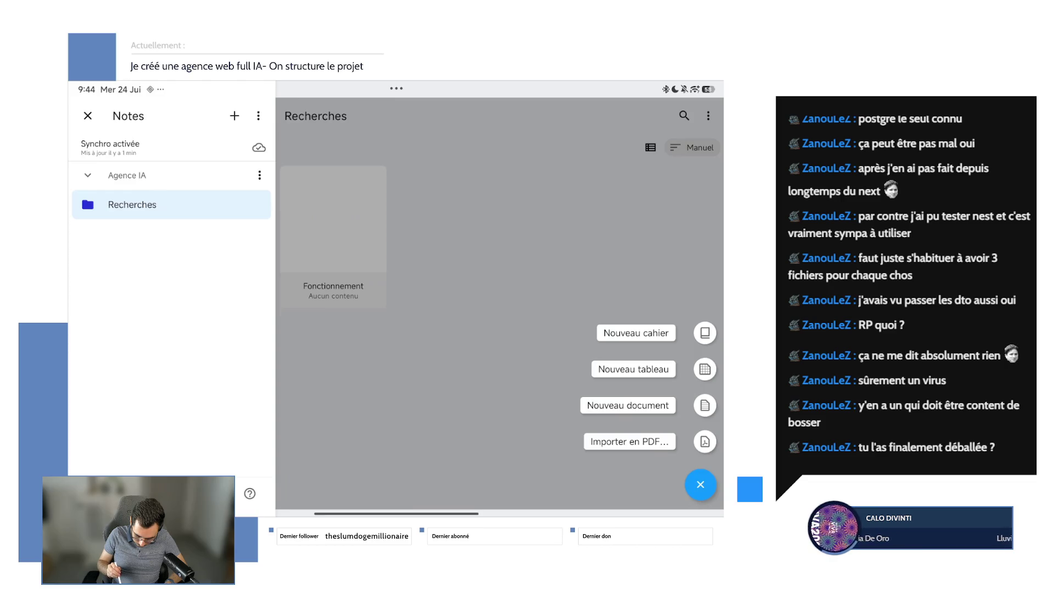
click(628, 405)
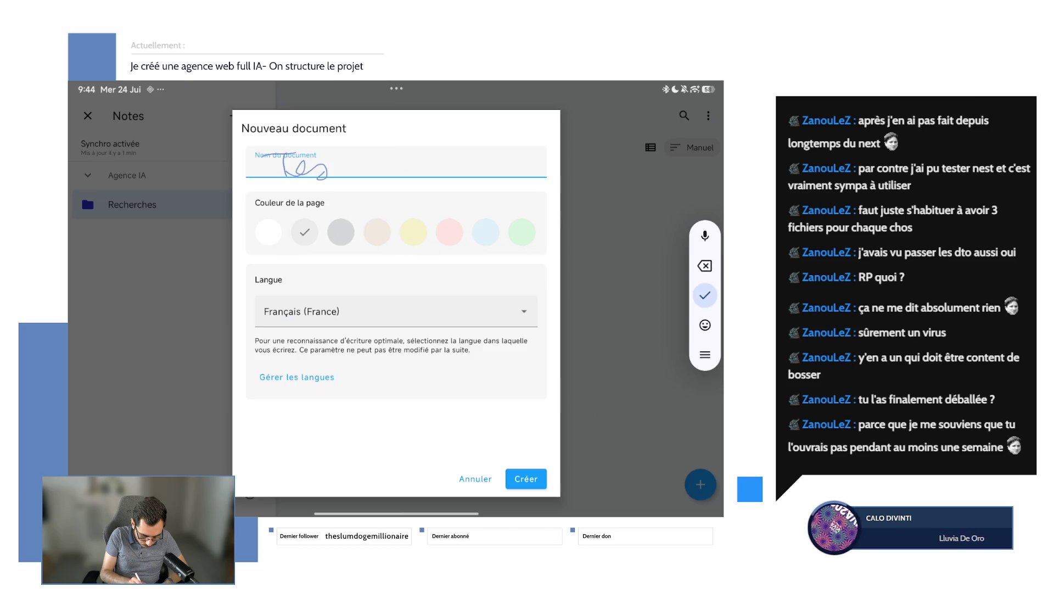
text(Test)
click(525, 478)
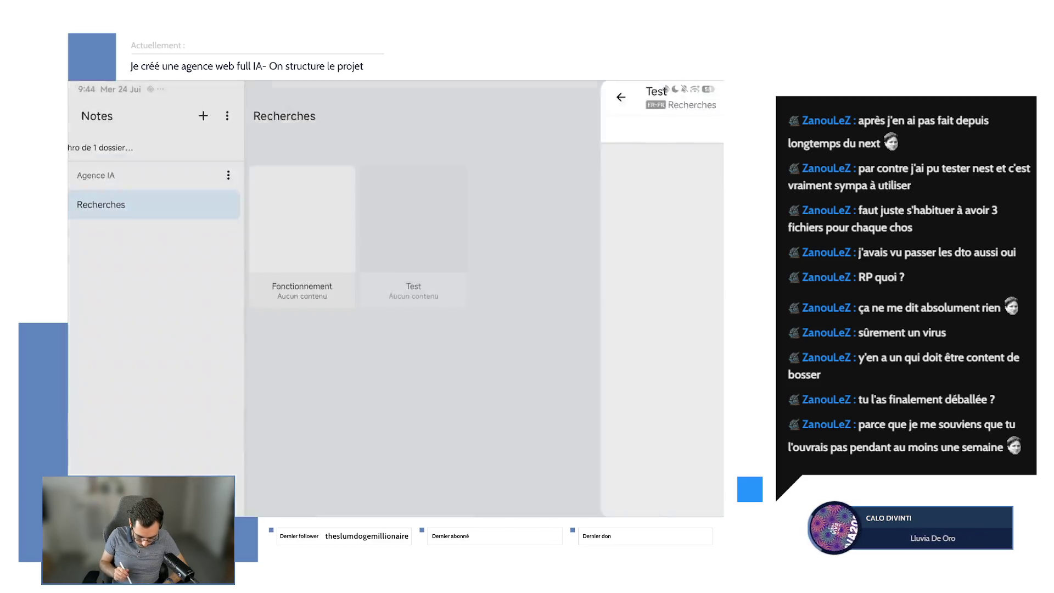
- Insert a diagram block and circle the handwritten words Front and API
click(687, 96)
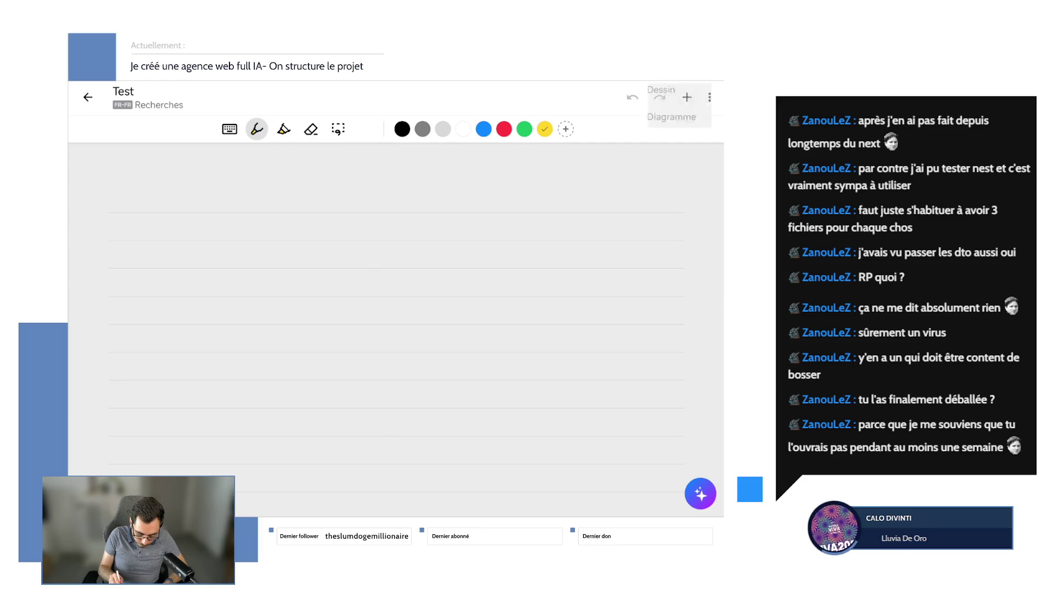
click(651, 183)
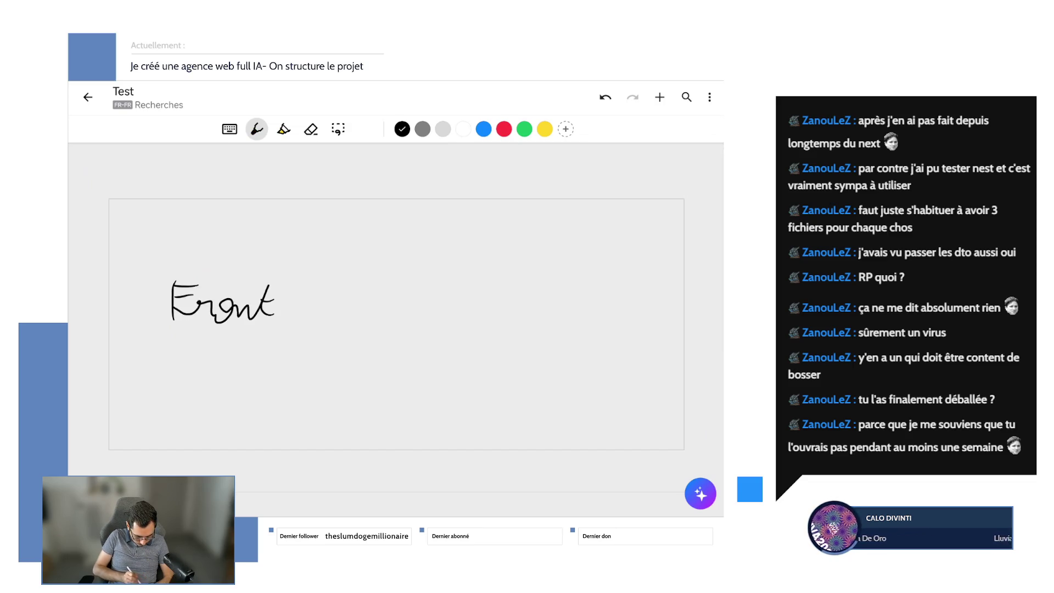
drag(273, 265, 288, 262)
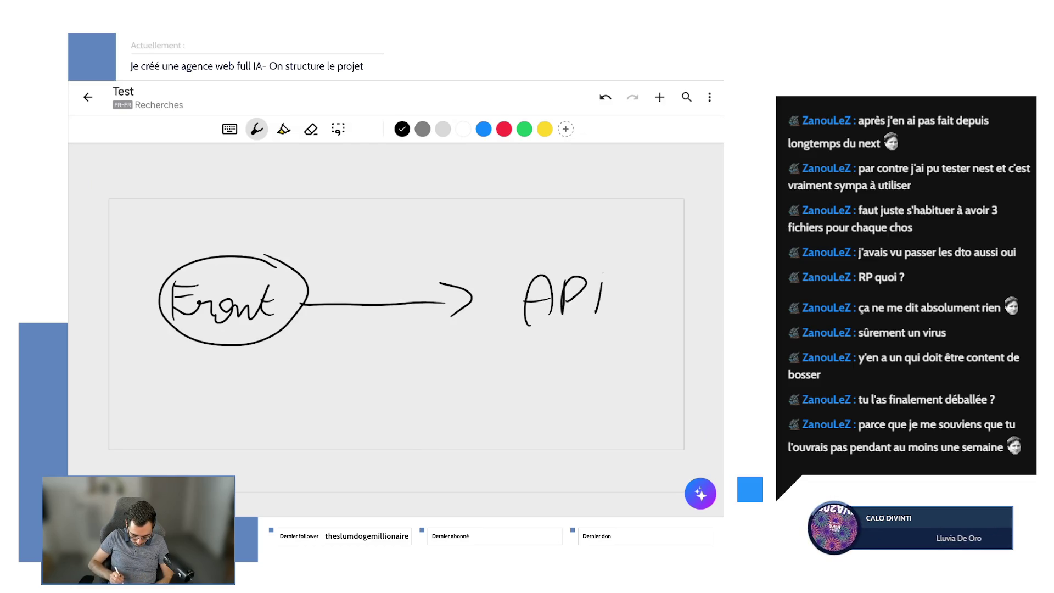
drag(614, 262, 628, 266)
- Convert the sketch with Tout convertir, then nudge the API ellipse and lasso its arrowhead
click(709, 97)
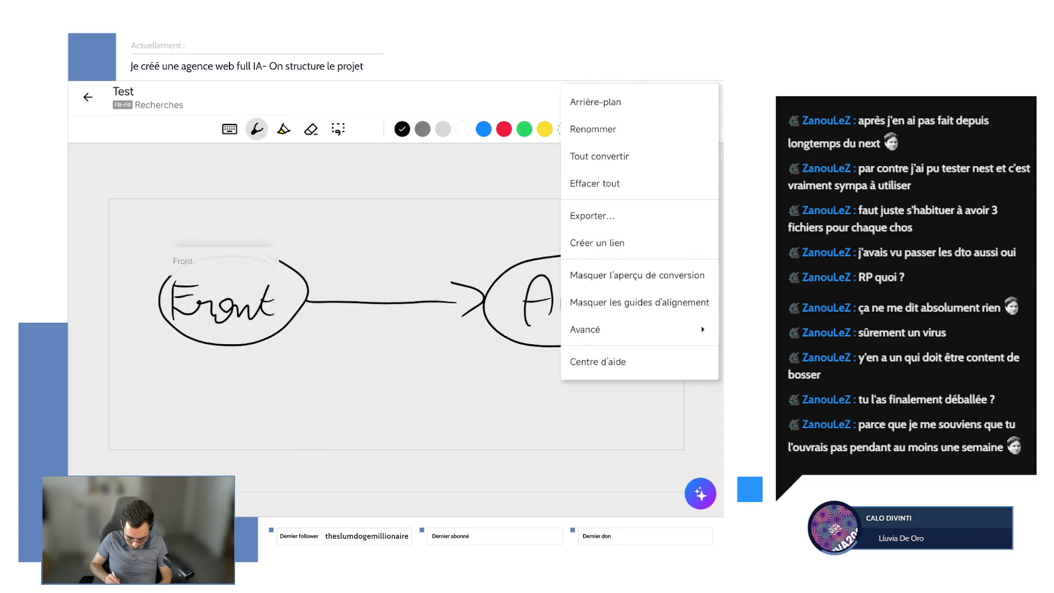
click(600, 156)
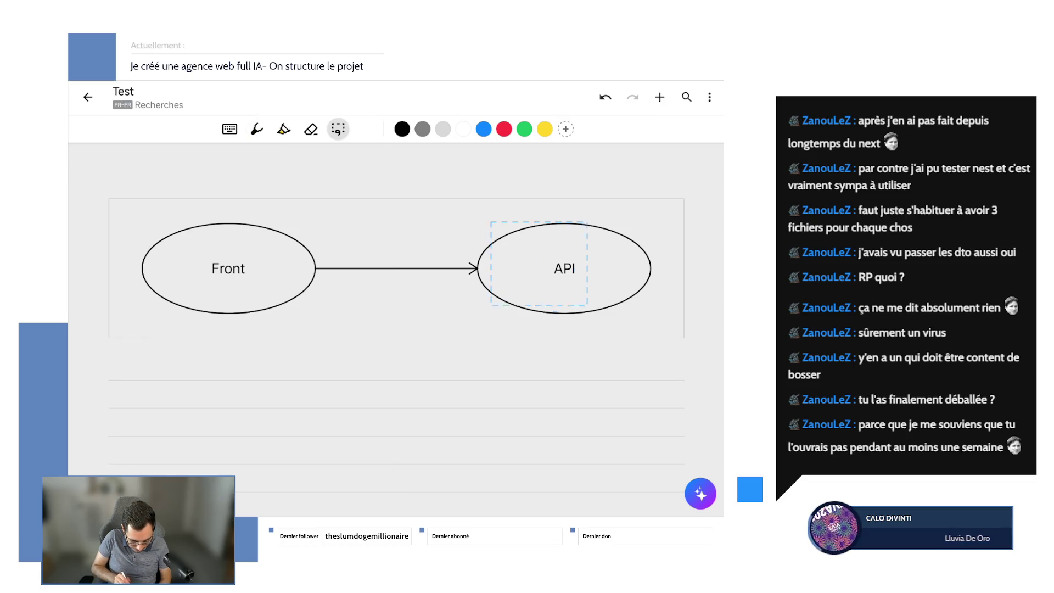
drag(540, 263, 545, 270)
mouse_move(460, 246)
mouse_down()
mouse_move(488, 288)
mouse_move(448, 277)
mouse_move(500, 263)
mouse_move(494, 280)
mouse_move(447, 282)
mouse_move(473, 270)
mouse_up()
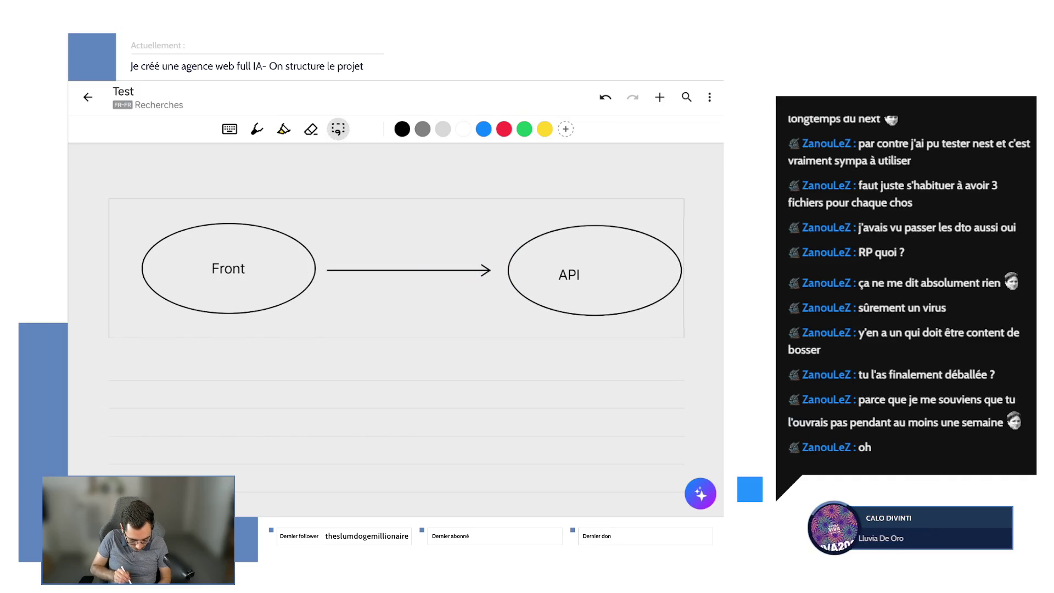
- Centre the API label in its ellipse and resize the ellipse around it
mouse_move(552, 260)
mouse_down()
mouse_move(587, 288)
mouse_move(595, 266)
mouse_up()
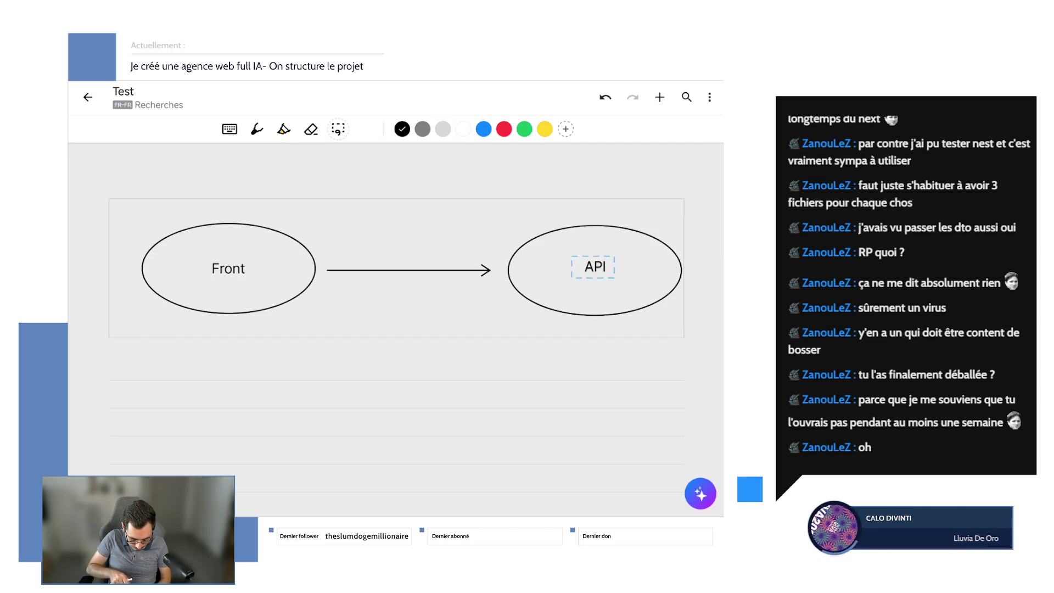
mouse_move(593, 266)
mouse_down()
mouse_move(615, 300)
mouse_move(585, 270)
mouse_up()
click(596, 269)
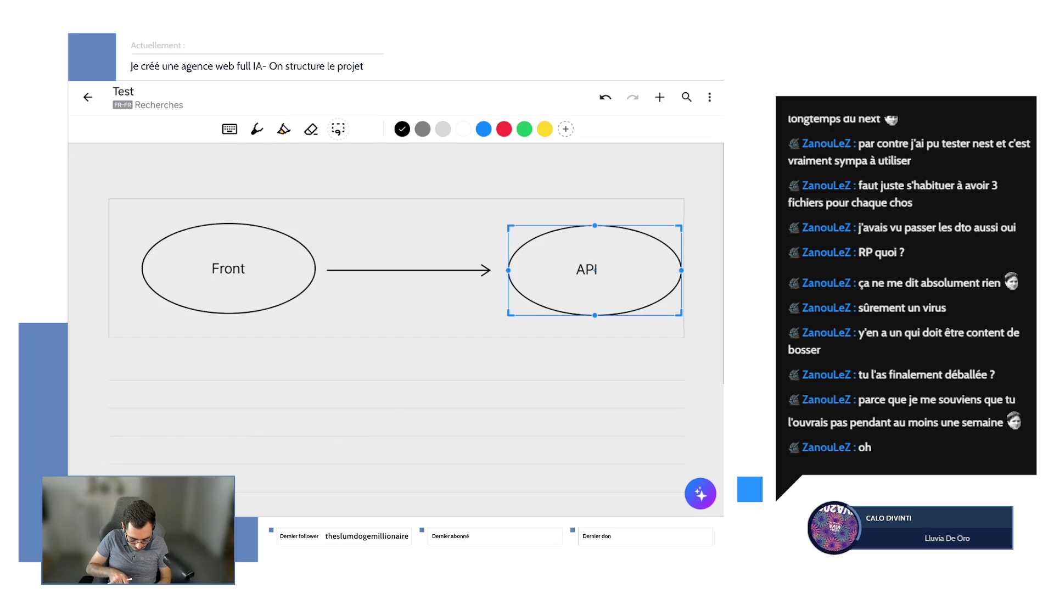
mouse_move(510, 226)
mouse_down()
mouse_move(607, 278)
mouse_move(457, 199)
mouse_move(515, 230)
mouse_up()
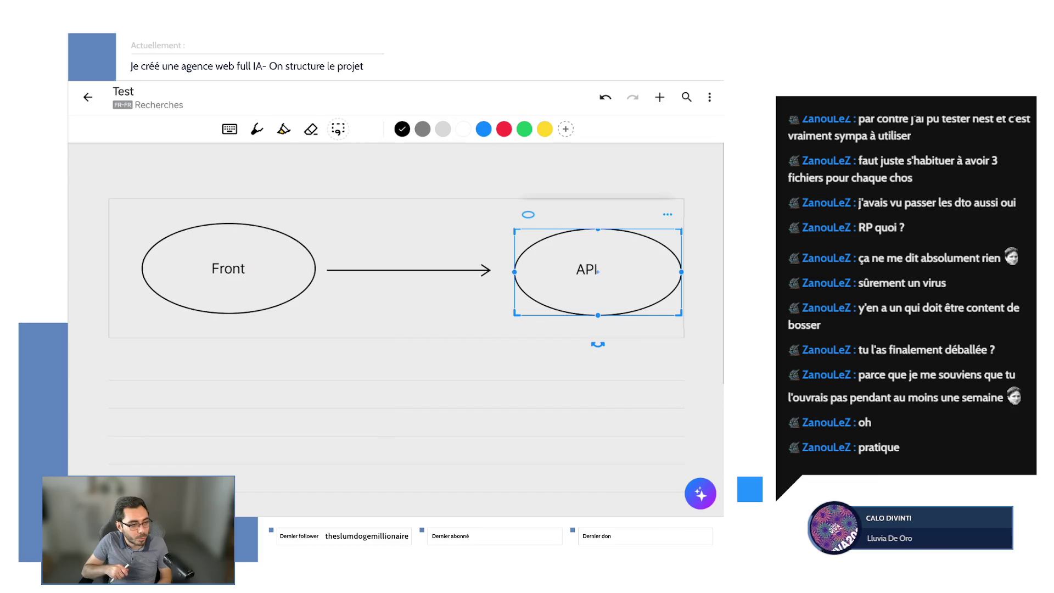
- Deselect the ellipse and dismiss the insert options without adding anything
click(337, 129)
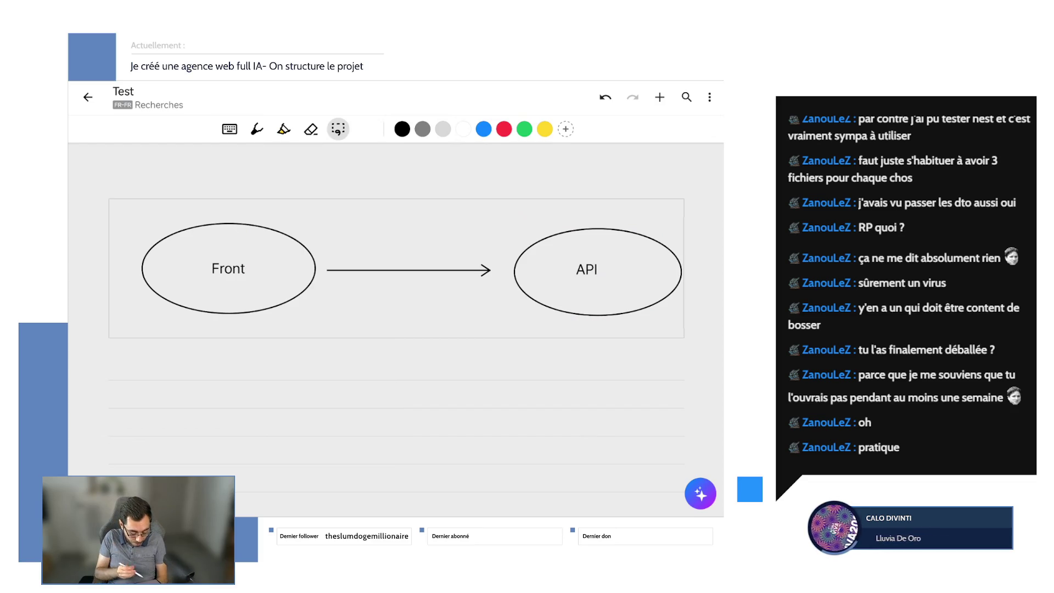
click(660, 97)
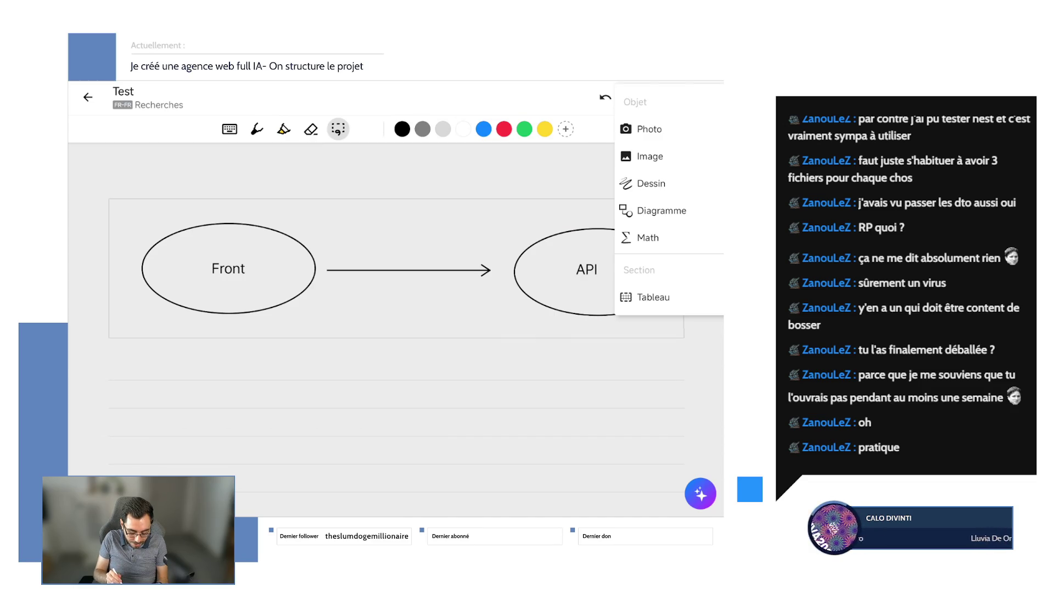
key(Escape)
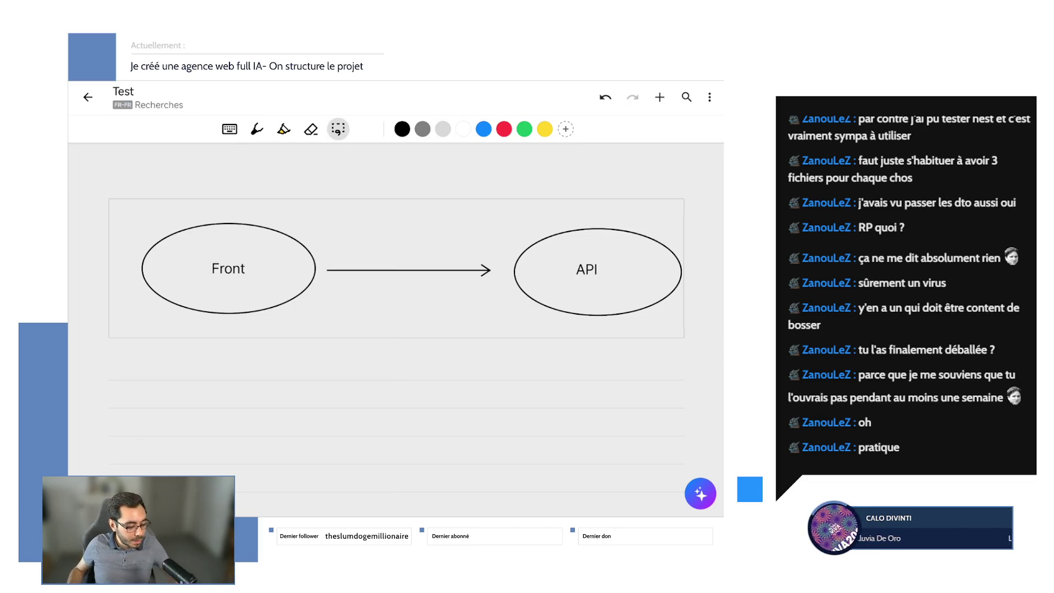
scroll(396, 329, down, 1)
scroll(395, 329, down, 1)
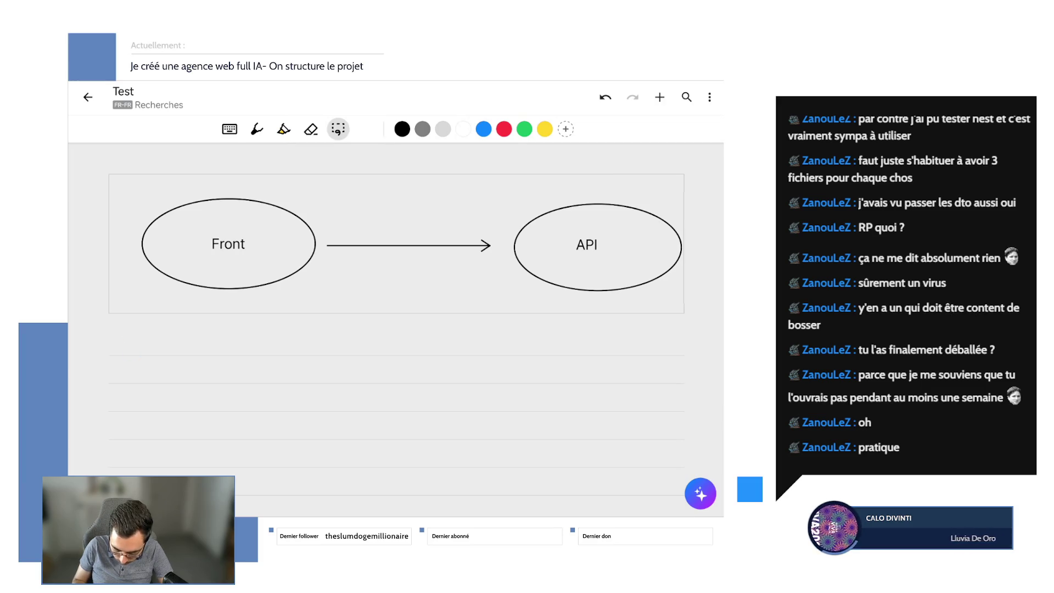
- Handwrite Ecrire mal et vite below the diagram, undoing and rewriting strokes
click(256, 129)
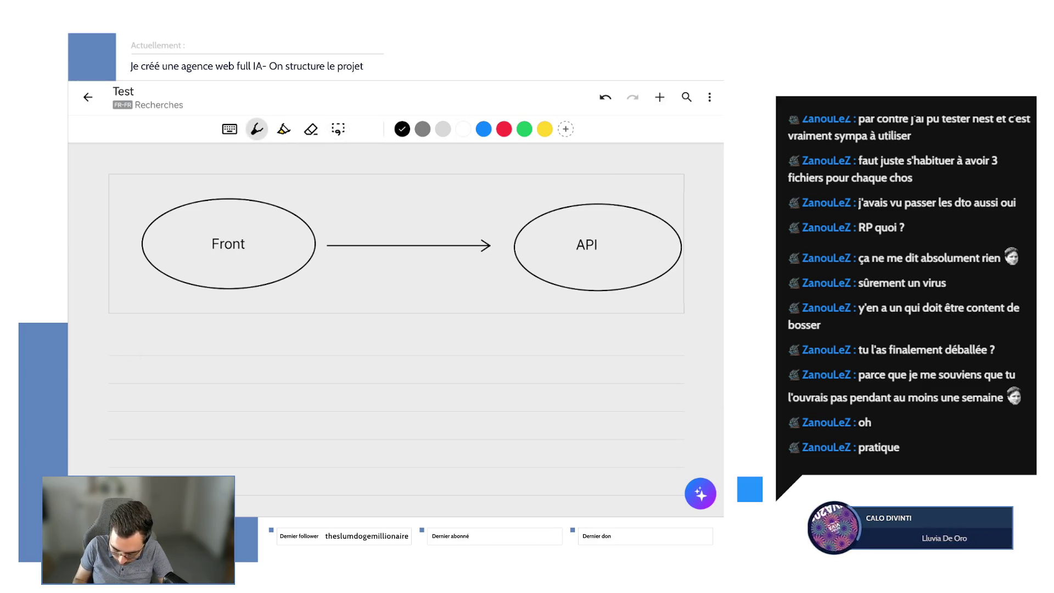
mouse_move(137, 332)
mouse_down()
mouse_move(138, 355)
mouse_move(137, 342)
mouse_move(343, 344)
mouse_move(363, 358)
mouse_up()
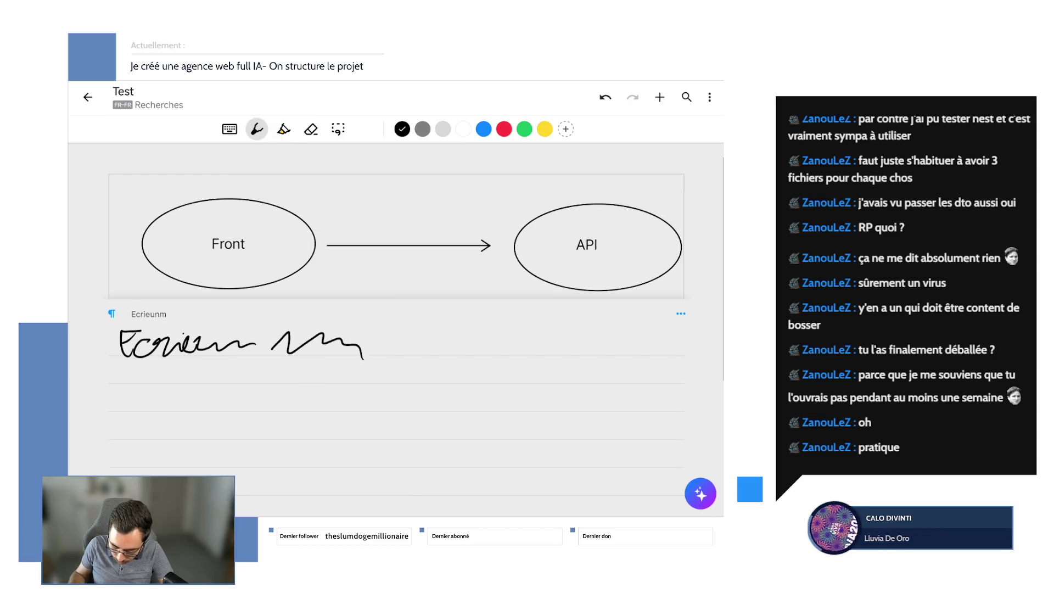
click(606, 97)
click(605, 98)
click(605, 97)
click(606, 97)
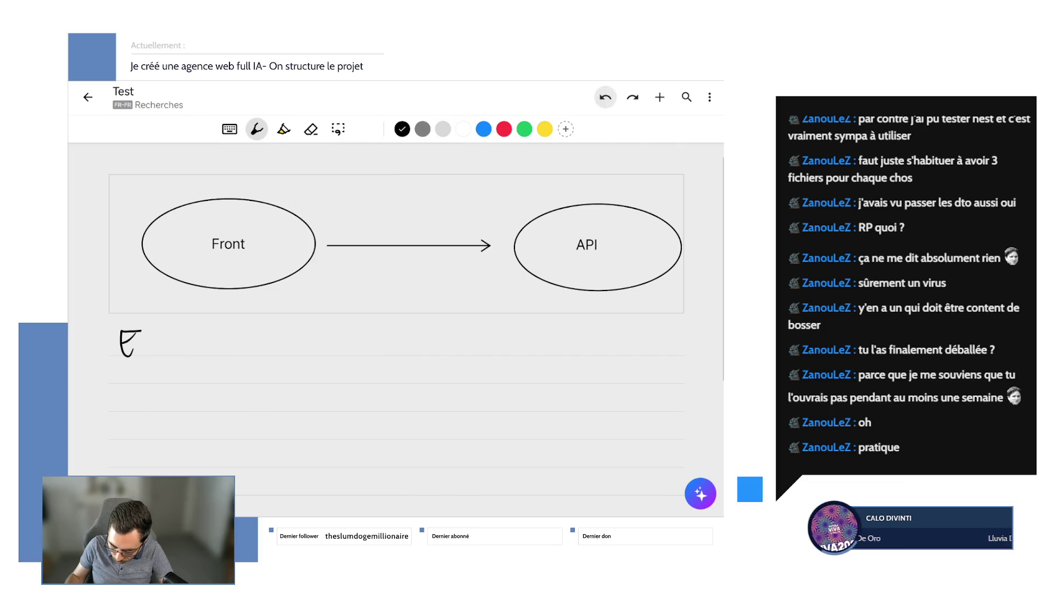
mouse_move(146, 339)
mouse_down()
mouse_move(139, 355)
mouse_move(208, 355)
mouse_move(312, 330)
mouse_move(362, 352)
mouse_move(444, 351)
mouse_up()
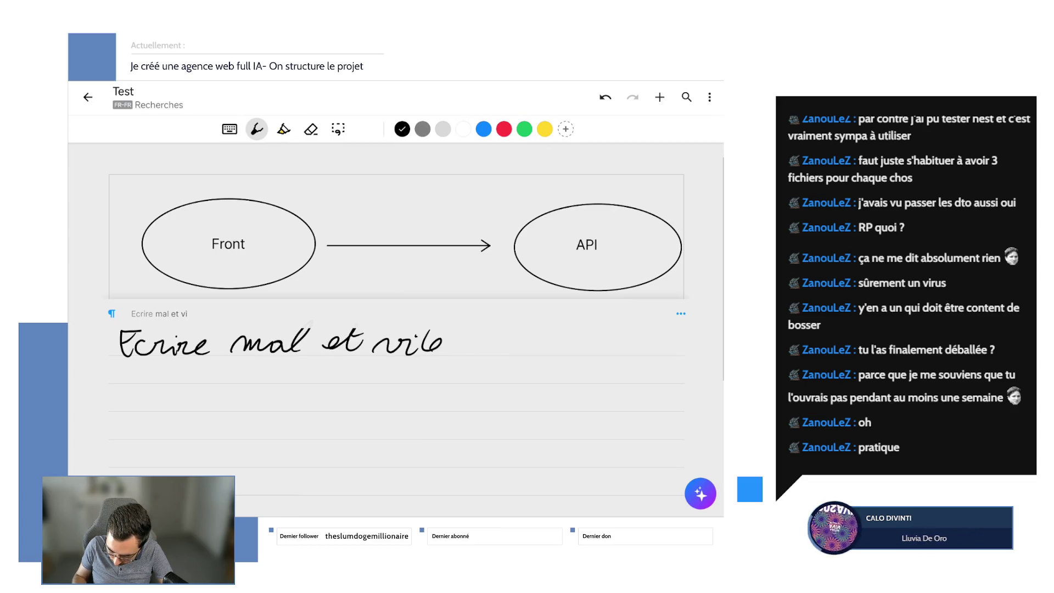
- Convert the line to typed text and swipe up to the recent-apps switcher
click(709, 97)
click(600, 155)
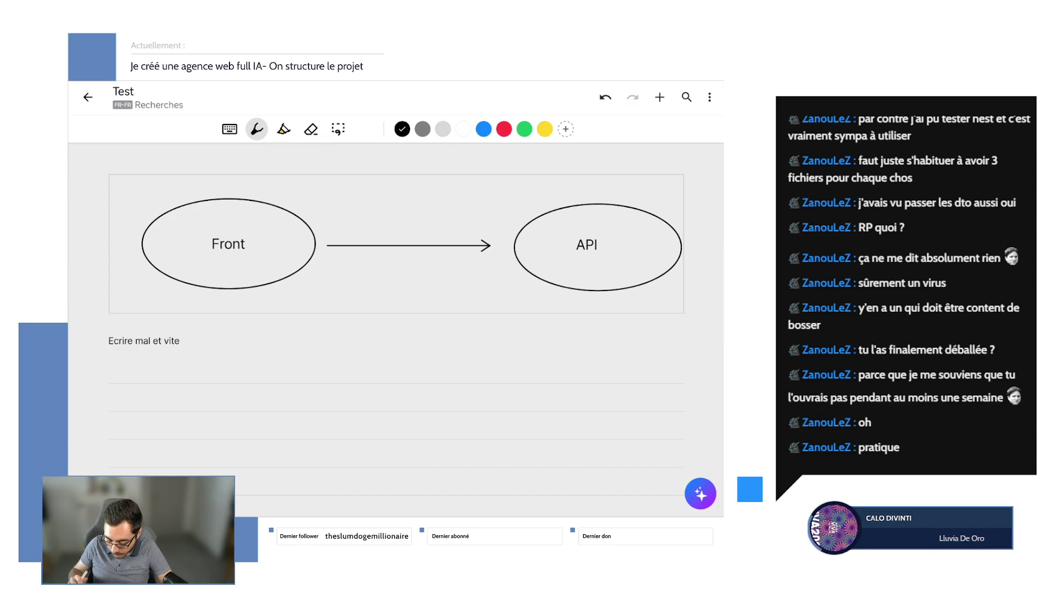
scroll(395, 321, down, 2)
scroll(396, 322, up, 2)
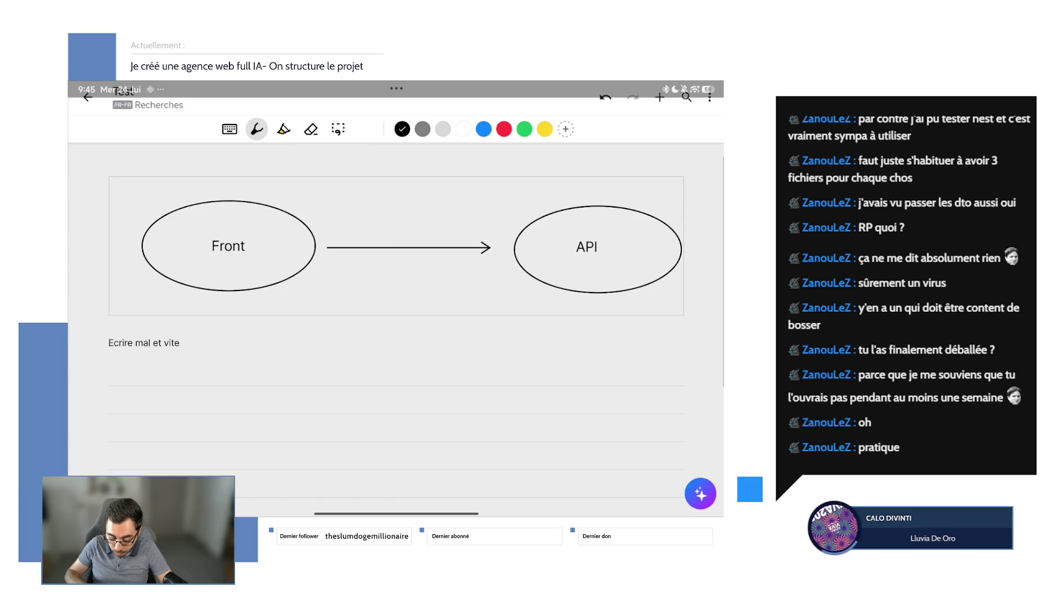
drag(396, 512, 396, 346)
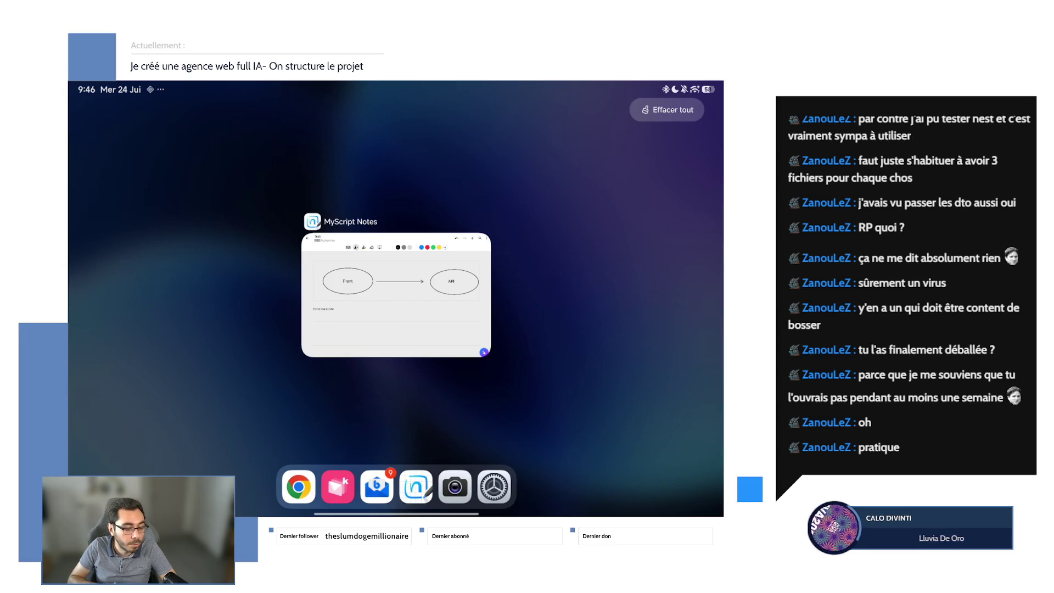
- Bring the Test note back full screen and erase everything on the page via Effacer tout
click(396, 295)
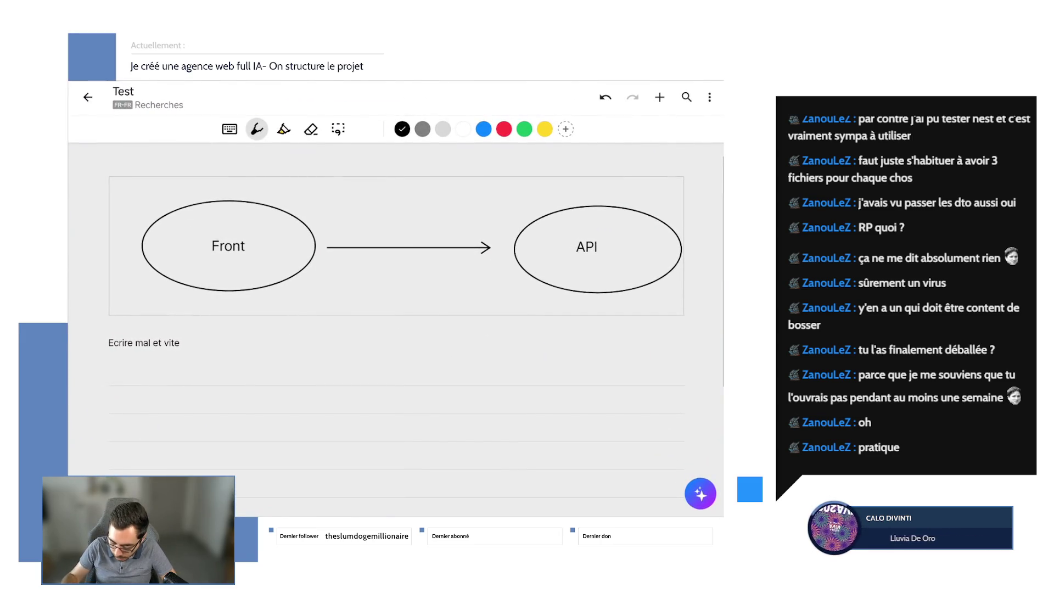
click(709, 97)
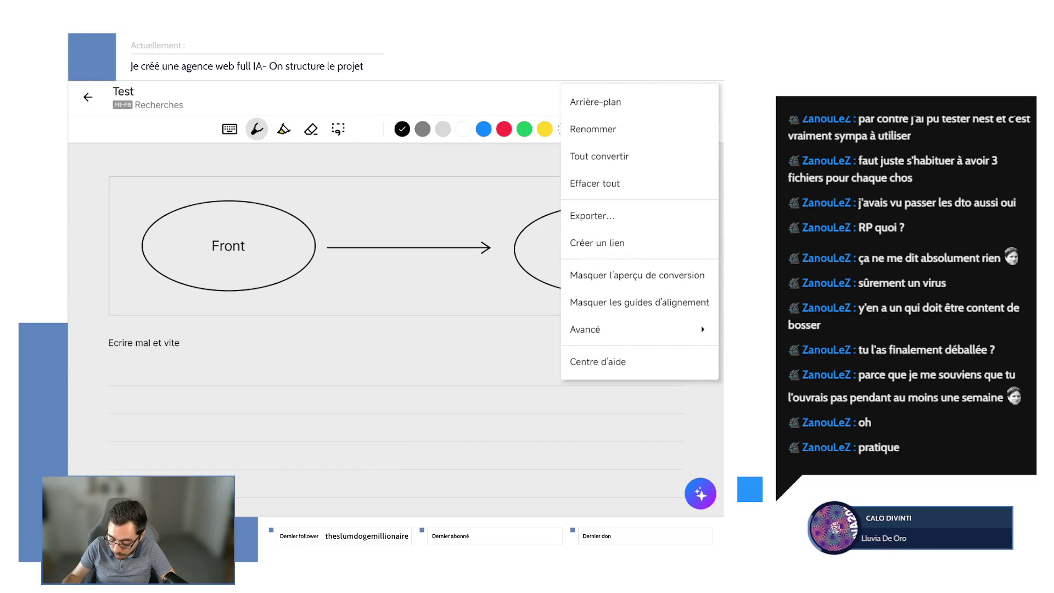
click(595, 183)
click(489, 313)
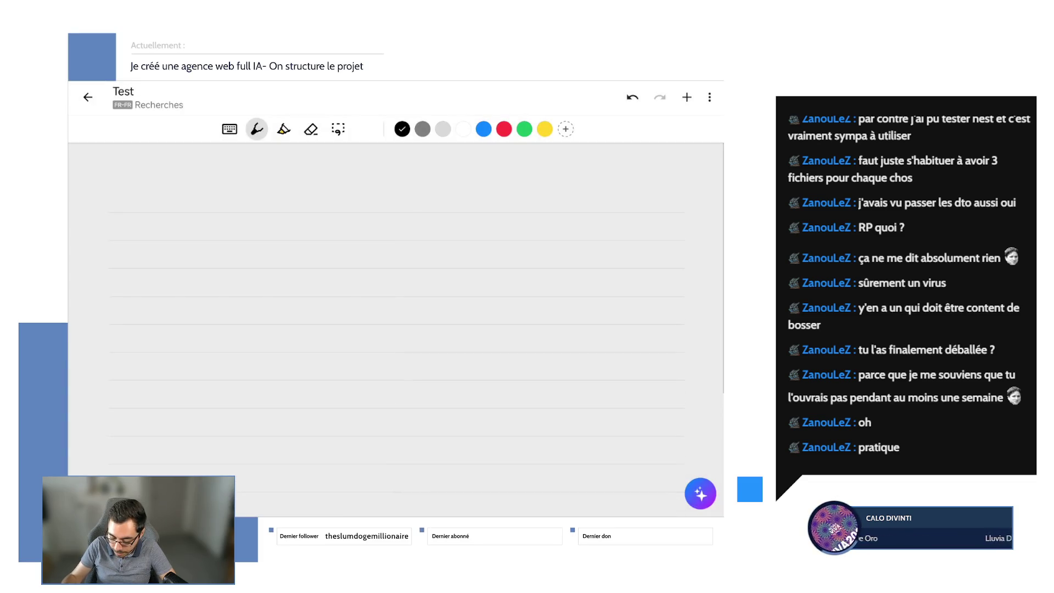
- Insert an empty Dessin frame and scribble a few test strokes inside it and across the page
click(660, 97)
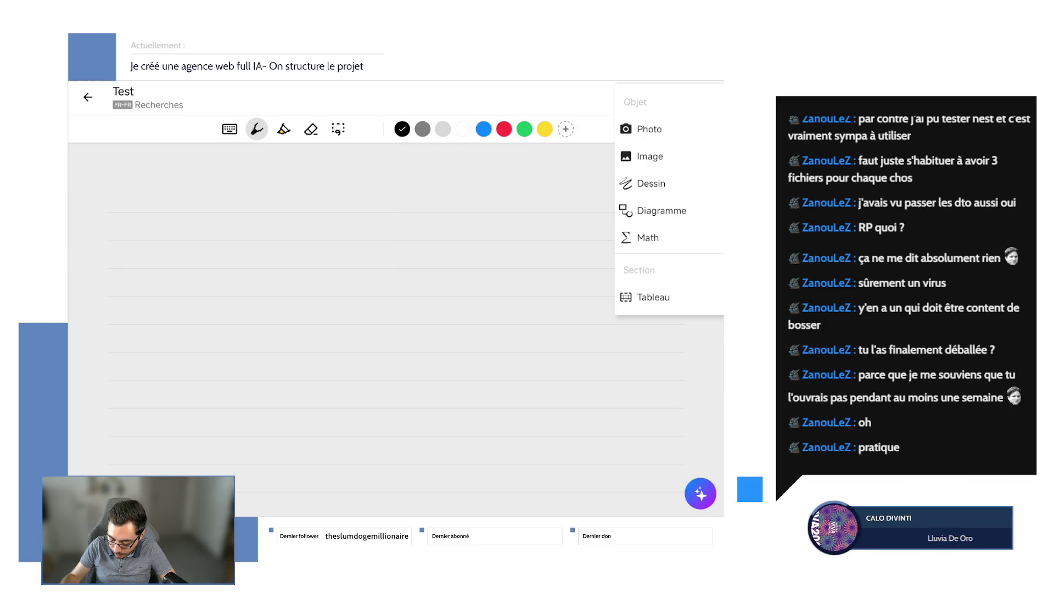
click(652, 182)
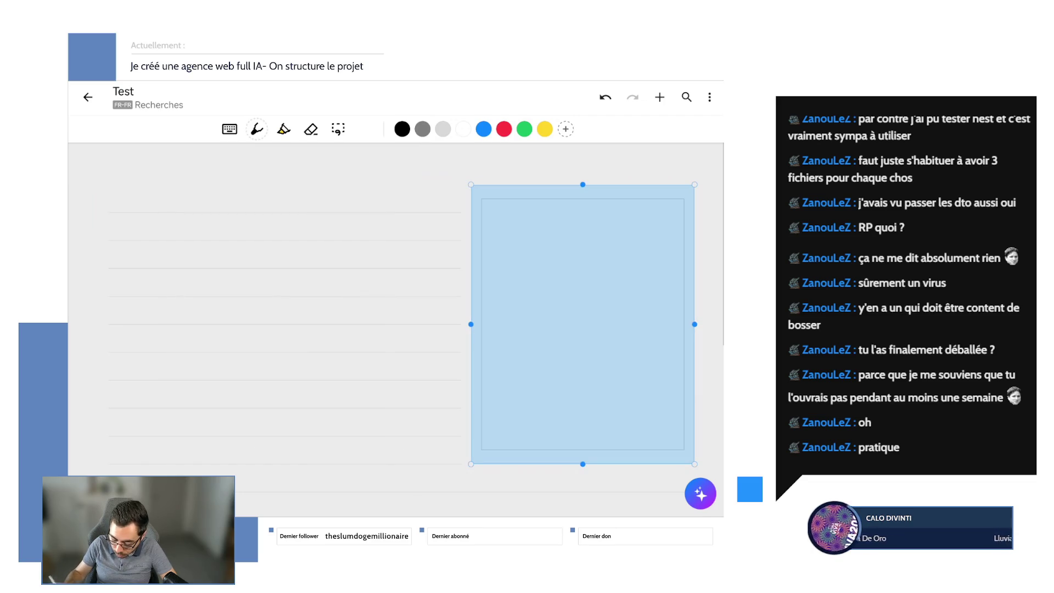
mouse_move(543, 269)
mouse_down()
mouse_move(588, 230)
mouse_move(600, 296)
mouse_up()
drag(576, 340, 599, 394)
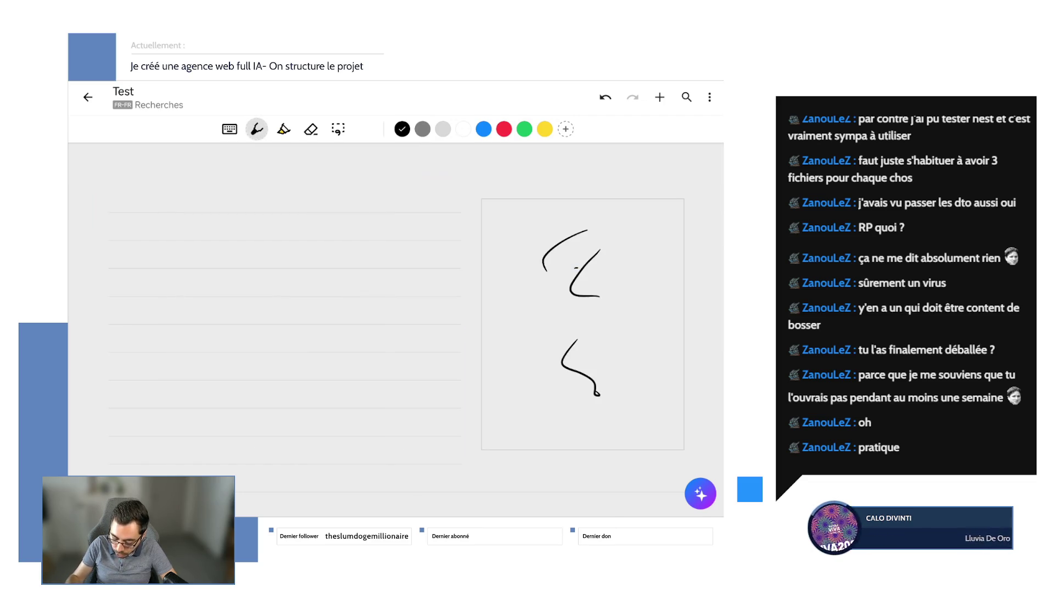
mouse_move(179, 262)
mouse_down()
mouse_move(238, 247)
mouse_move(394, 261)
mouse_up()
drag(186, 329, 401, 325)
drag(194, 407, 445, 409)
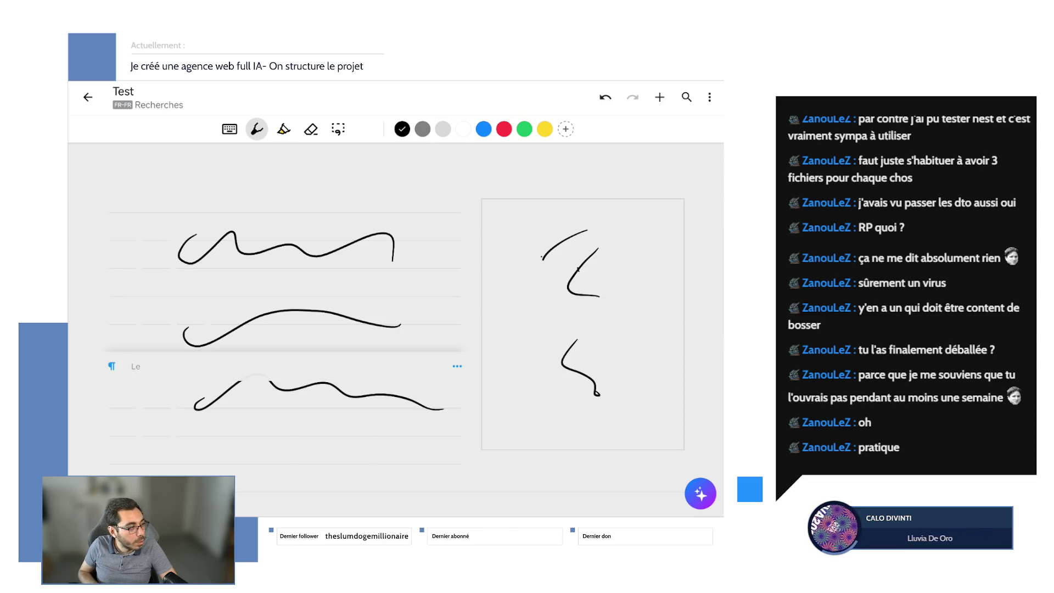
- Erase all the test strokes again with Effacer tout, leaving a blank lined page
click(710, 97)
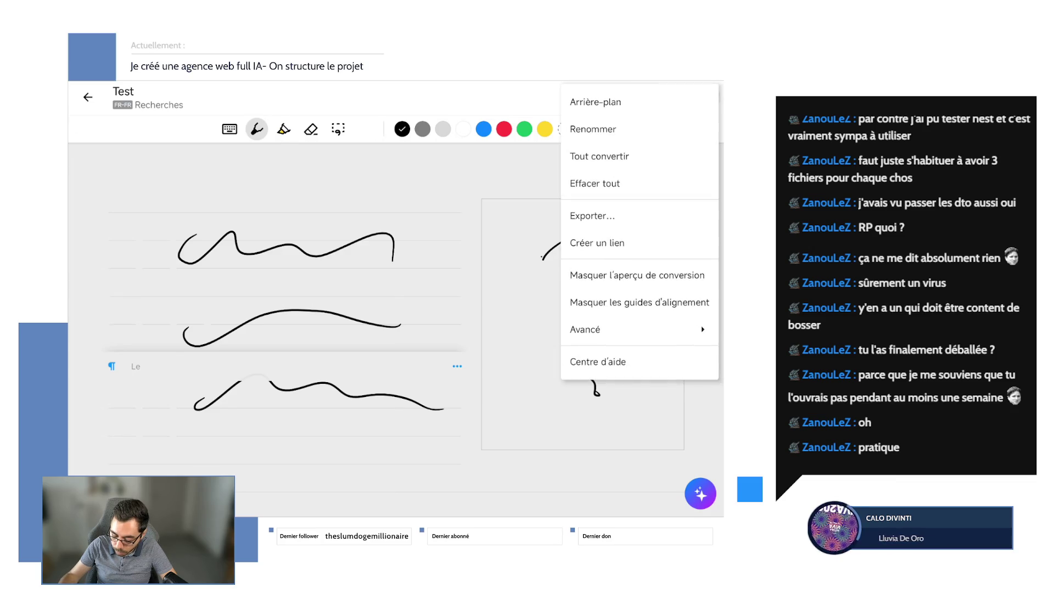
click(595, 184)
click(490, 312)
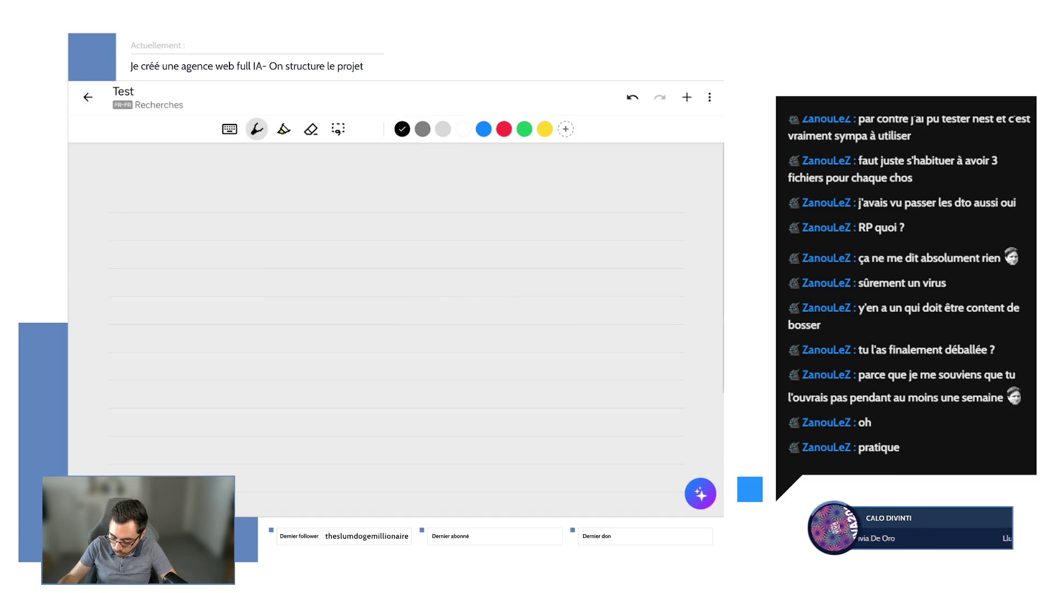
click(686, 96)
- Insert an empty Dessin drawing area, then return to the Recherches notes list
click(651, 183)
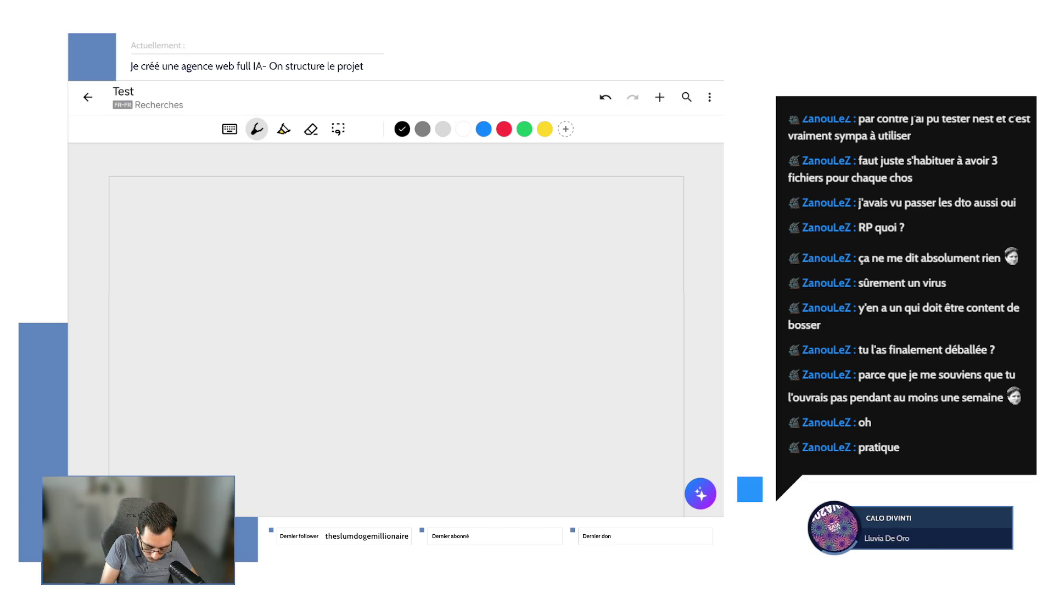
scroll(395, 329, up, 1)
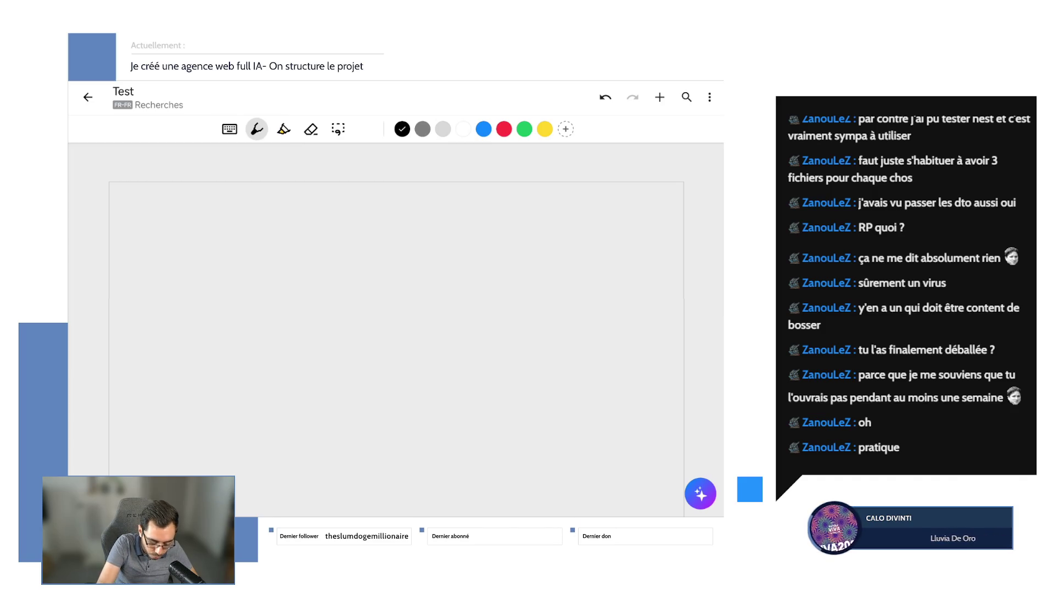
click(87, 96)
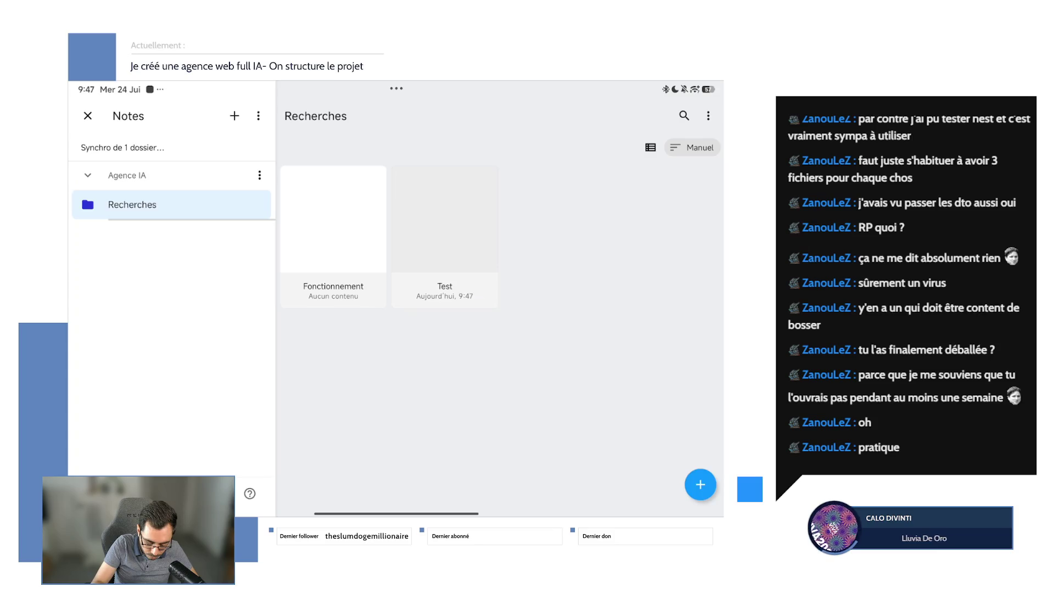
- Open the Fonctionnement note, draw a test stroke on its canvas and undo it
click(333, 234)
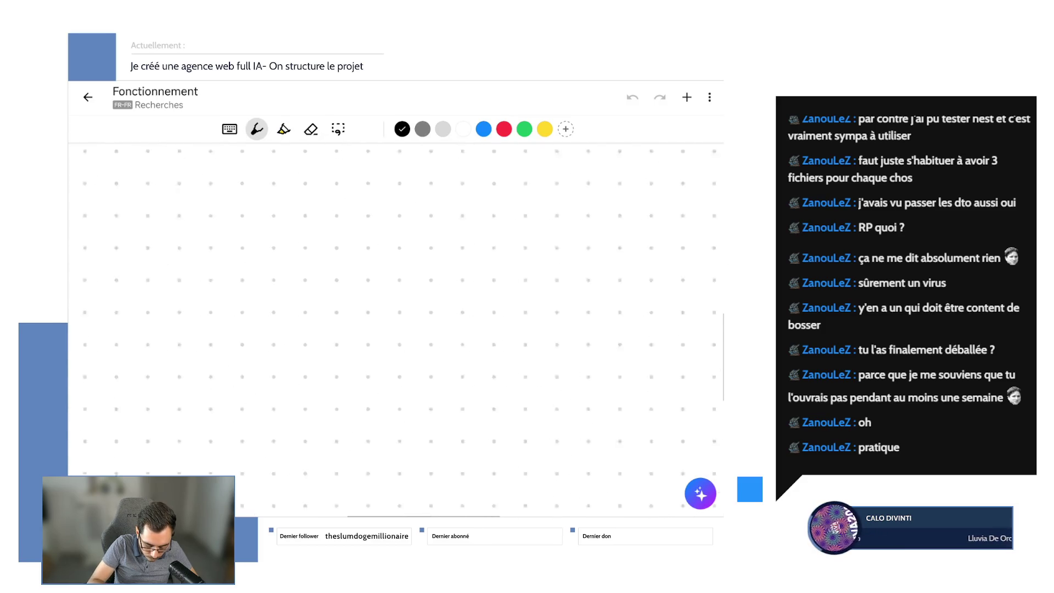
scroll(396, 329, up, 2)
scroll(396, 330, up, 1)
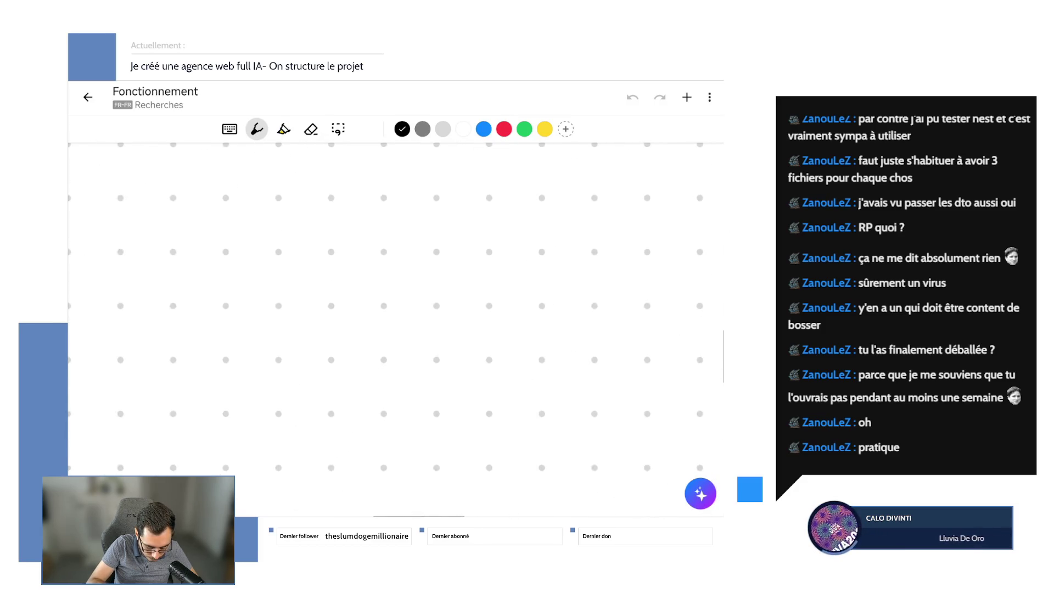
scroll(396, 330, up, 1)
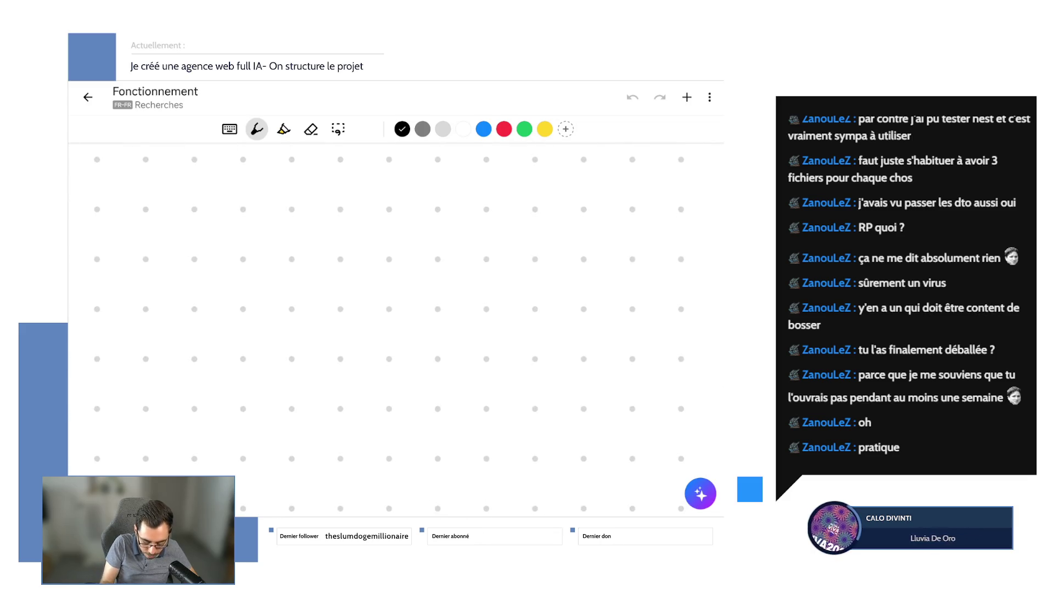
mouse_move(344, 278)
mouse_down()
mouse_move(398, 274)
mouse_move(435, 306)
mouse_up()
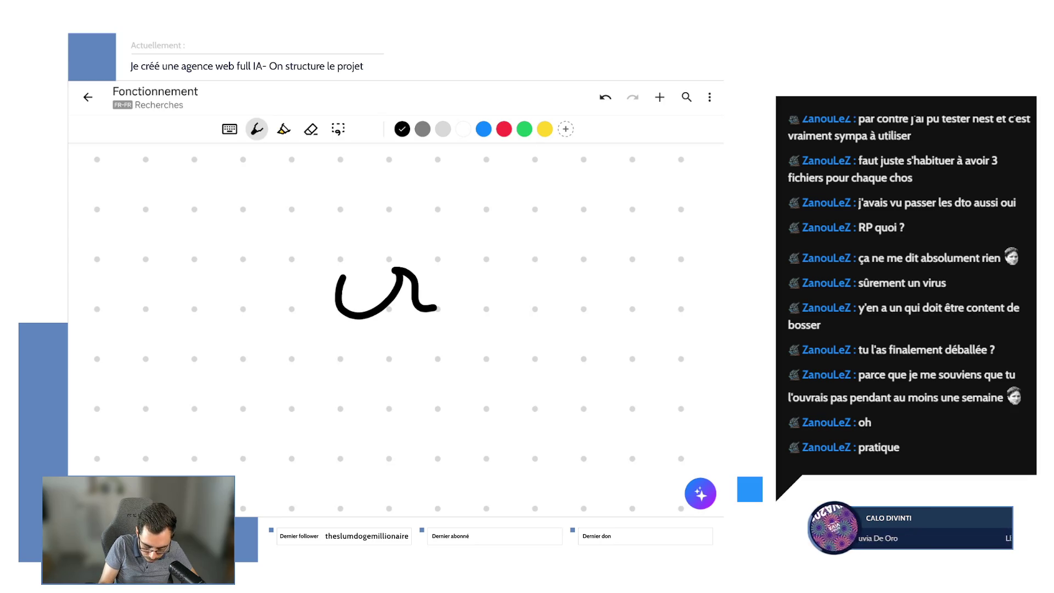
key(ctrl+z)
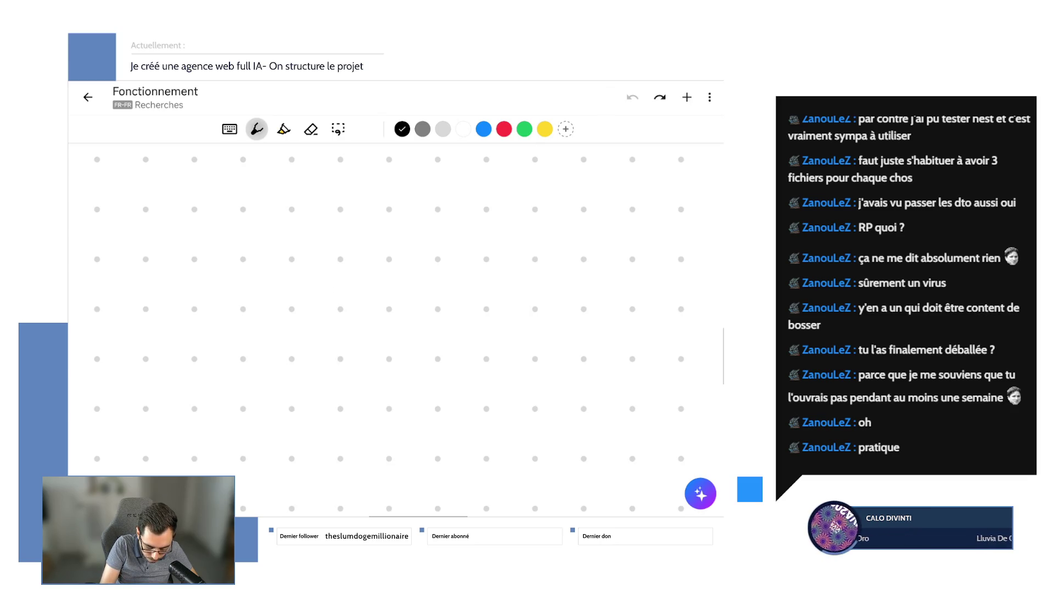
- In the Stylet options, try a thinner size and the Pinceau style, then reselect Feutre
click(256, 129)
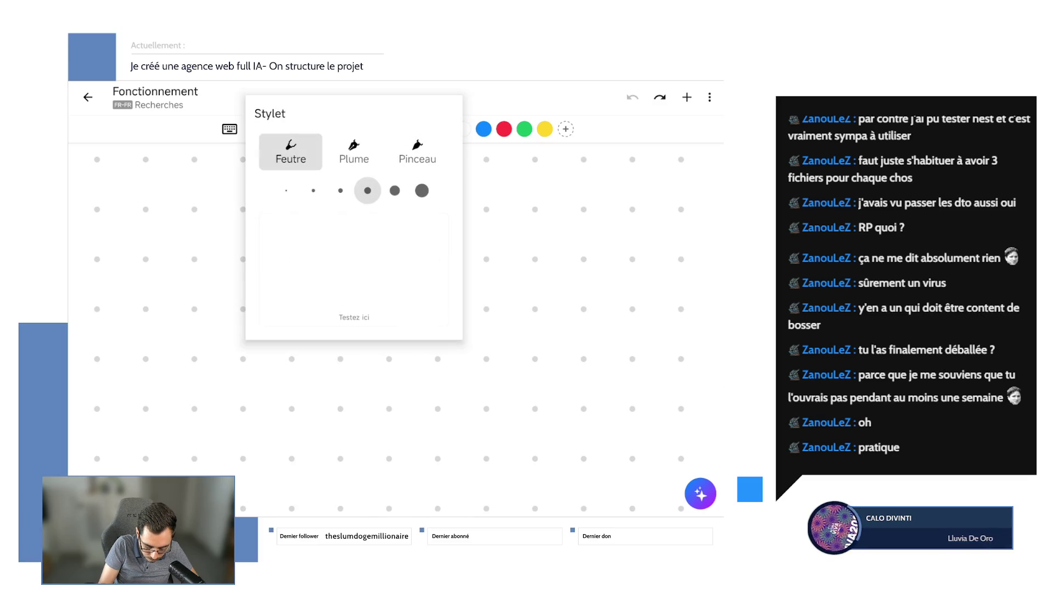
click(313, 191)
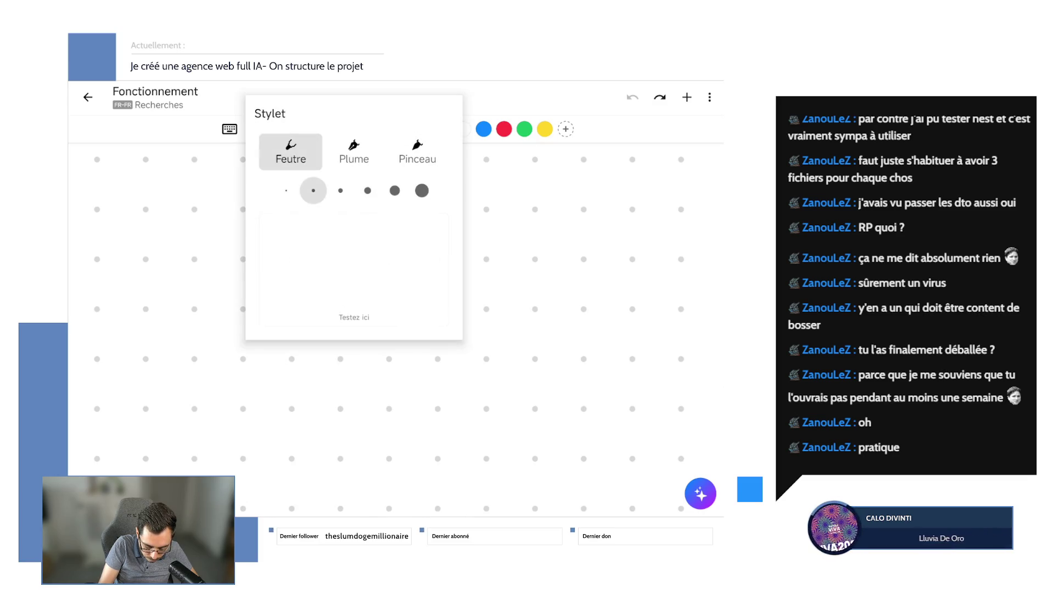
drag(327, 290, 406, 264)
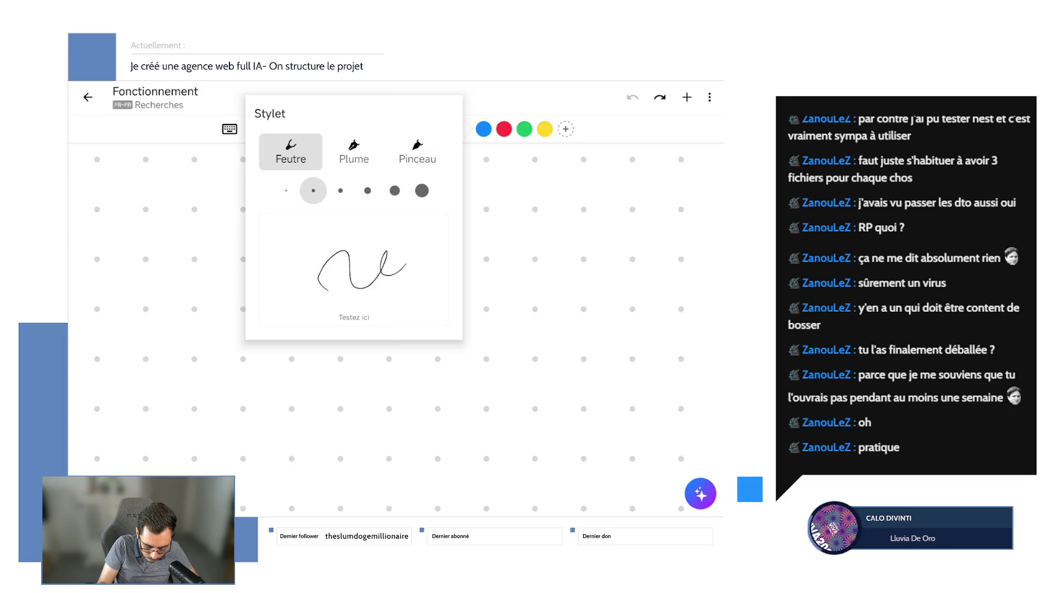
click(418, 152)
click(290, 151)
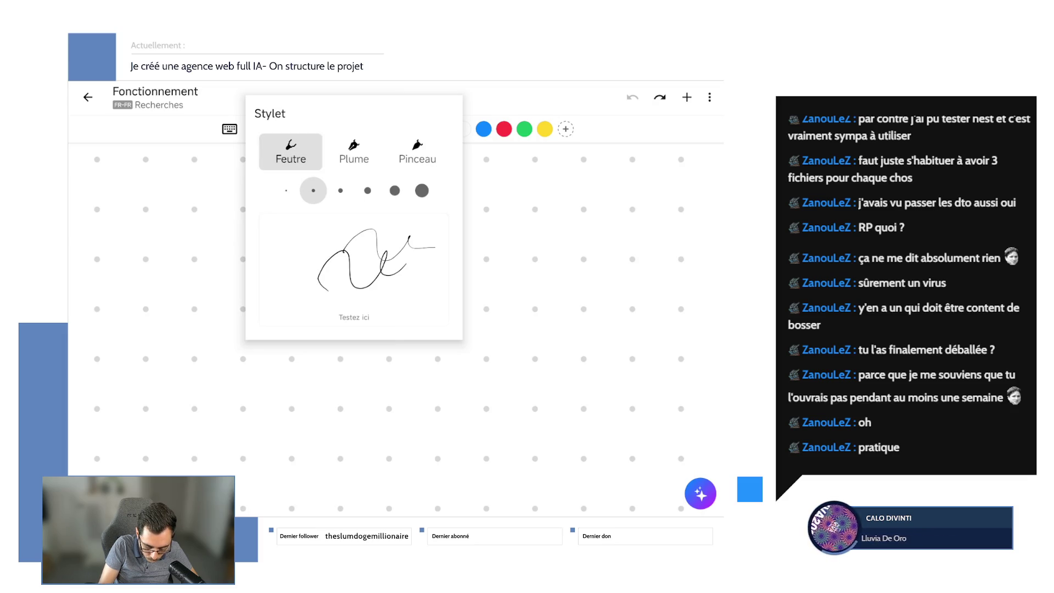
- Set the felt-tip pen to the third size dot, test a stroke on the canvas and undo it
click(341, 191)
drag(290, 252, 376, 241)
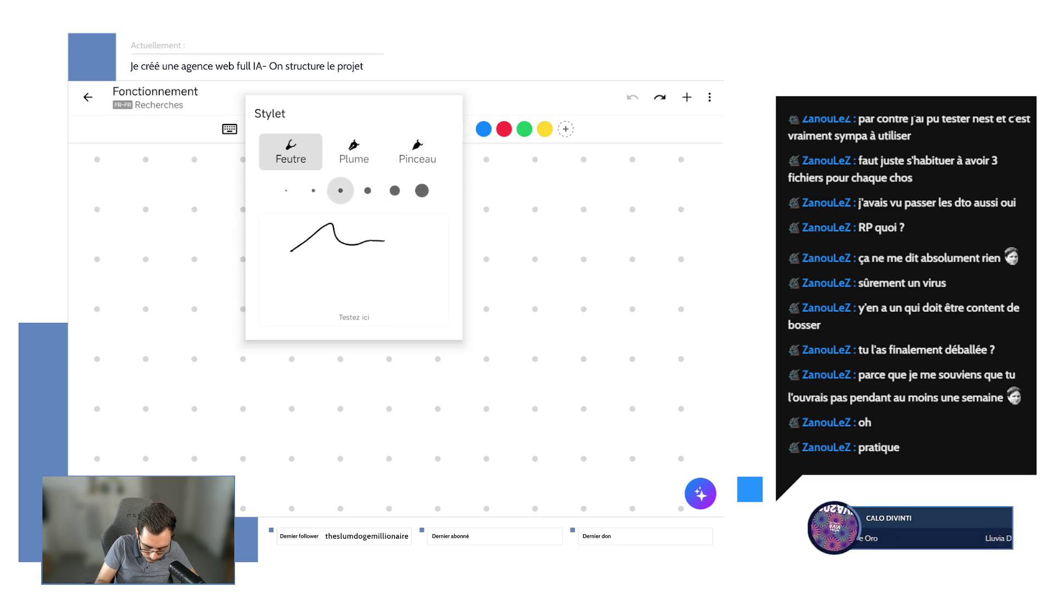
click(389, 388)
mouse_move(333, 376)
mouse_down()
mouse_move(388, 339)
mouse_move(428, 353)
mouse_up()
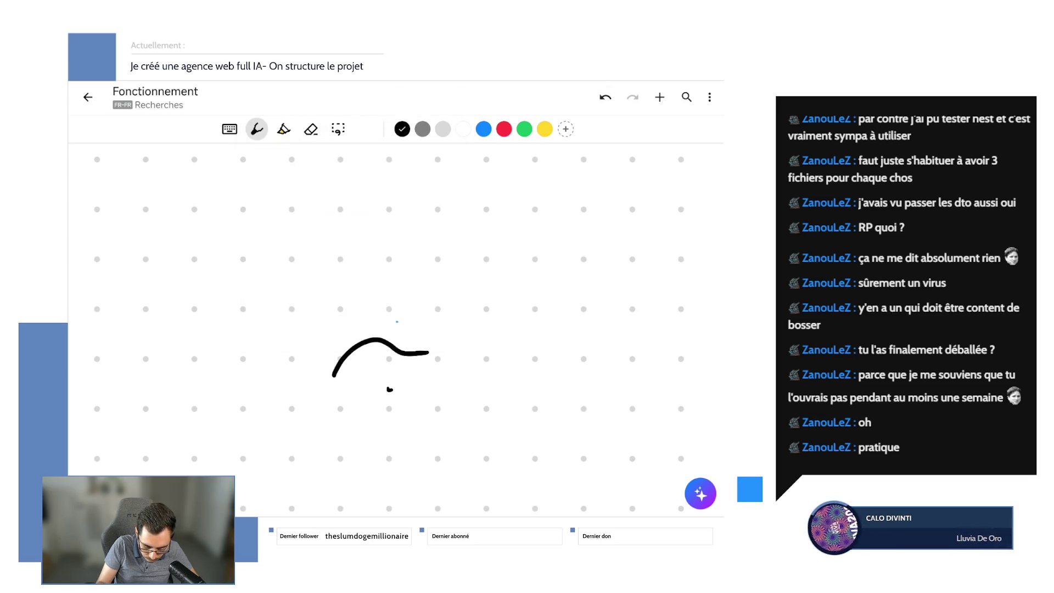
key(ctrl+z)
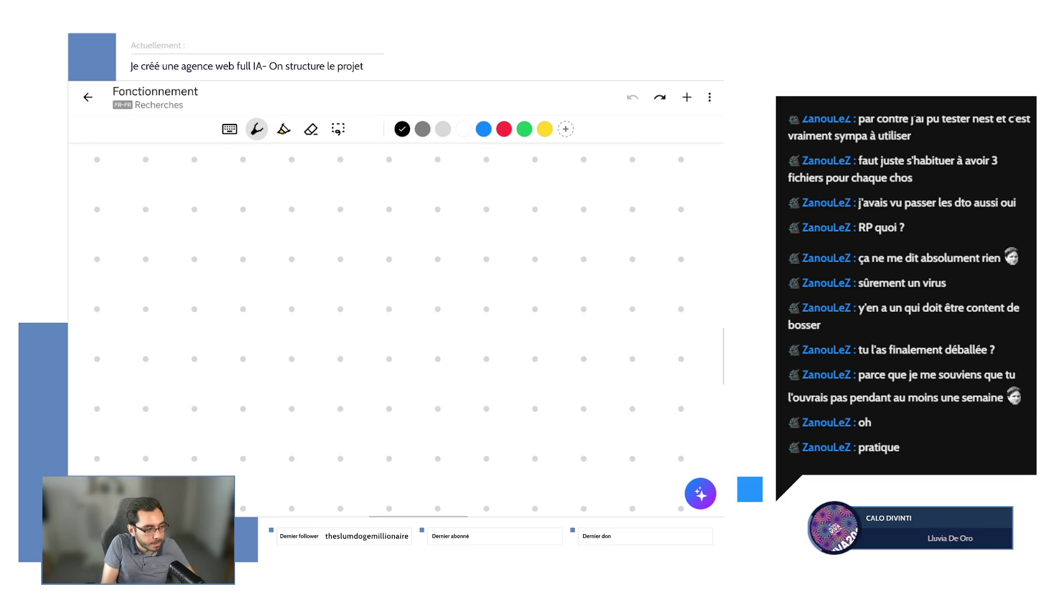
scroll(396, 330, down, 2)
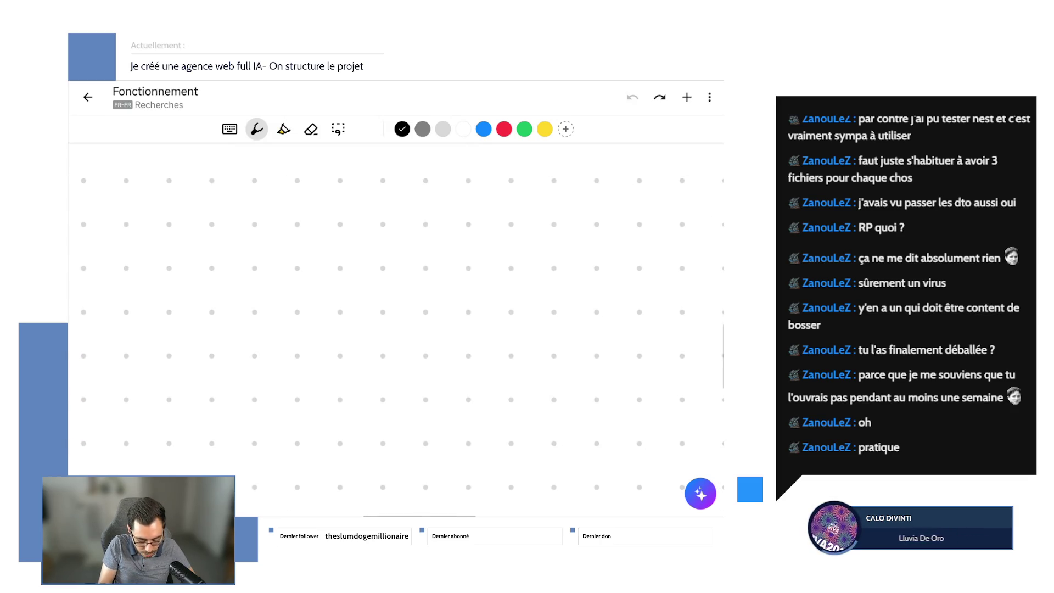
scroll(396, 330, down, 1)
- Browse the ⋮ menu's Avancé options, then handwrite LLM on the dotted canvas
click(710, 97)
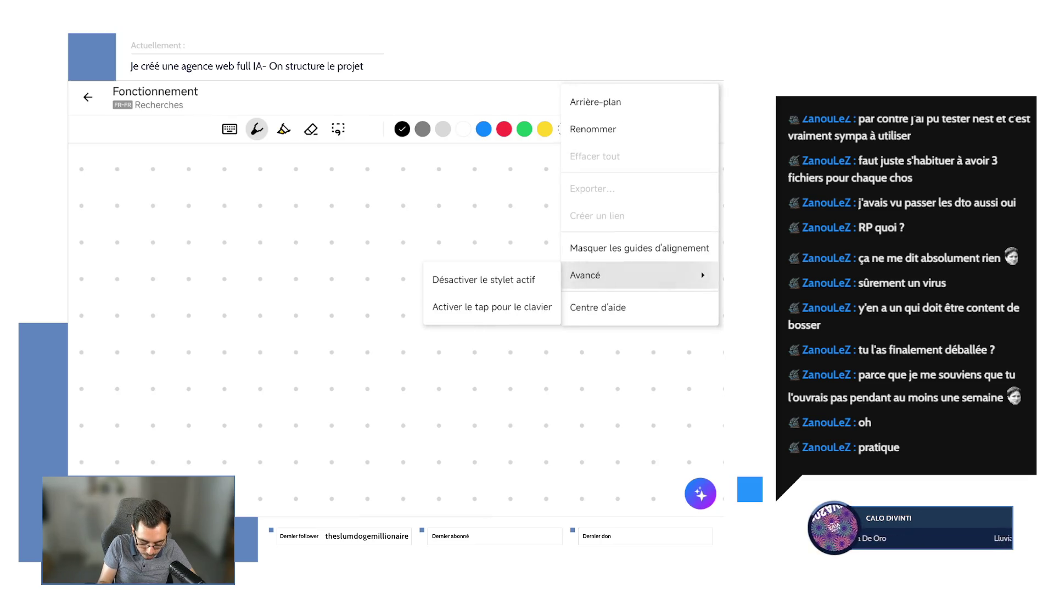
click(486, 272)
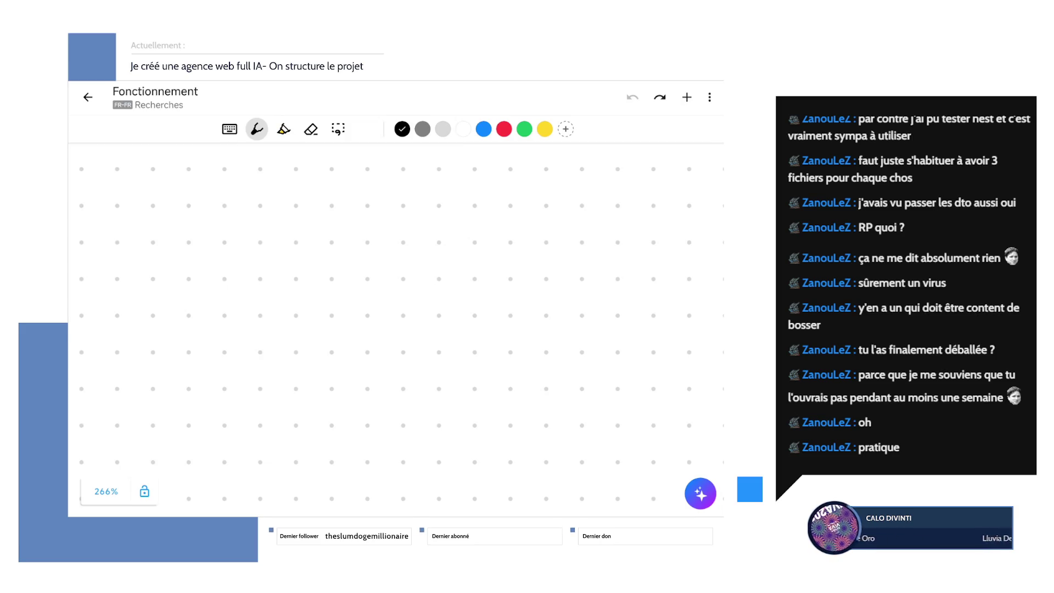
drag(268, 245, 299, 300)
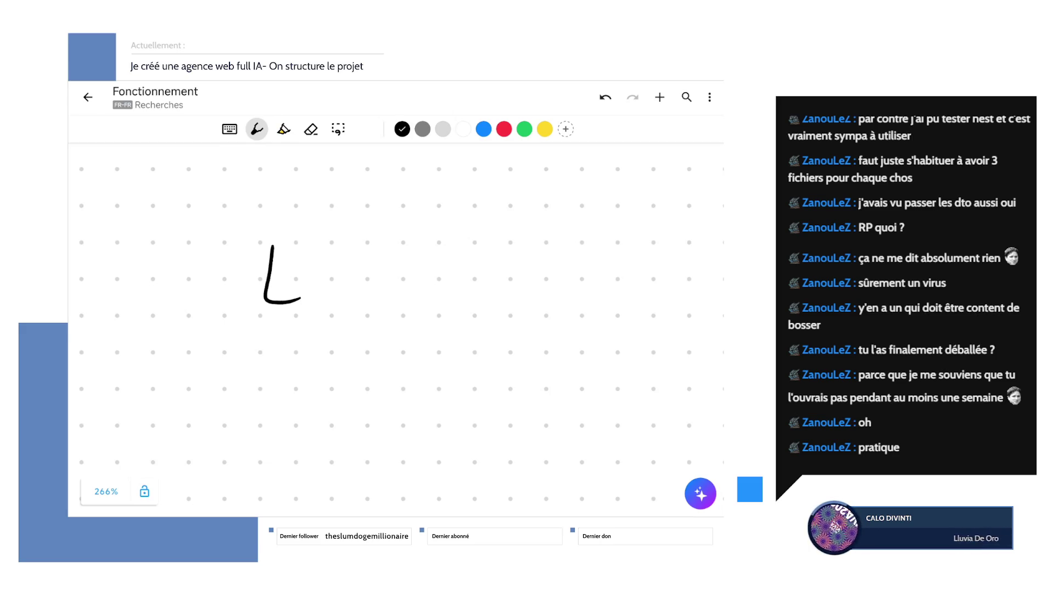
mouse_move(334, 242)
mouse_down()
mouse_move(362, 297)
mouse_move(431, 306)
mouse_up()
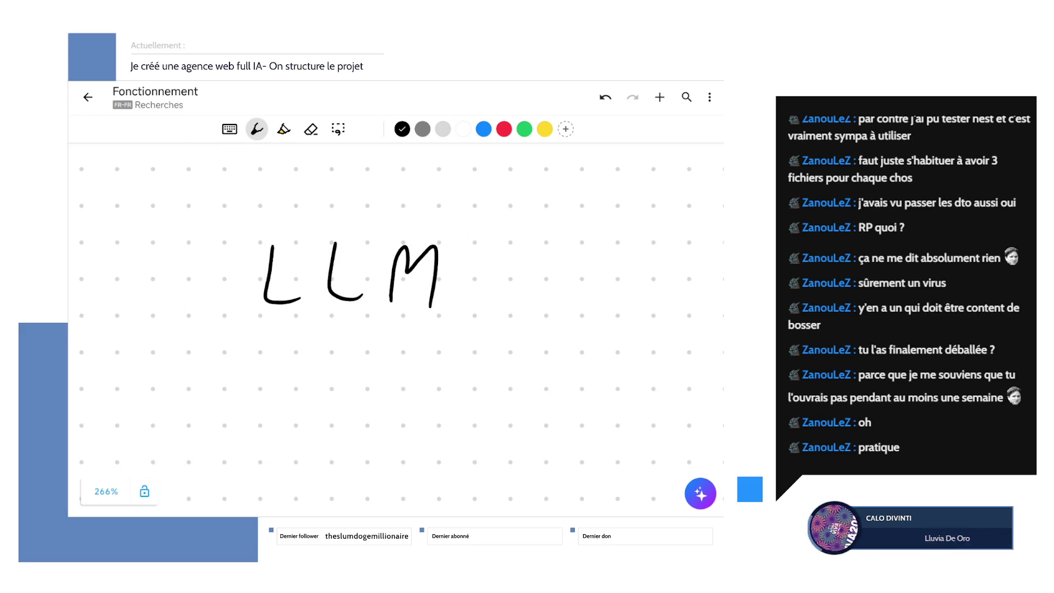
drag(427, 216, 432, 217)
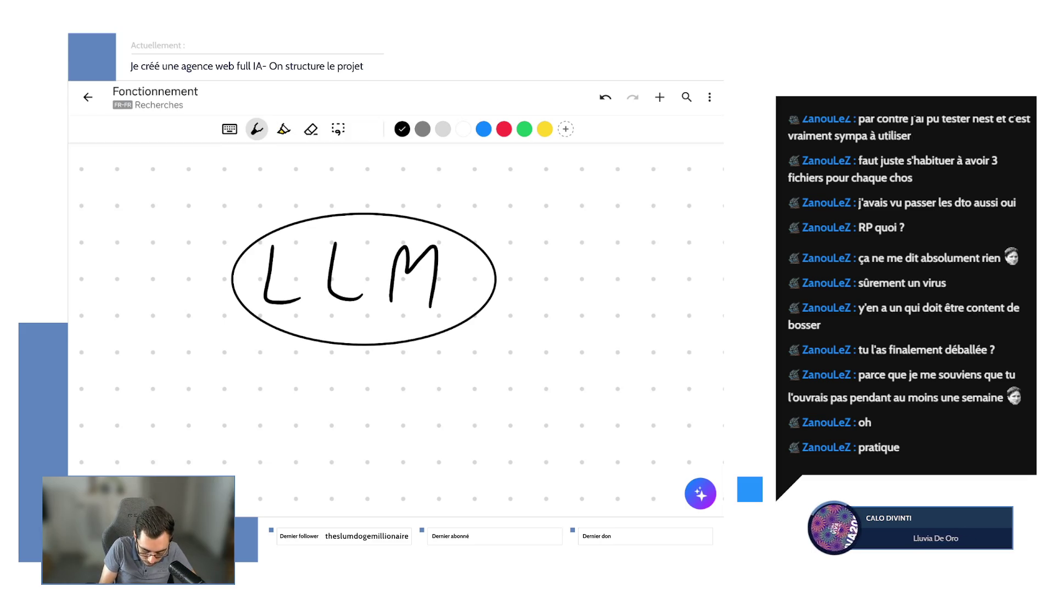
scroll(362, 281, down, 2)
scroll(356, 311, down, 1)
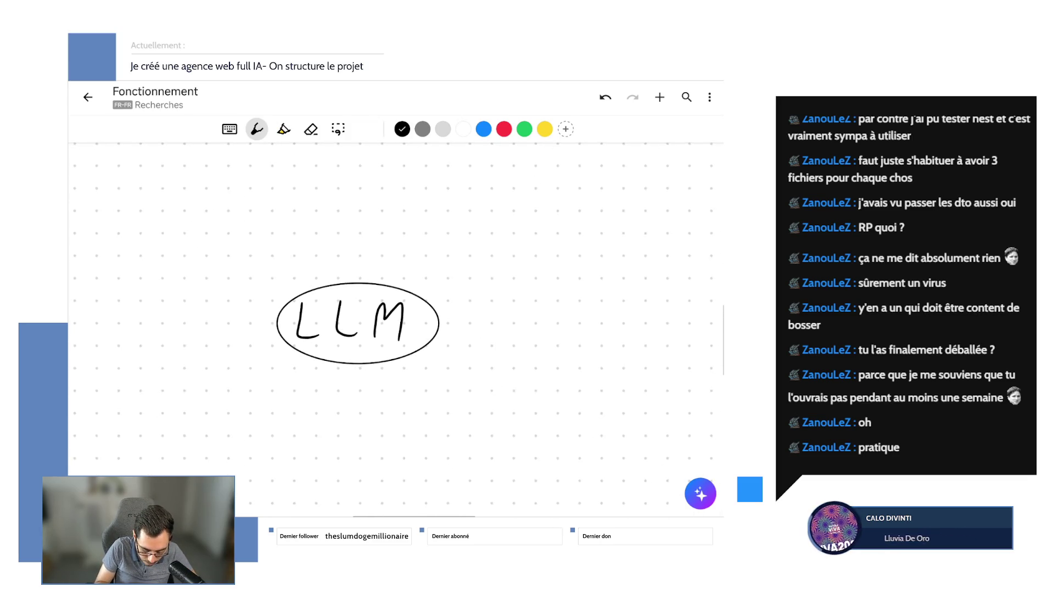
scroll(362, 321, down, 1)
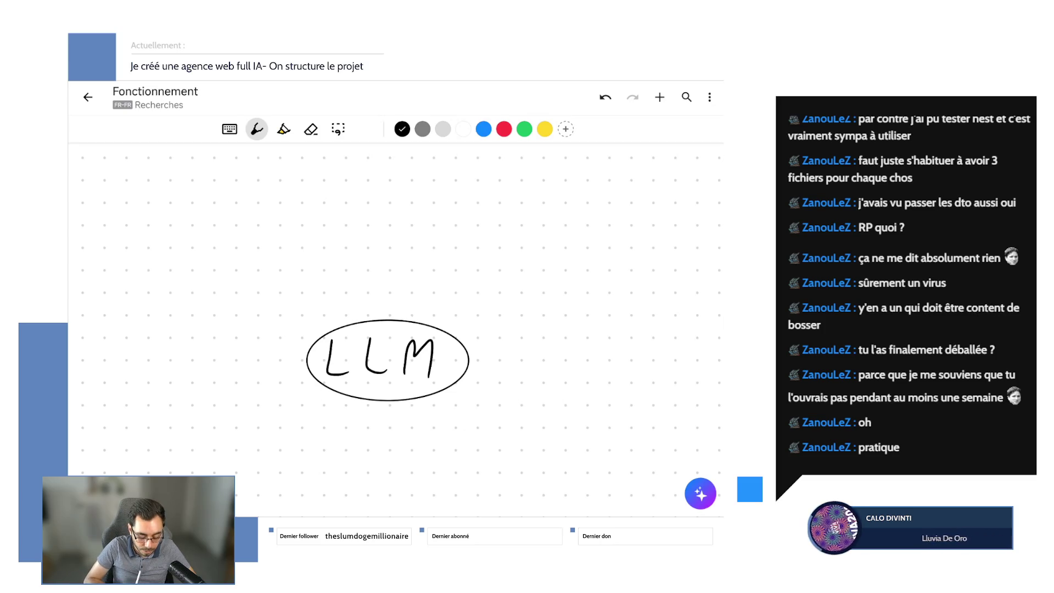
scroll(388, 360, up, 2)
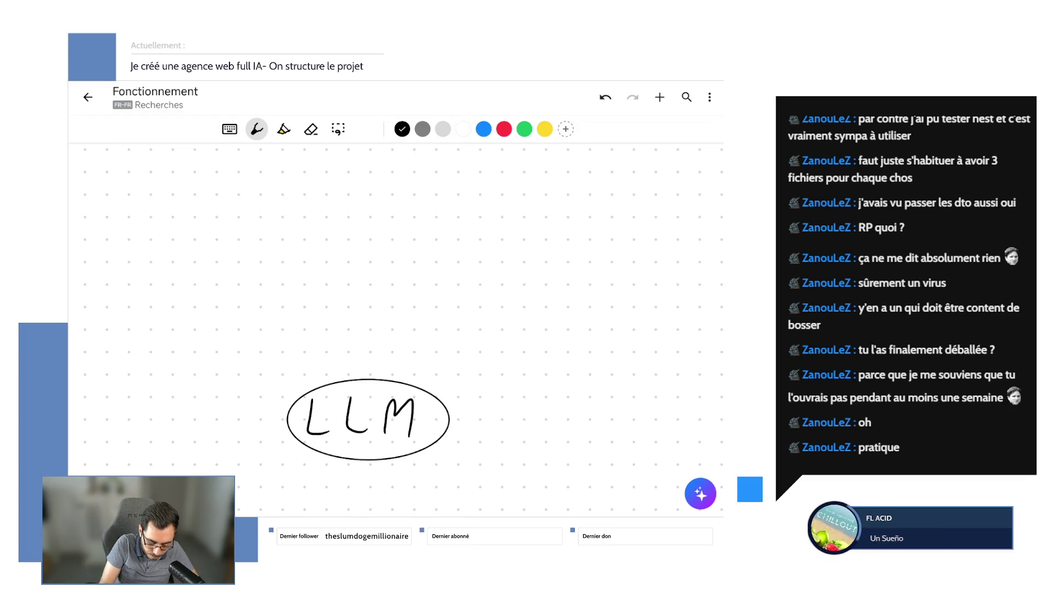
- Handwrite an underlined 'Lite LLM' above the ellipse with an arrow down to LLM
mouse_move(277, 229)
mouse_down()
mouse_move(274, 272)
mouse_move(365, 281)
mouse_up()
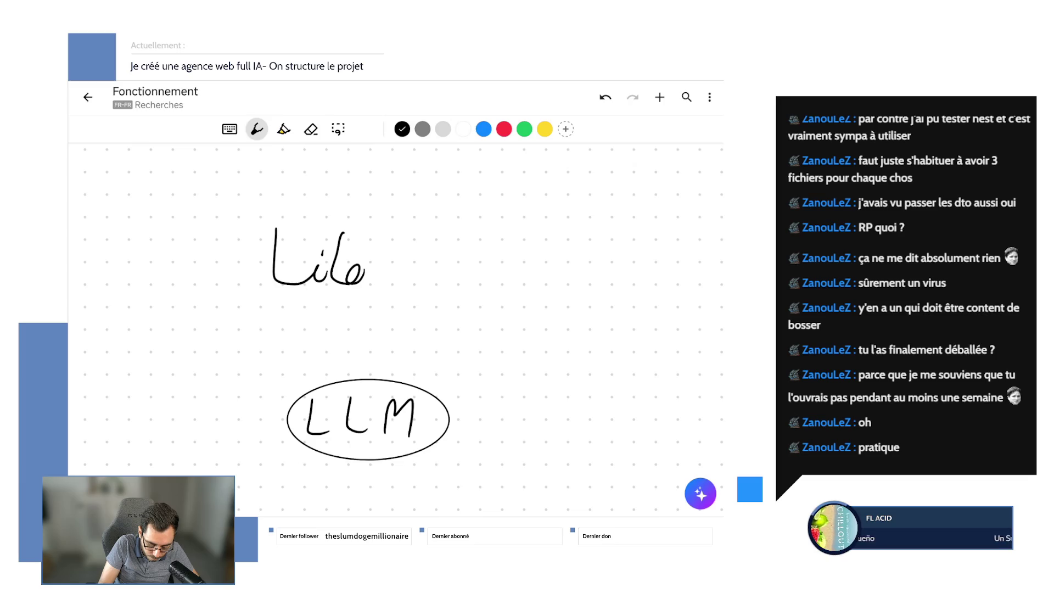
mouse_move(401, 235)
mouse_down()
mouse_move(424, 273)
mouse_move(481, 271)
mouse_up()
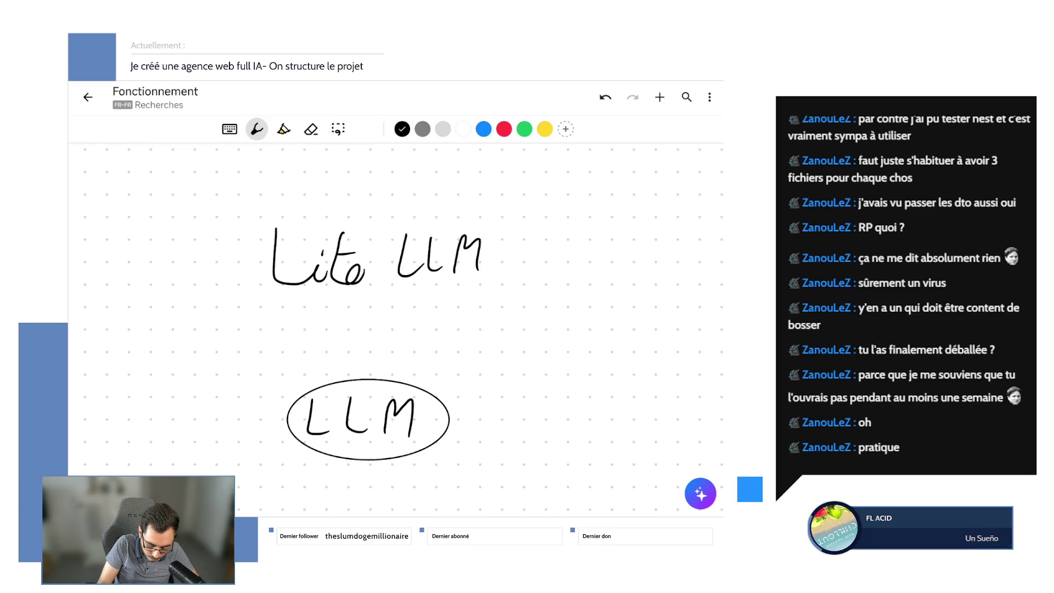
drag(280, 309, 475, 302)
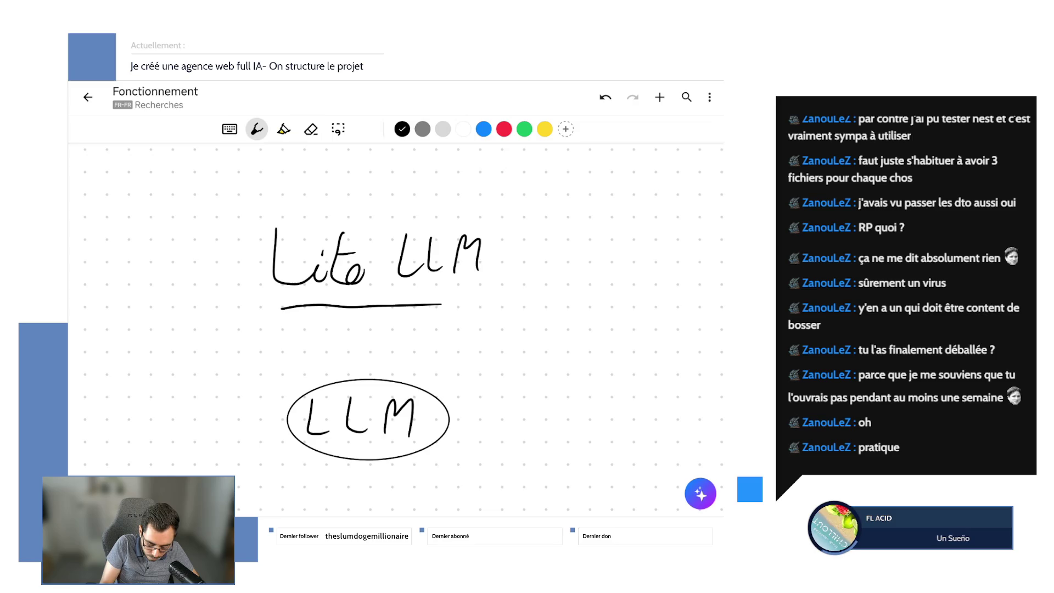
mouse_move(374, 293)
mouse_down()
mouse_move(373, 363)
mouse_move(391, 345)
mouse_up()
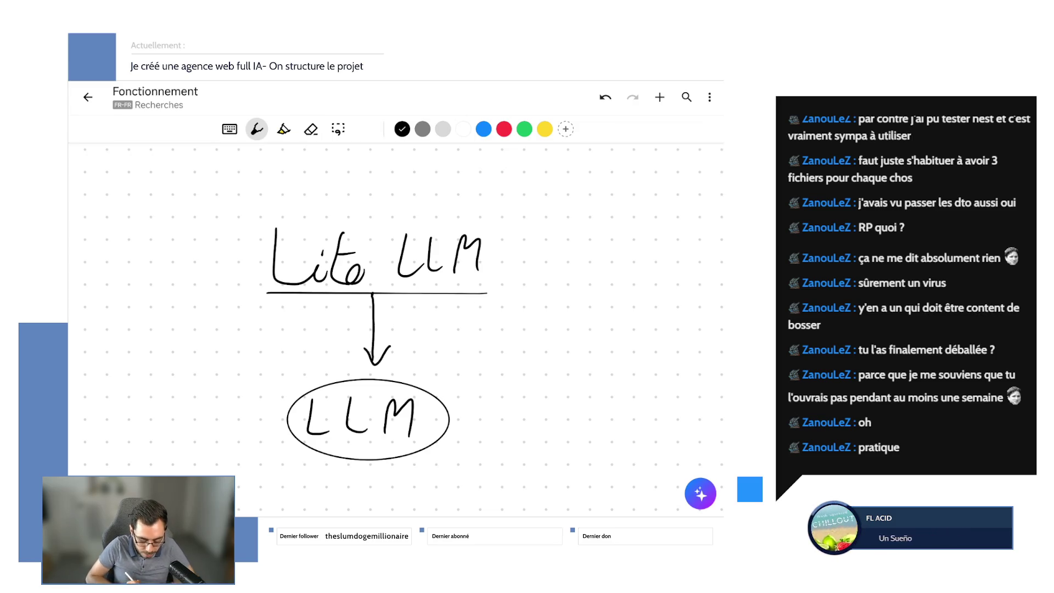
scroll(379, 342, down, 2)
scroll(379, 342, down, 1)
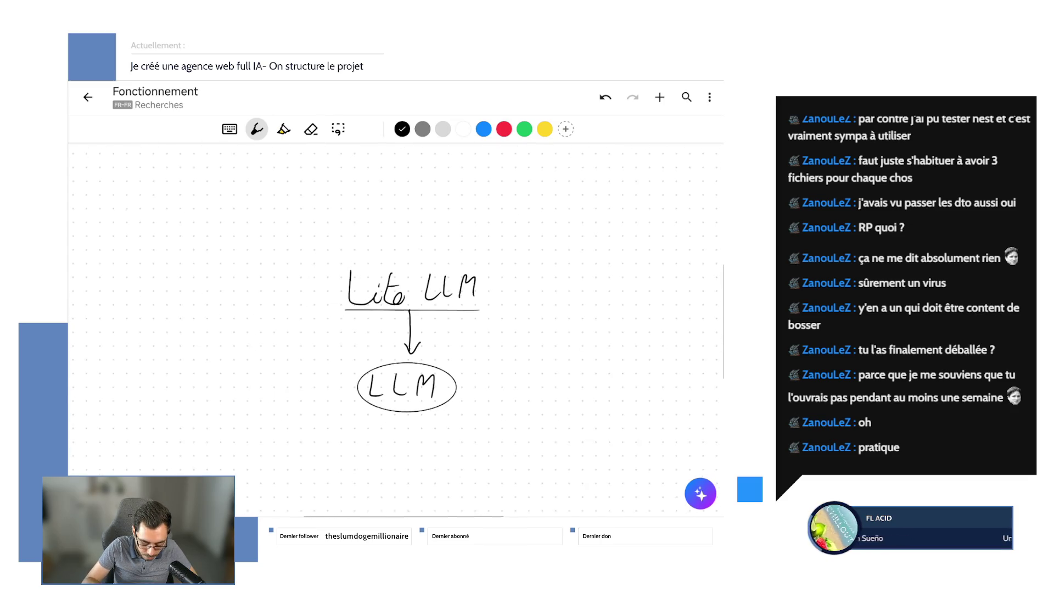
scroll(379, 343, down, 1)
scroll(379, 342, down, 1)
scroll(379, 342, down, 1)
scroll(379, 341, down, 1)
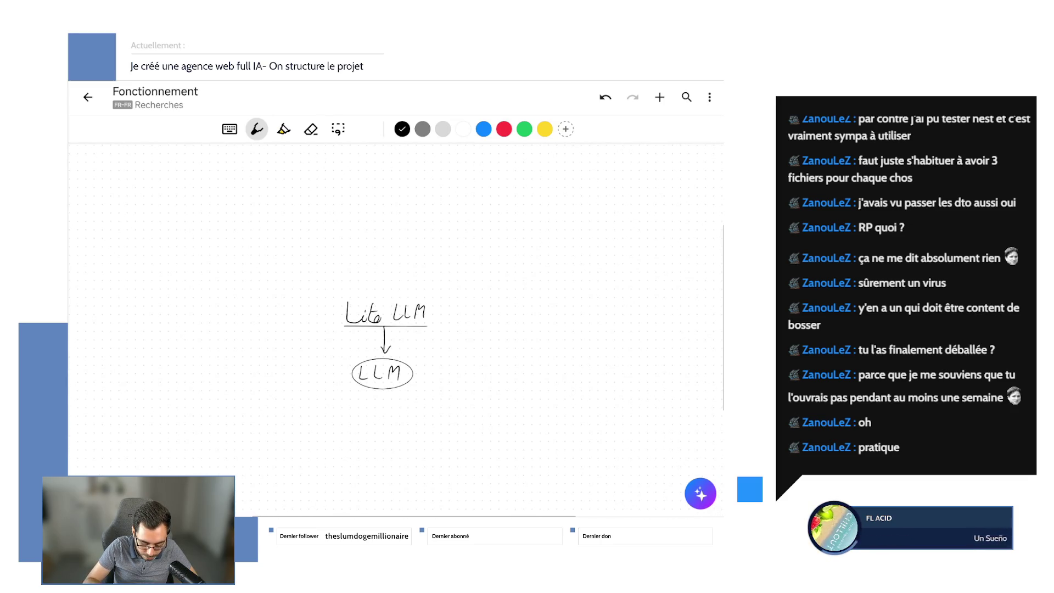
scroll(379, 330, down, 1)
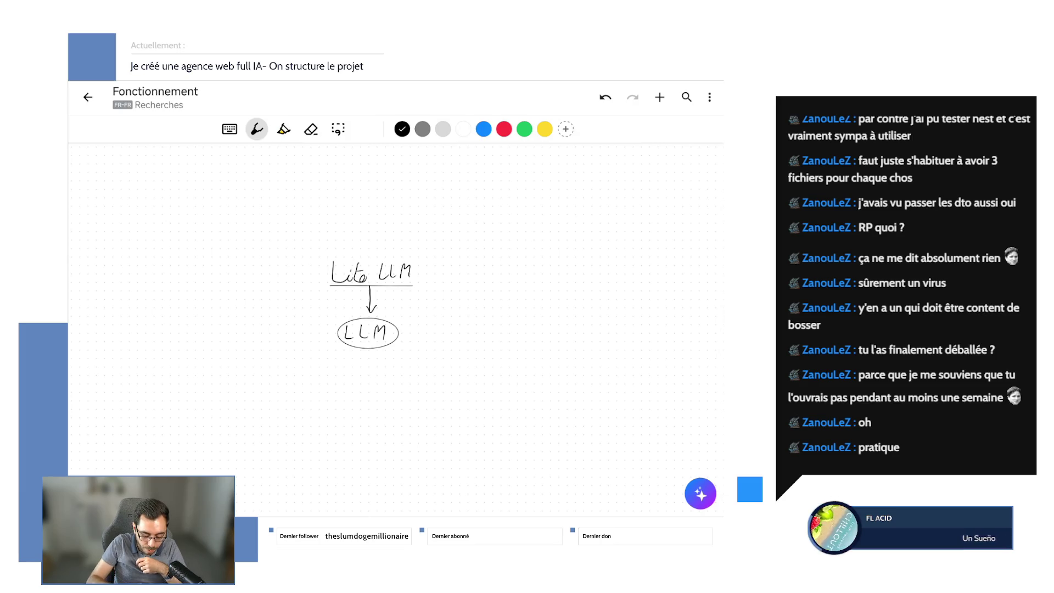
scroll(396, 305, right, 2)
scroll(360, 280, down, 2)
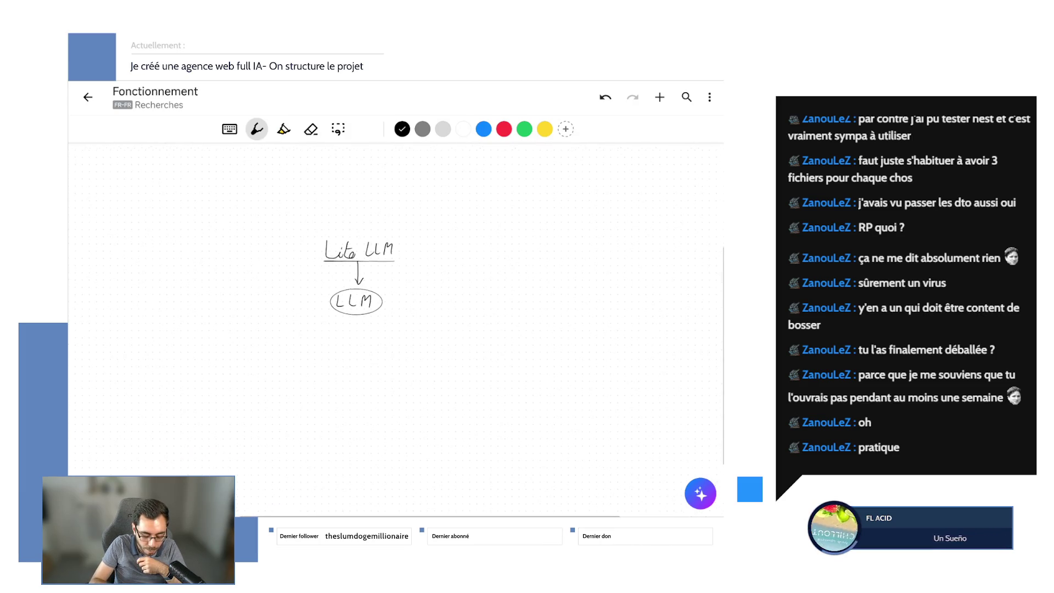
scroll(356, 293, up, 1)
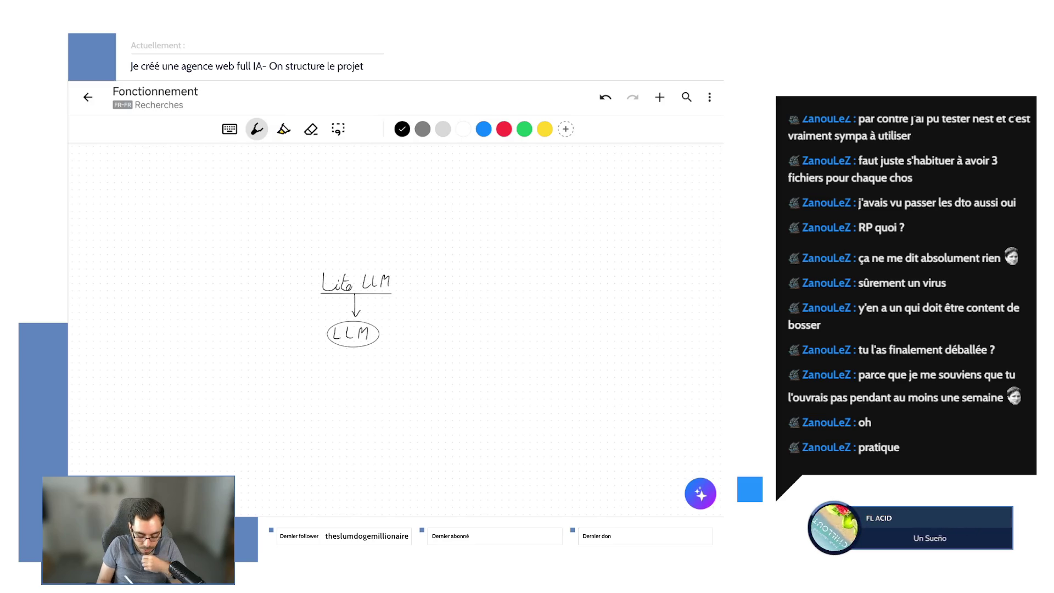
scroll(396, 305, right, 2)
scroll(396, 304, down, 1)
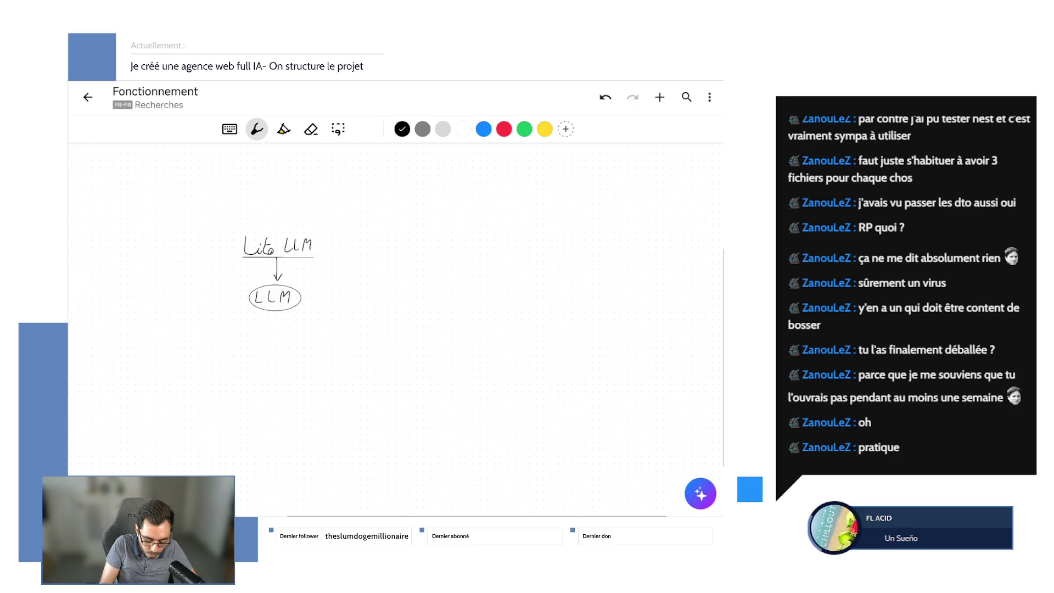
mouse_move(368, 276)
mouse_down()
mouse_move(433, 309)
mouse_move(458, 267)
mouse_move(466, 288)
mouse_move(480, 284)
mouse_move(445, 303)
mouse_move(499, 285)
mouse_move(447, 254)
mouse_move(353, 317)
mouse_move(522, 263)
mouse_move(480, 254)
mouse_up()
- Undo the mistaken strokes and draw a connector from the LLM ellipse to the Langfuse box
click(392, 284)
key(ctrl+z)
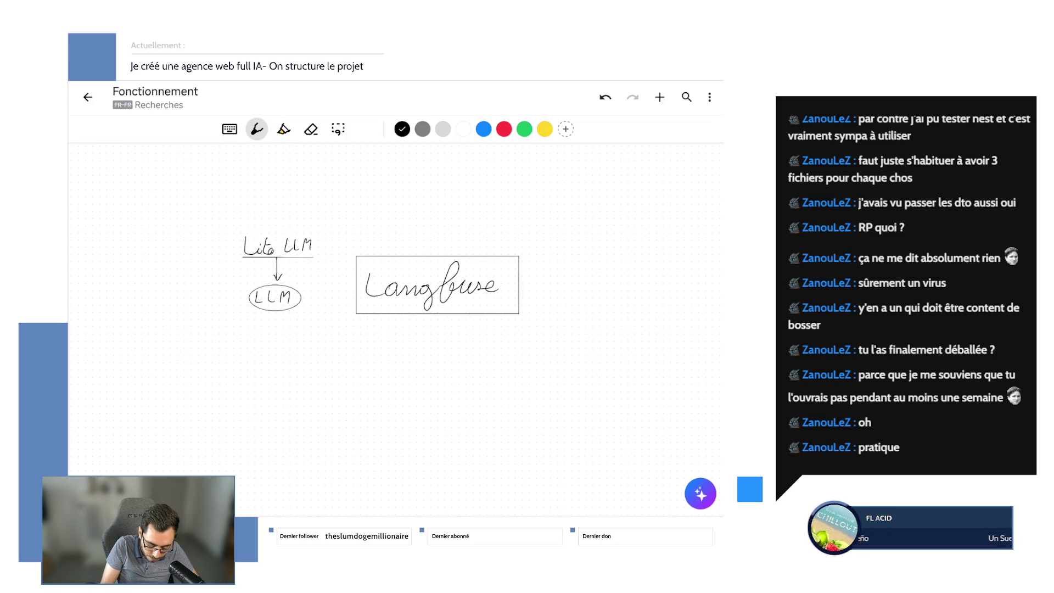
mouse_move(355, 293)
mouse_down()
mouse_move(302, 286)
mouse_move(300, 312)
mouse_move(310, 309)
mouse_up()
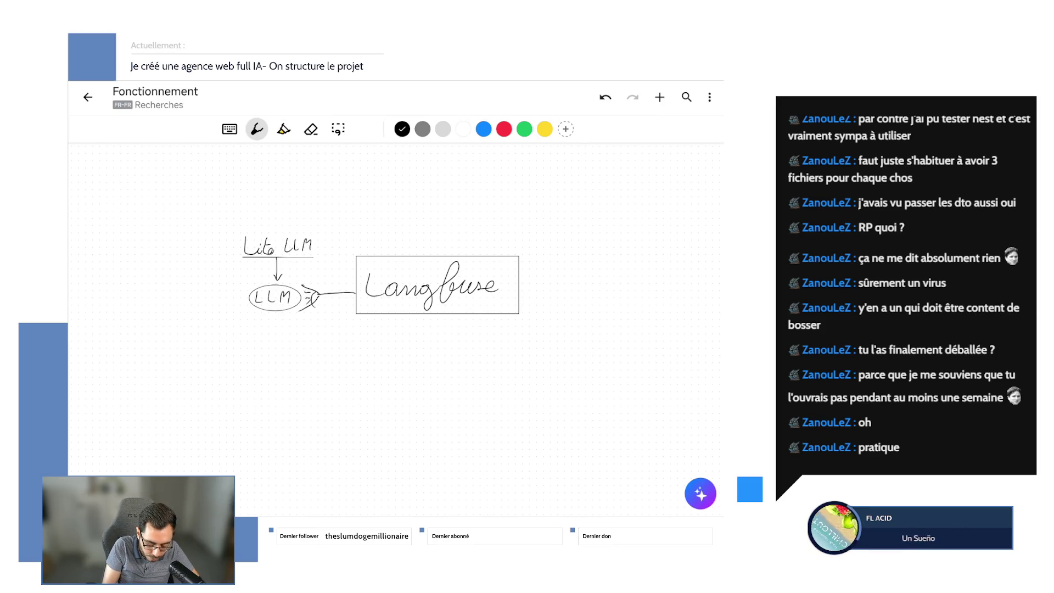
drag(408, 284, 493, 298)
- Undo the faulty connector versions and redraw a straight line from LLM to Langfuse
click(605, 97)
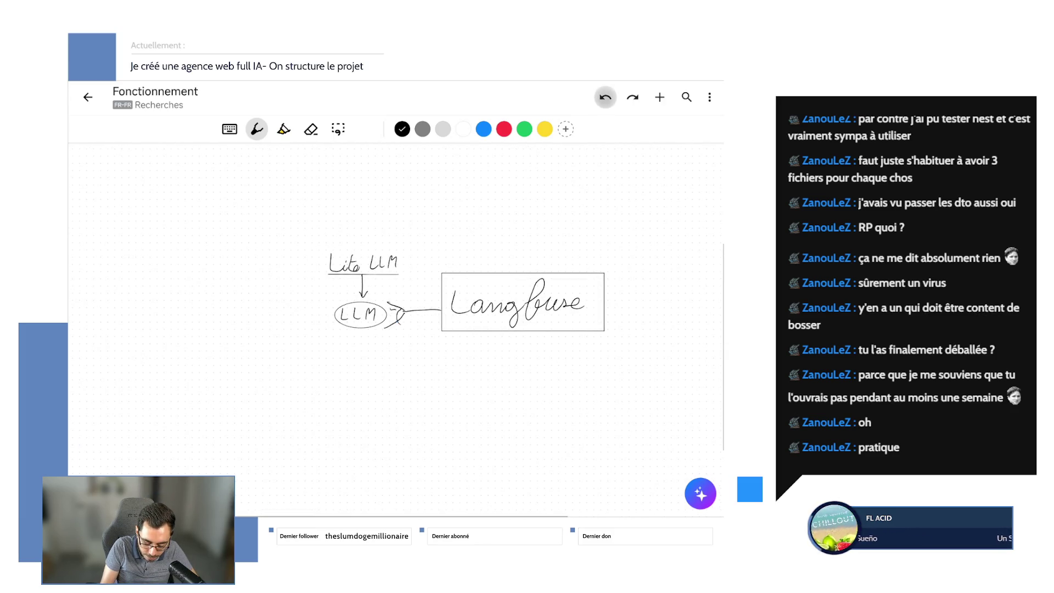
click(605, 97)
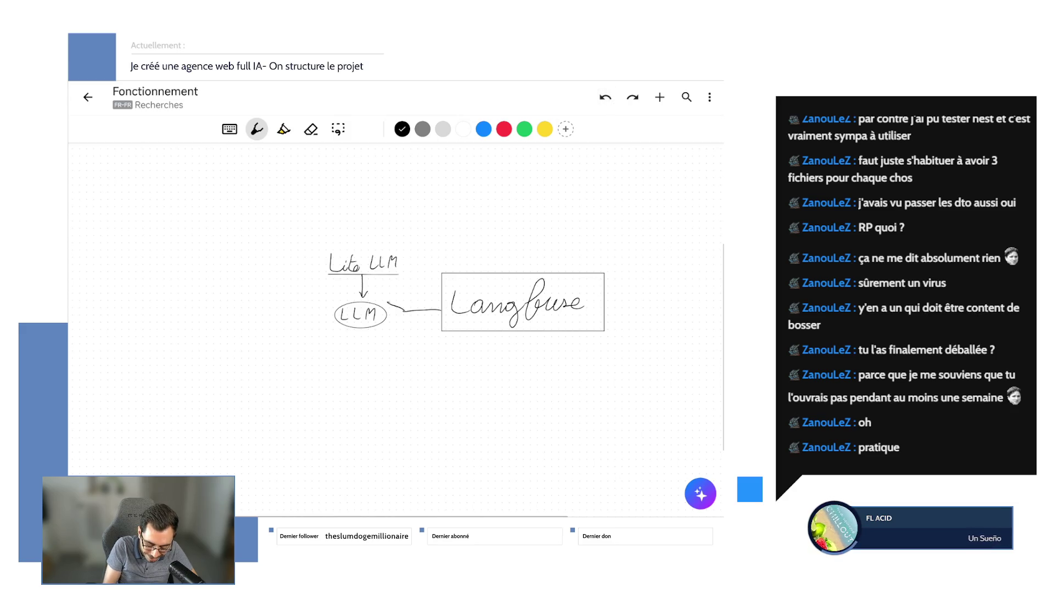
click(605, 97)
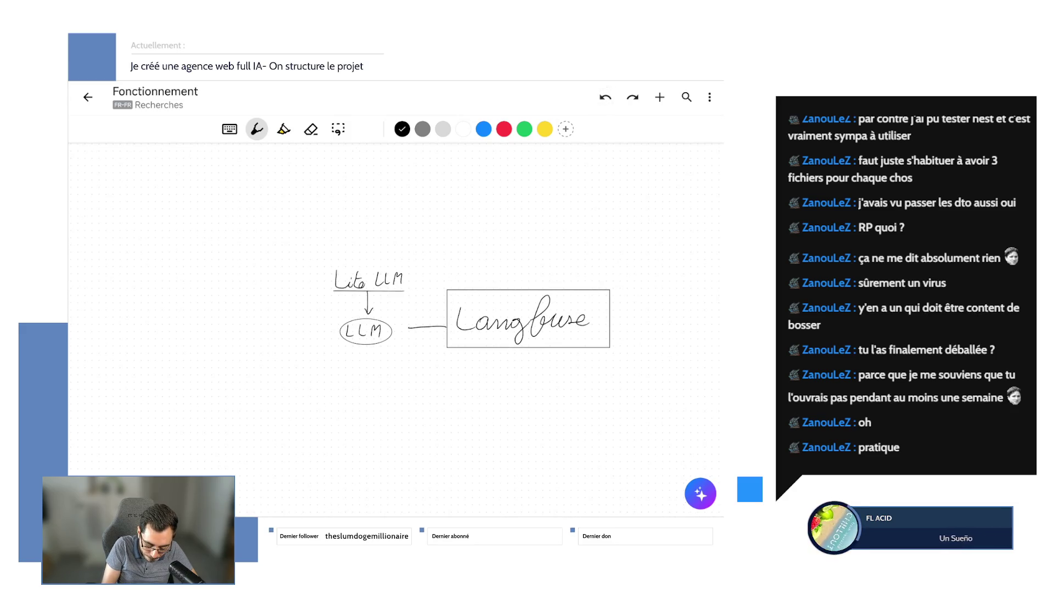
click(606, 97)
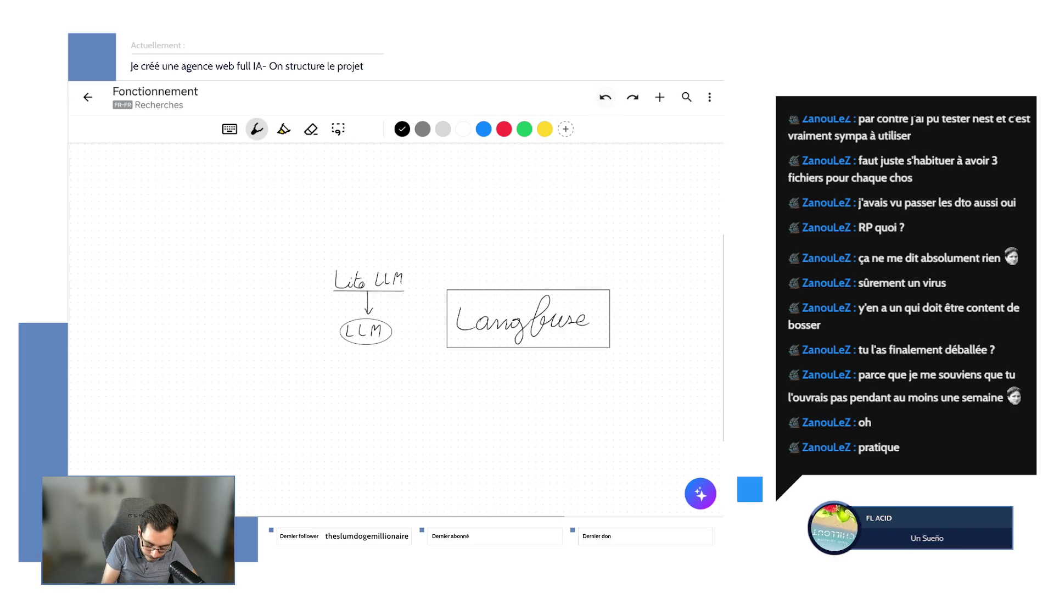
drag(392, 330, 447, 326)
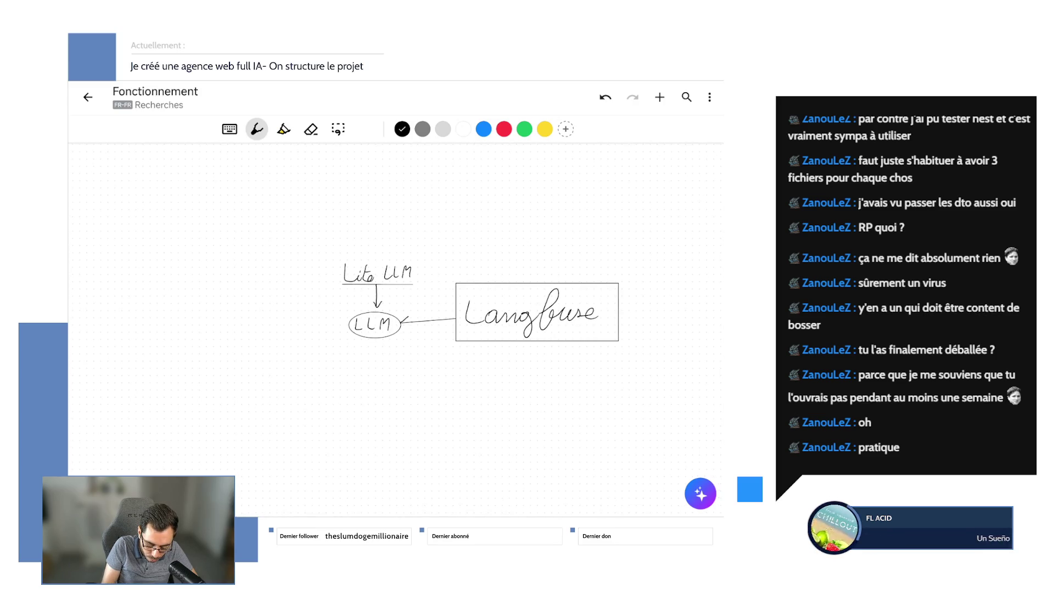
scroll(477, 297, down, 1)
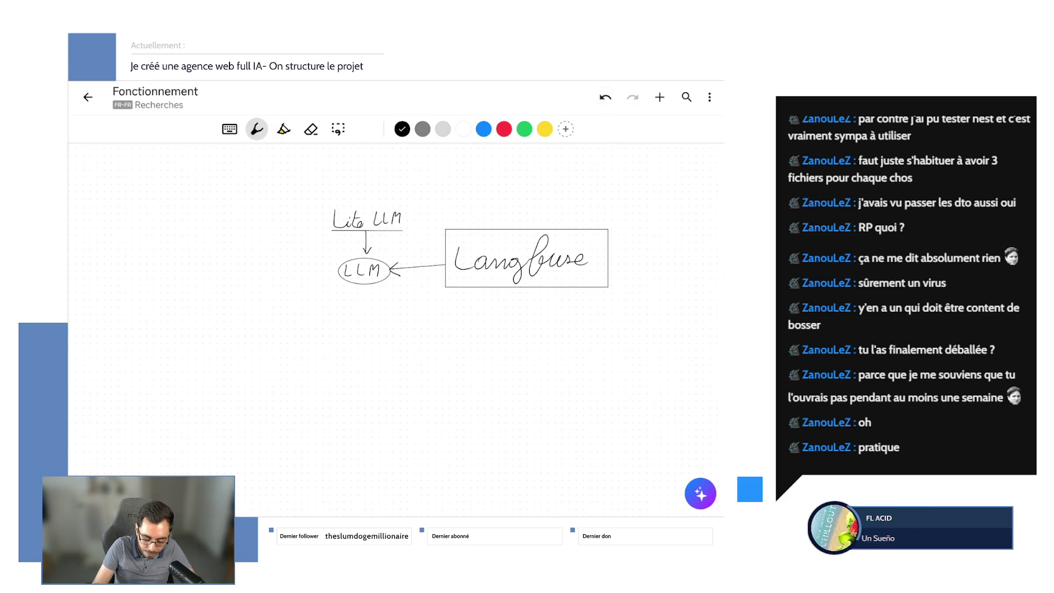
click(605, 98)
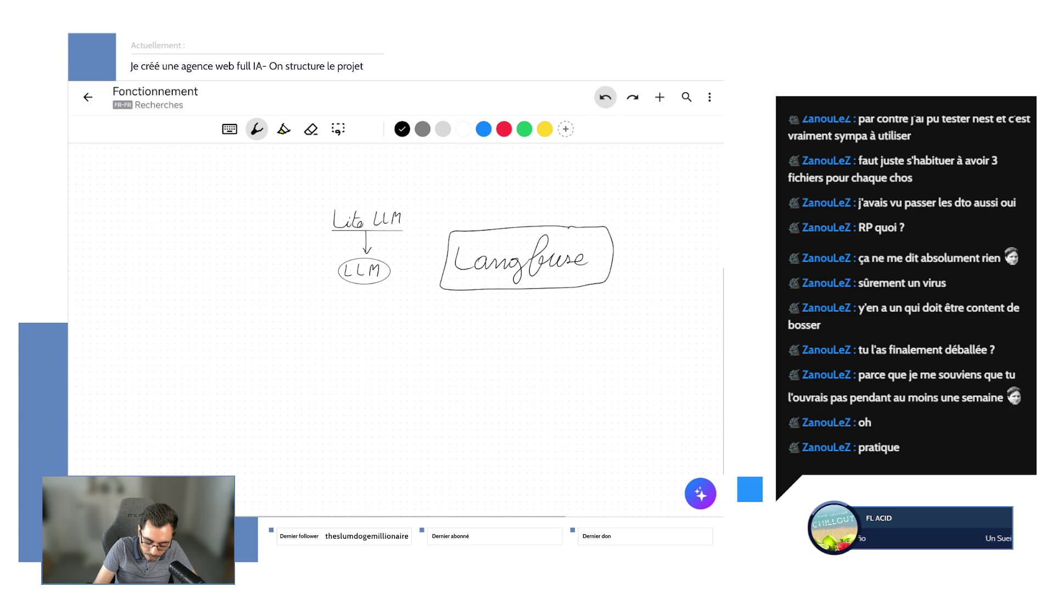
click(605, 98)
click(483, 128)
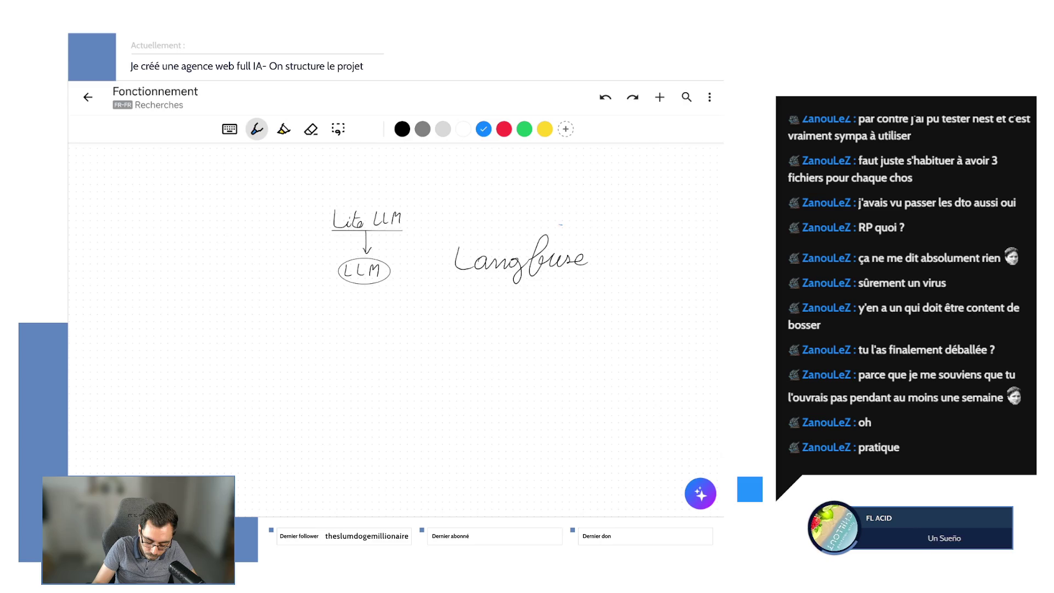
drag(560, 225, 564, 225)
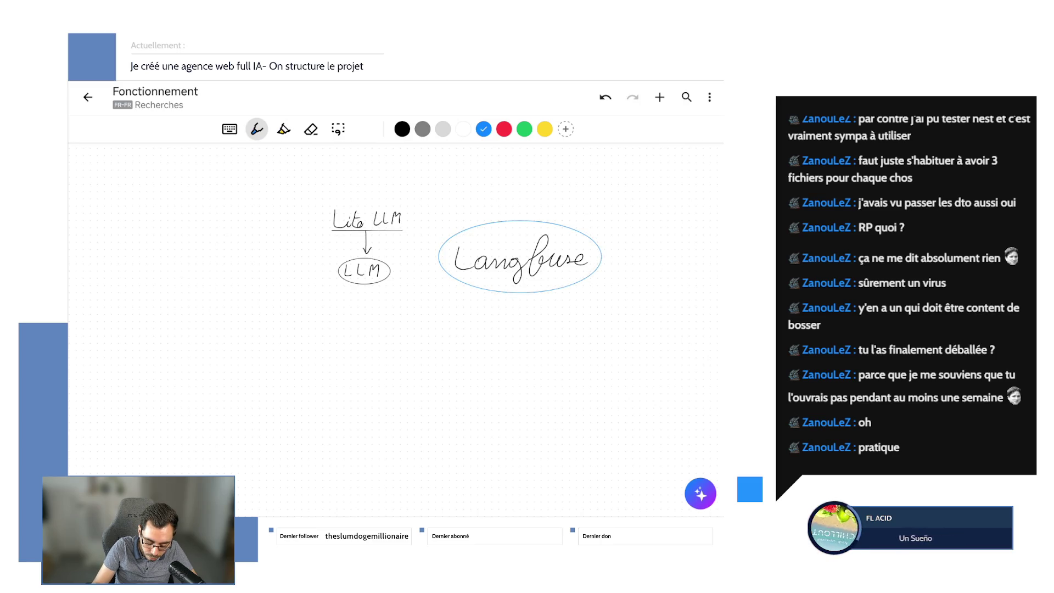
mouse_move(437, 254)
mouse_down()
mouse_move(394, 267)
mouse_move(409, 270)
mouse_up()
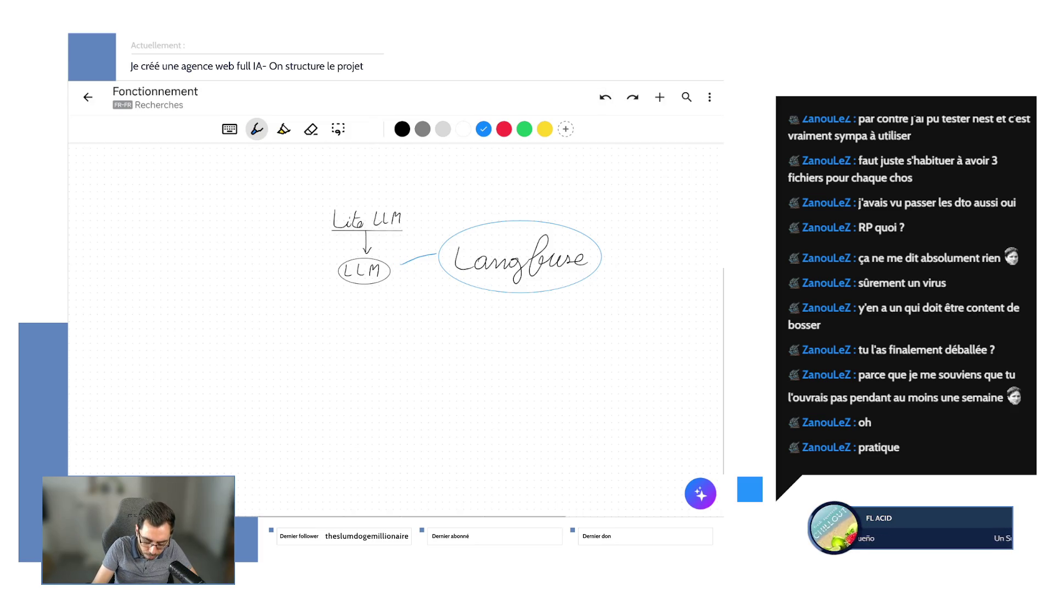
click(605, 97)
mouse_move(439, 257)
mouse_down()
mouse_move(392, 272)
mouse_move(402, 278)
mouse_up()
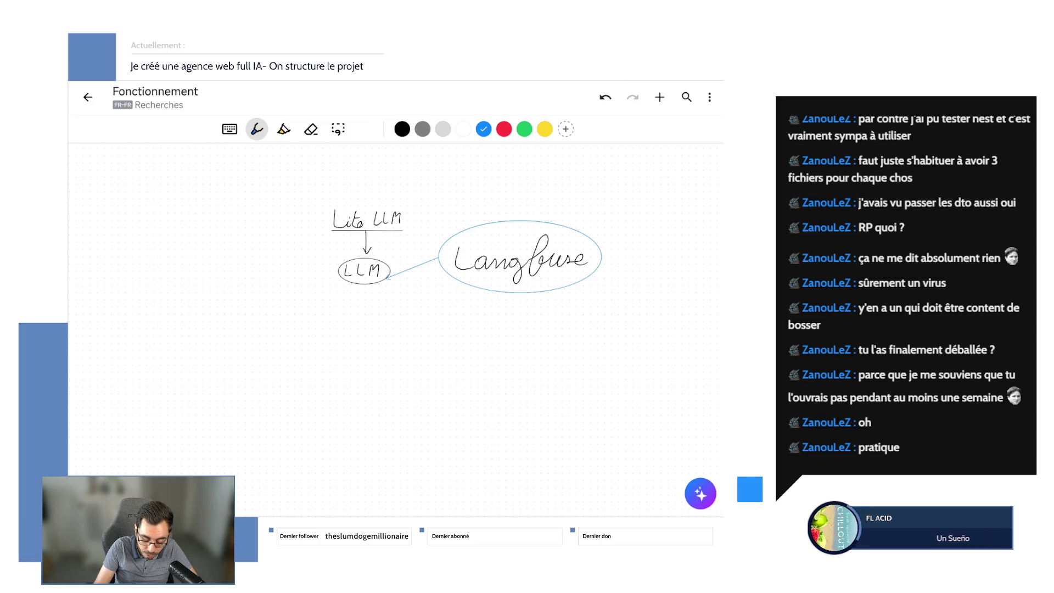
click(606, 97)
click(606, 96)
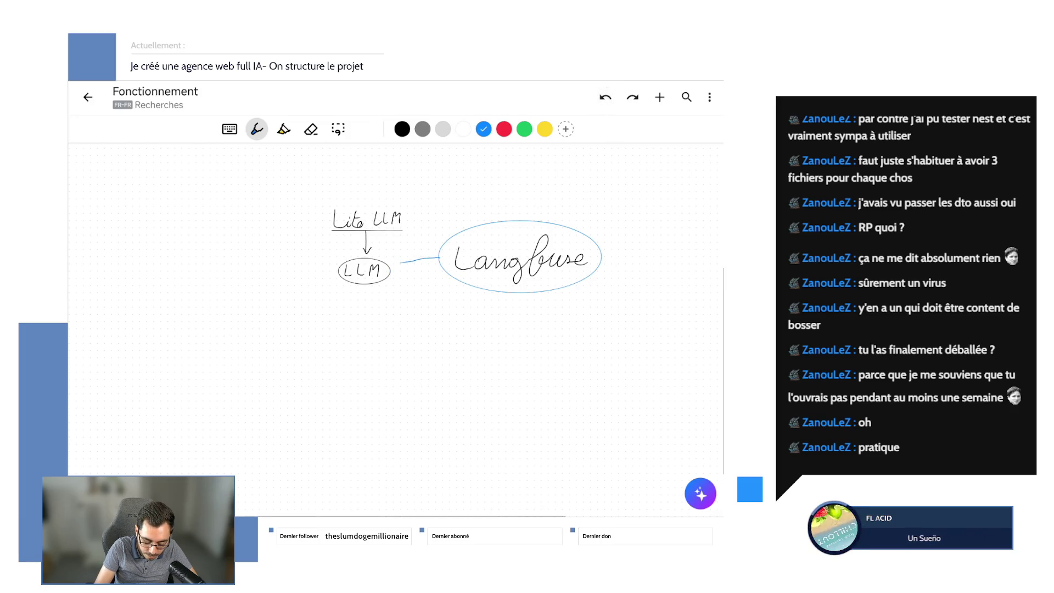
drag(402, 260, 402, 273)
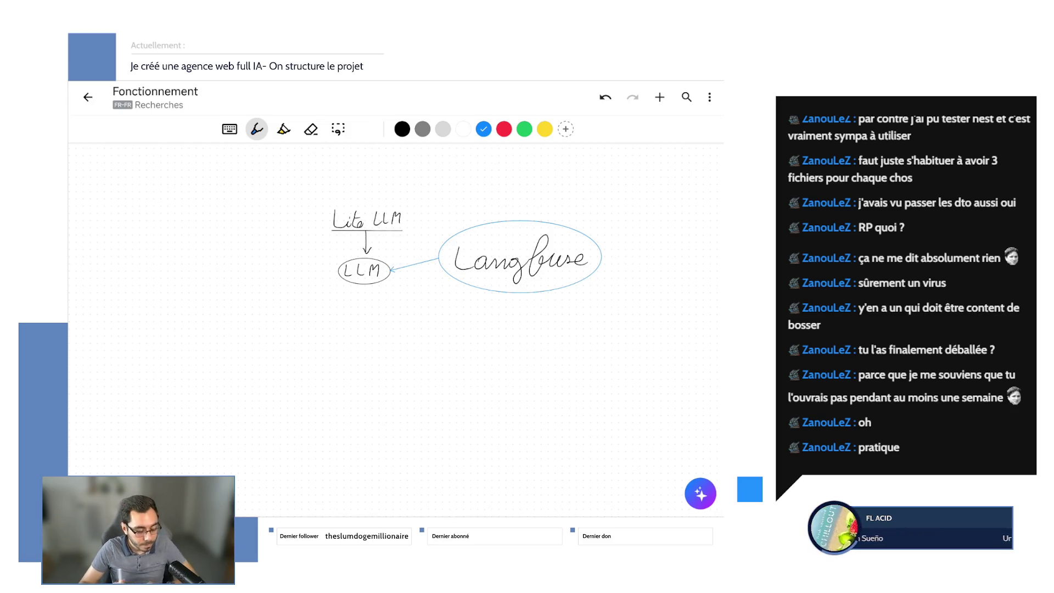
scroll(396, 314, up, 1)
scroll(396, 313, up, 2)
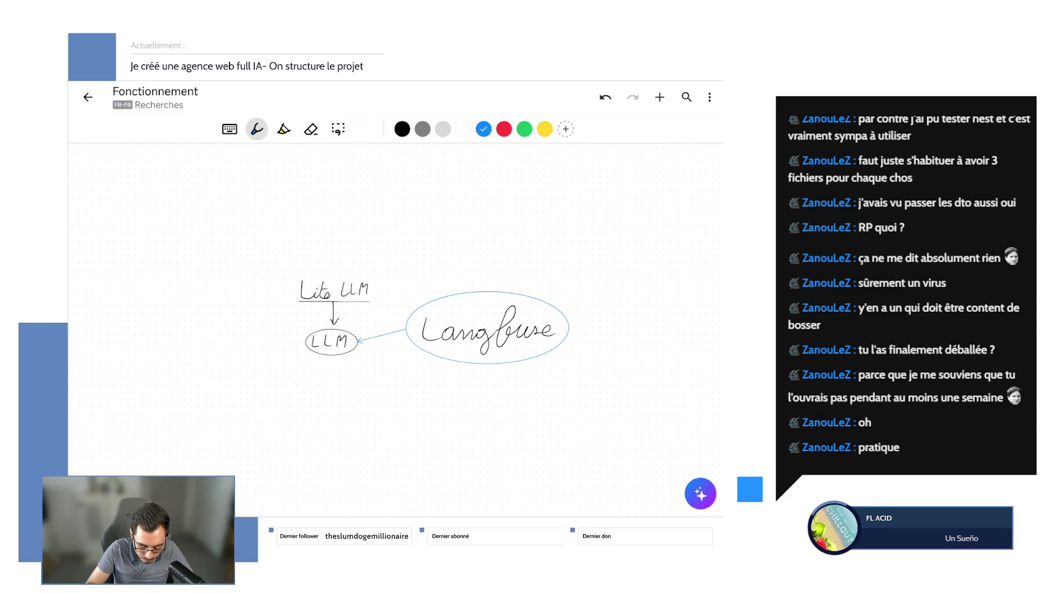
scroll(300, 388, up, 2)
scroll(478, 321, up, 1)
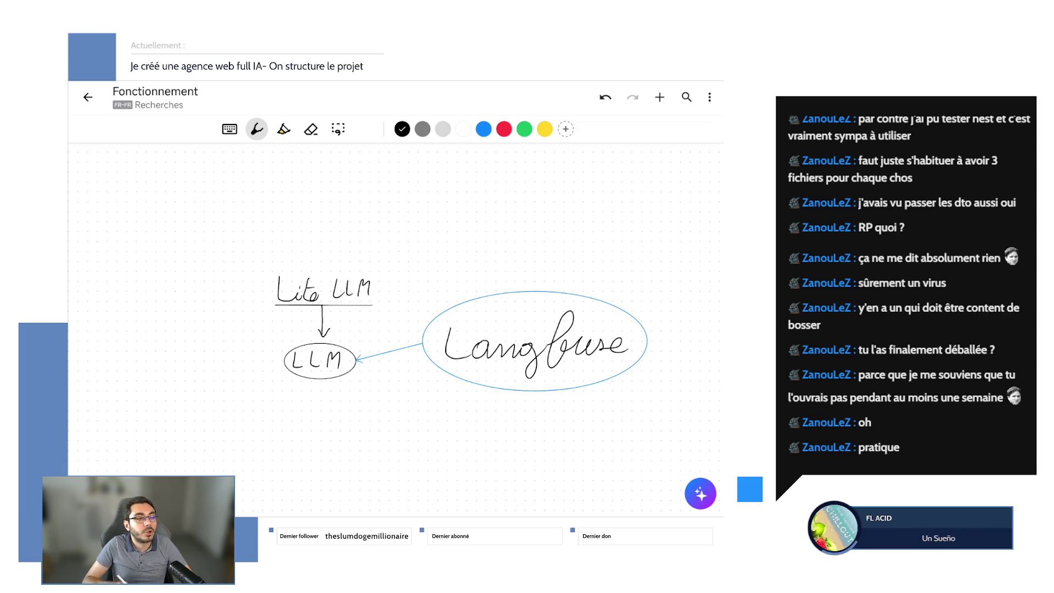
scroll(324, 312, down, 3)
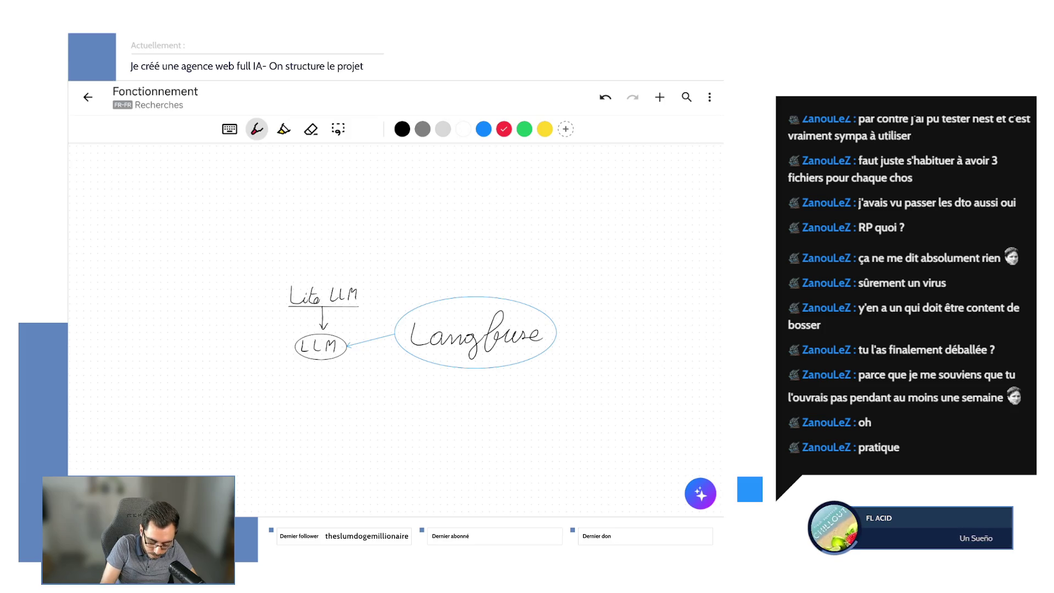
- Draw a red dashed box around Lite LLM and LLM and title it Mastra, fixing one letter
drag(260, 257, 273, 253)
click(606, 96)
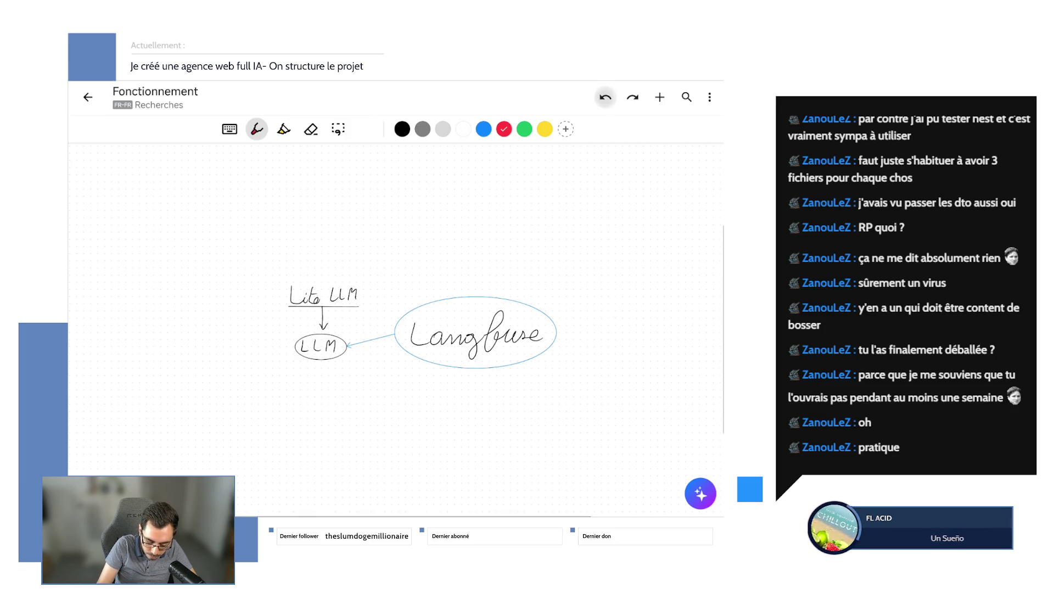
scroll(461, 313, up, 2)
scroll(486, 318, up, 1)
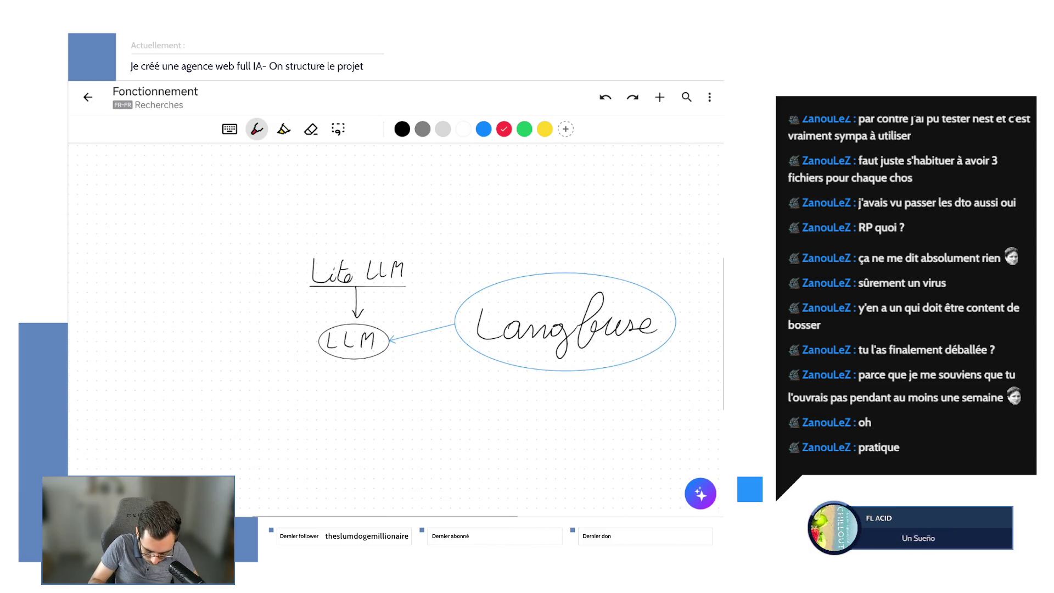
mouse_move(306, 235)
mouse_down()
mouse_move(422, 236)
mouse_move(435, 358)
mouse_move(292, 333)
mouse_move(281, 239)
mouse_move(315, 175)
mouse_move(311, 217)
mouse_move(366, 183)
mouse_move(371, 213)
mouse_up()
drag(370, 211, 402, 200)
drag(406, 208, 417, 197)
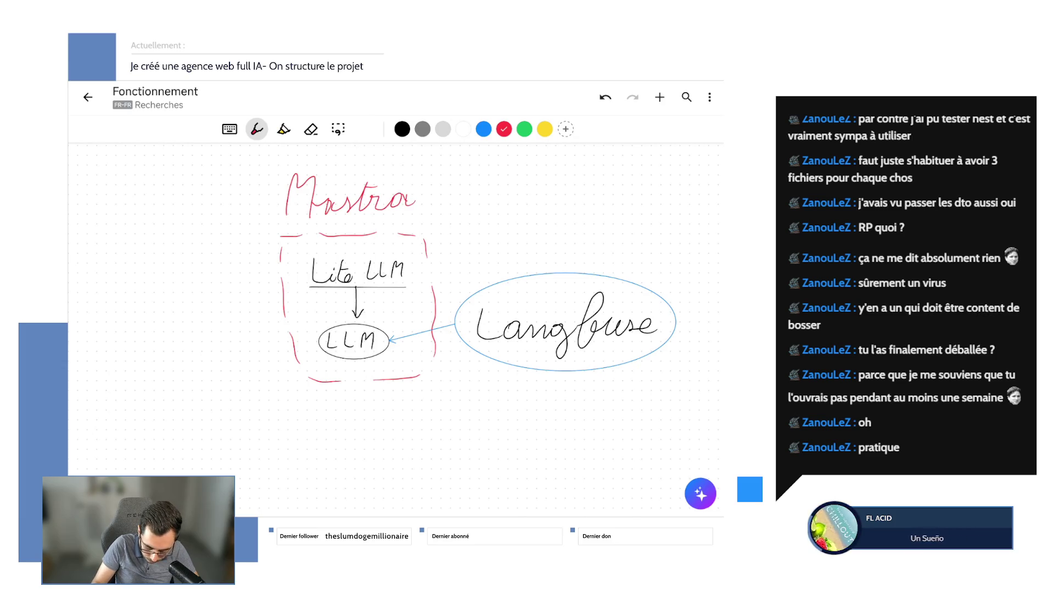
click(606, 97)
drag(402, 206, 411, 197)
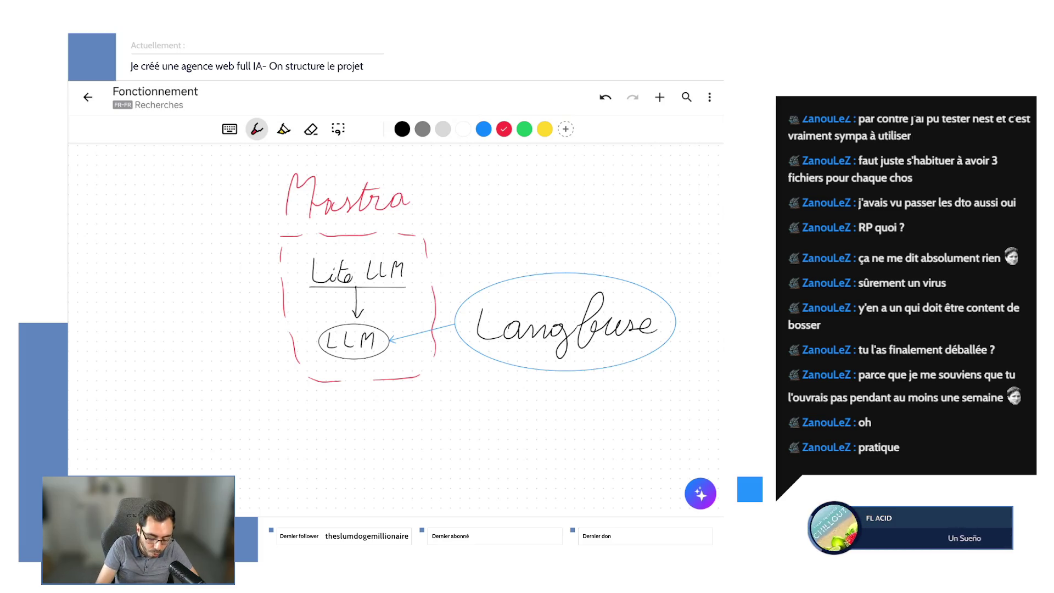
- Draw a second red dashed box to the left with small marks inside it
mouse_move(112, 239)
mouse_down()
mouse_move(214, 236)
mouse_move(239, 308)
mouse_up()
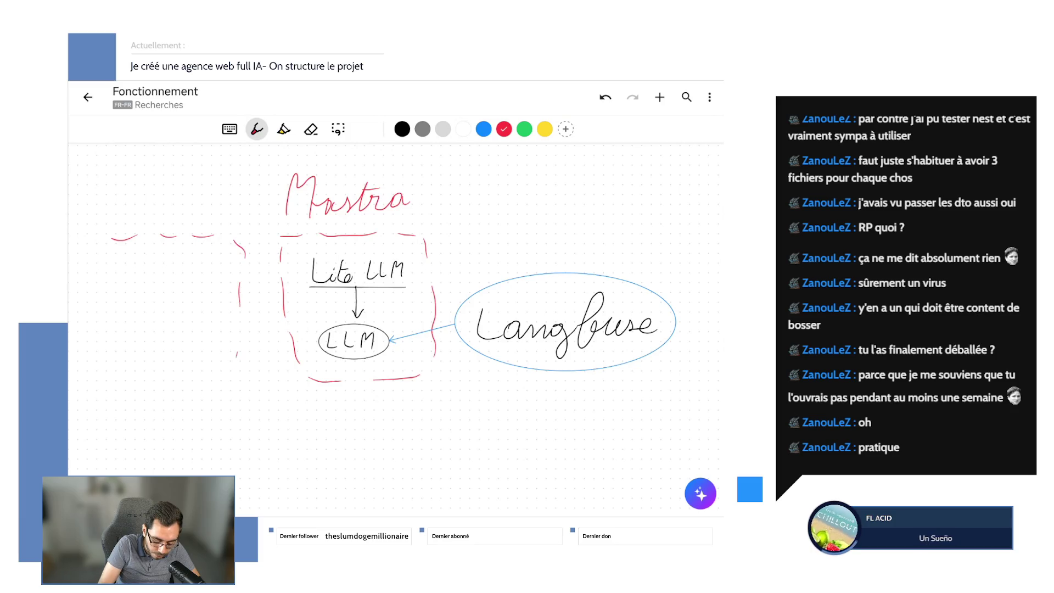
drag(224, 372, 125, 338)
drag(122, 280, 117, 242)
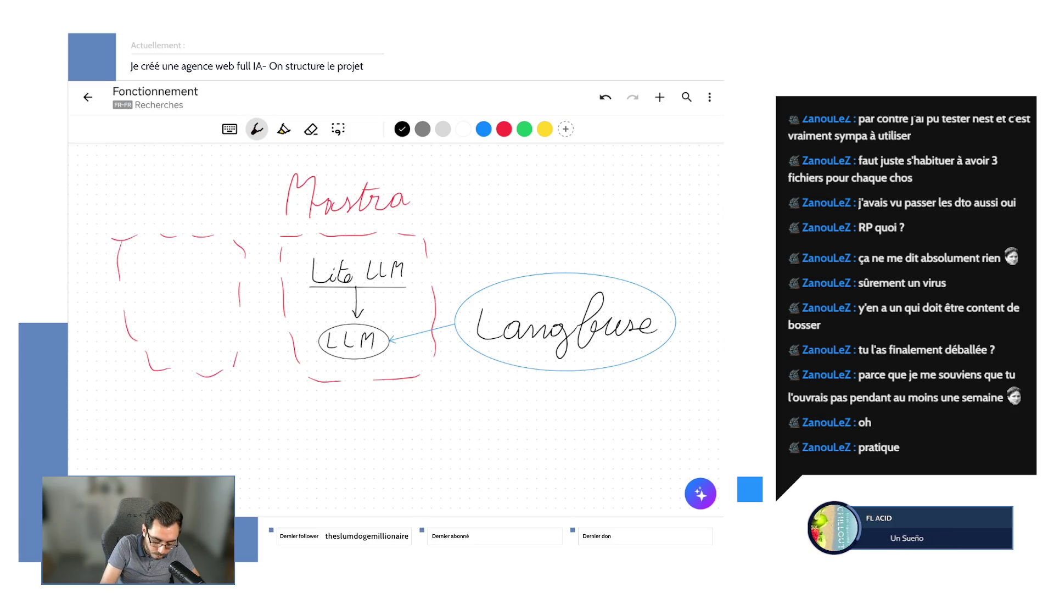
mouse_move(158, 297)
mouse_down()
mouse_move(156, 308)
mouse_move(179, 306)
mouse_up()
drag(200, 301, 202, 302)
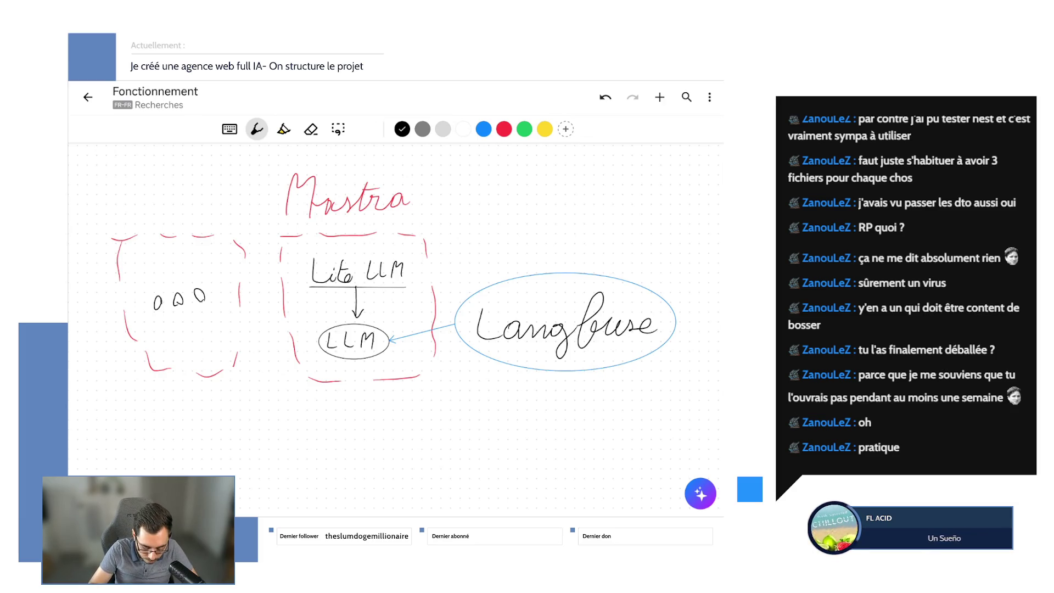
scroll(396, 313, down, 2)
scroll(395, 289, down, 2)
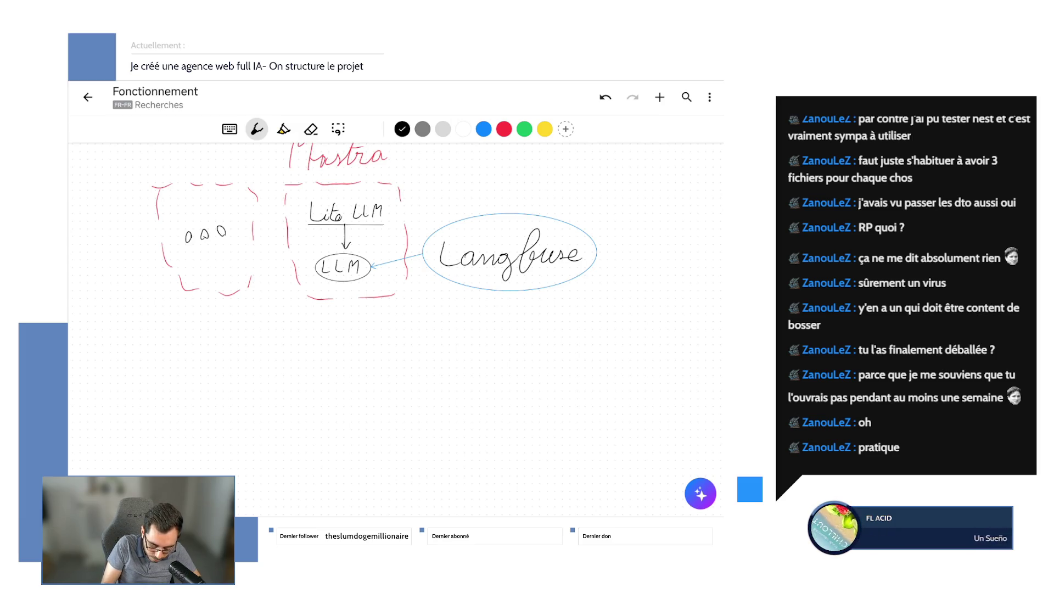
- Draw a database cylinder below LLM, link it with a two-way arrow and label it Vector
mouse_move(346, 340)
mouse_down()
mouse_move(323, 362)
mouse_move(318, 418)
mouse_move(375, 371)
mouse_move(377, 346)
mouse_up()
mouse_move(324, 375)
mouse_down()
mouse_move(375, 376)
mouse_move(375, 395)
mouse_up()
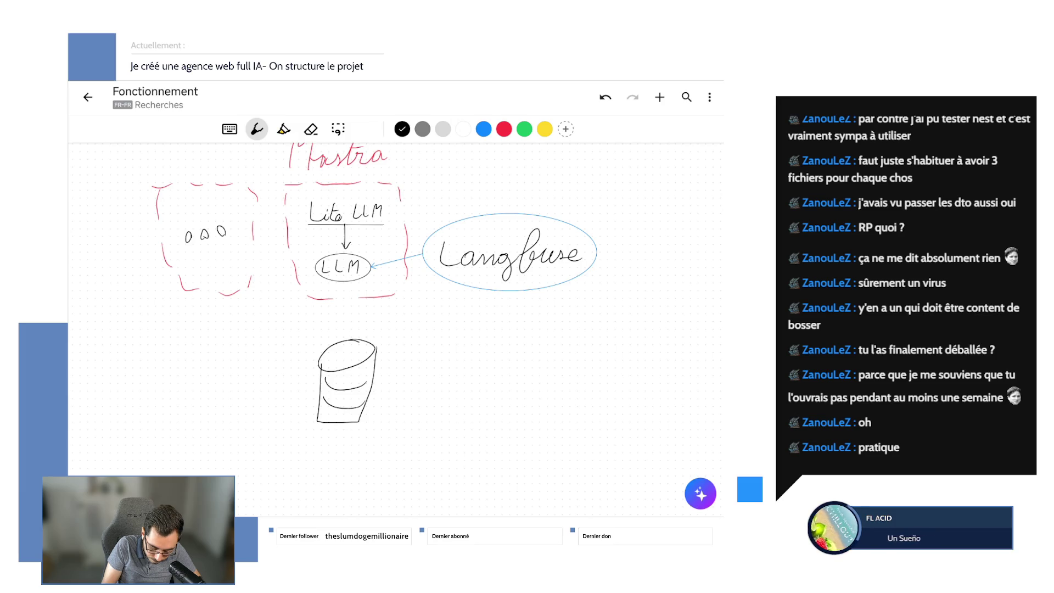
mouse_move(350, 330)
mouse_down()
mouse_move(351, 302)
mouse_move(356, 310)
mouse_up()
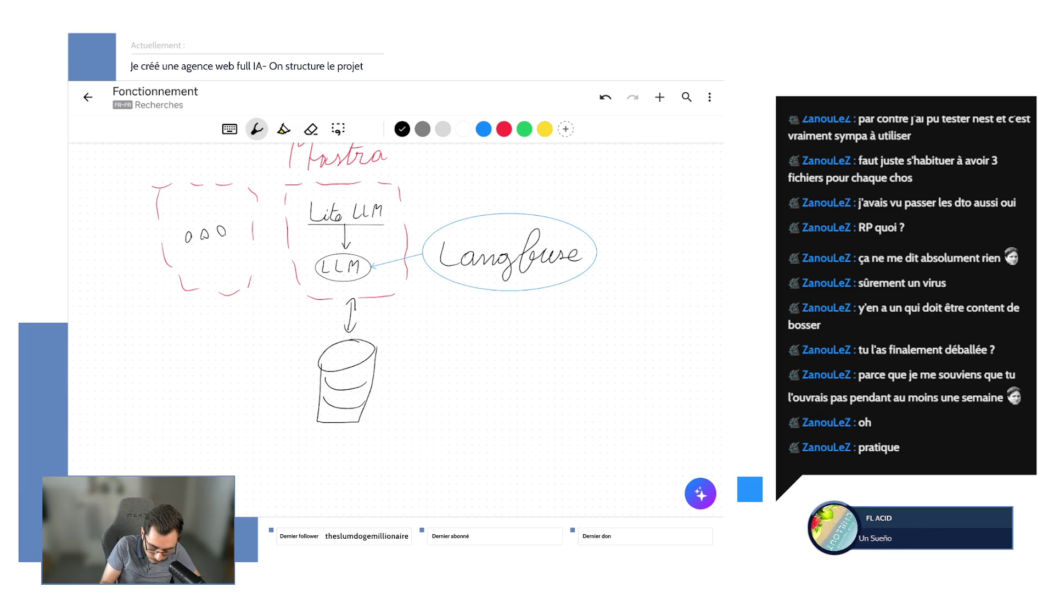
scroll(396, 313, down, 1)
scroll(396, 313, down, 1)
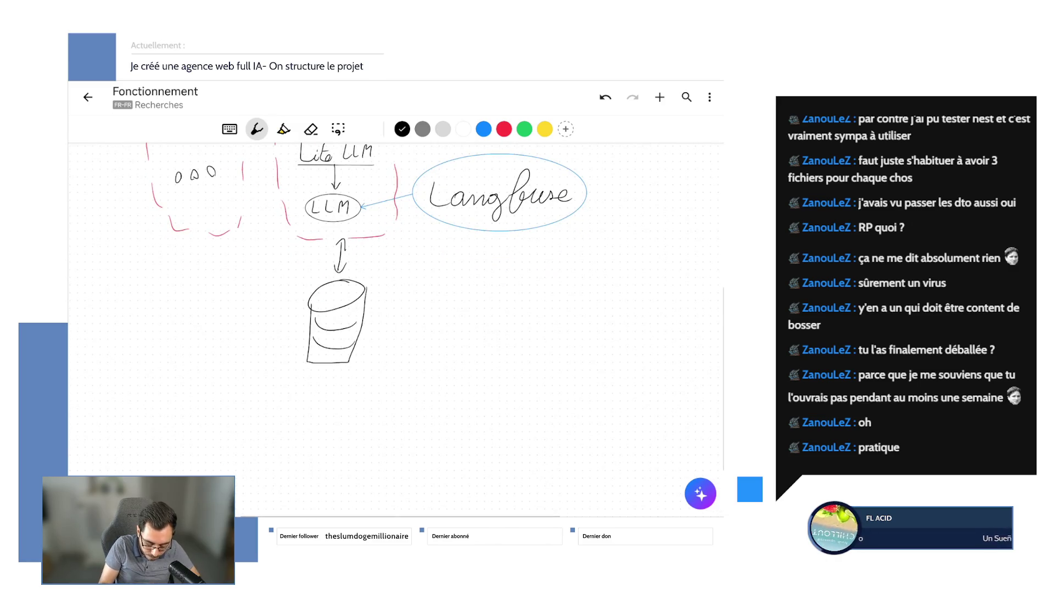
mouse_move(298, 368)
mouse_down()
mouse_move(307, 377)
mouse_move(317, 368)
mouse_move(333, 385)
mouse_up()
mouse_move(342, 367)
mouse_down()
mouse_move(342, 386)
mouse_move(361, 380)
mouse_up()
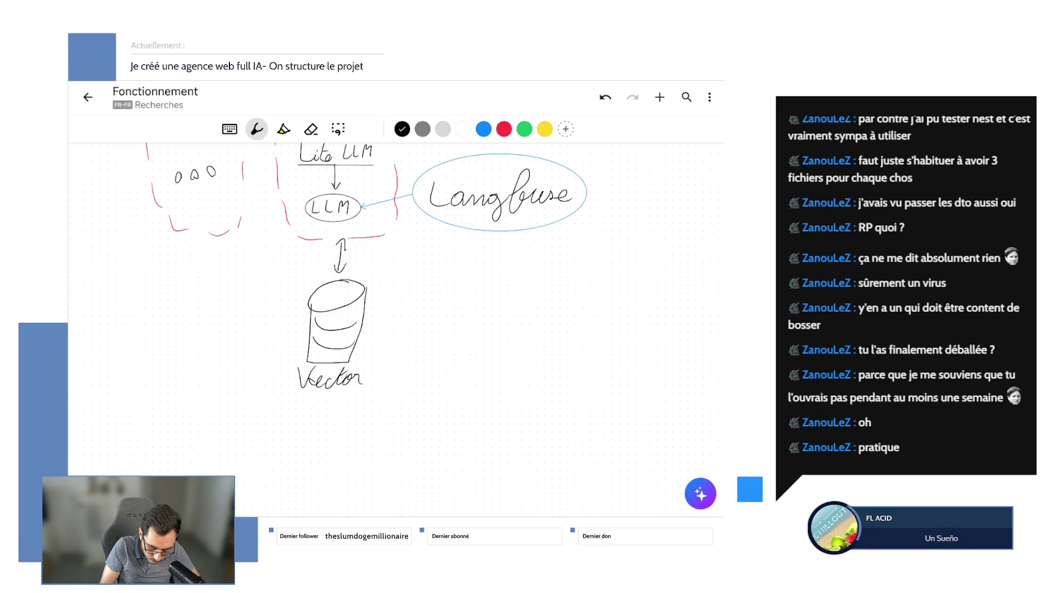
scroll(395, 313, up, 1)
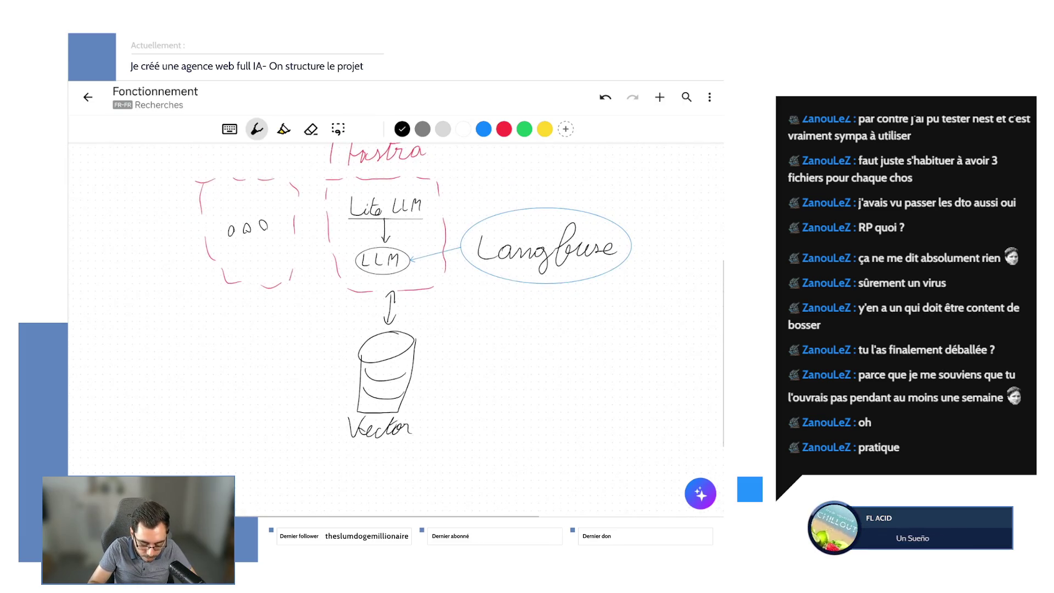
scroll(396, 313, up, 2)
scroll(396, 313, up, 1)
scroll(395, 330, right, 1)
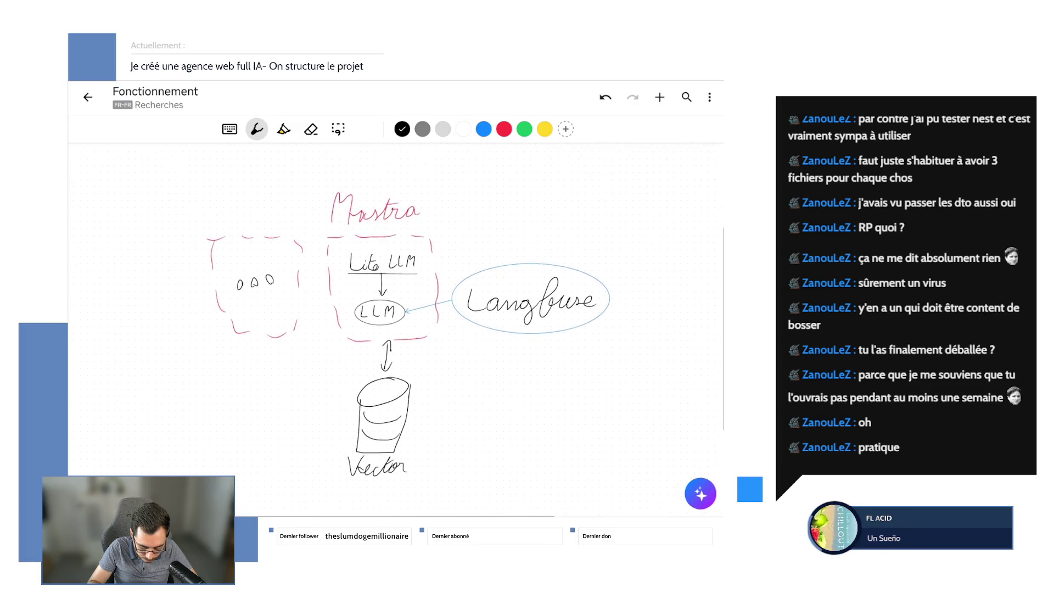
scroll(395, 330, right, 2)
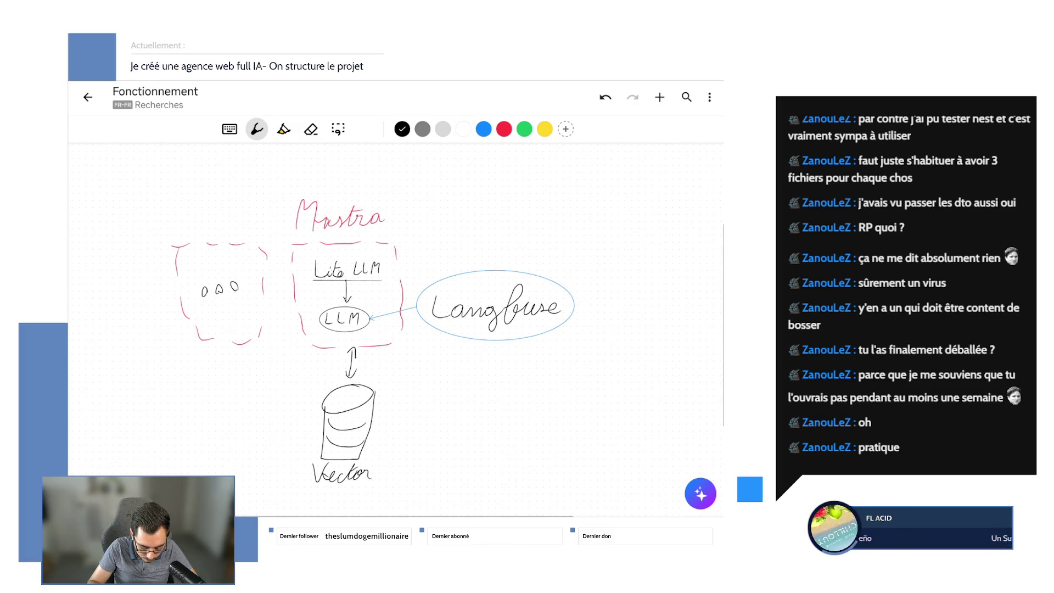
scroll(396, 330, left, 1)
scroll(396, 329, up, 1)
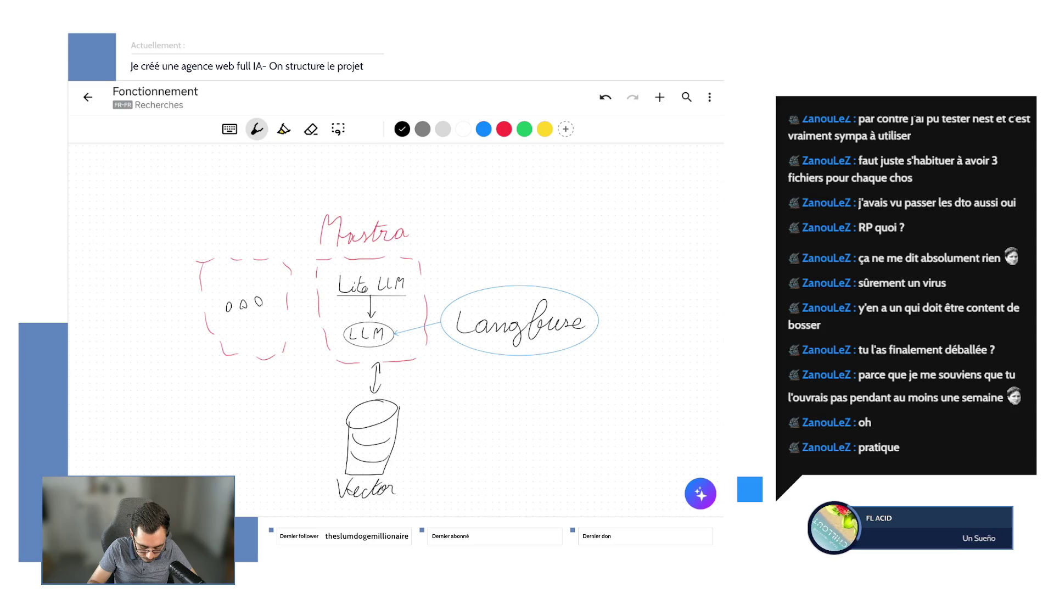
scroll(396, 330, down, 2)
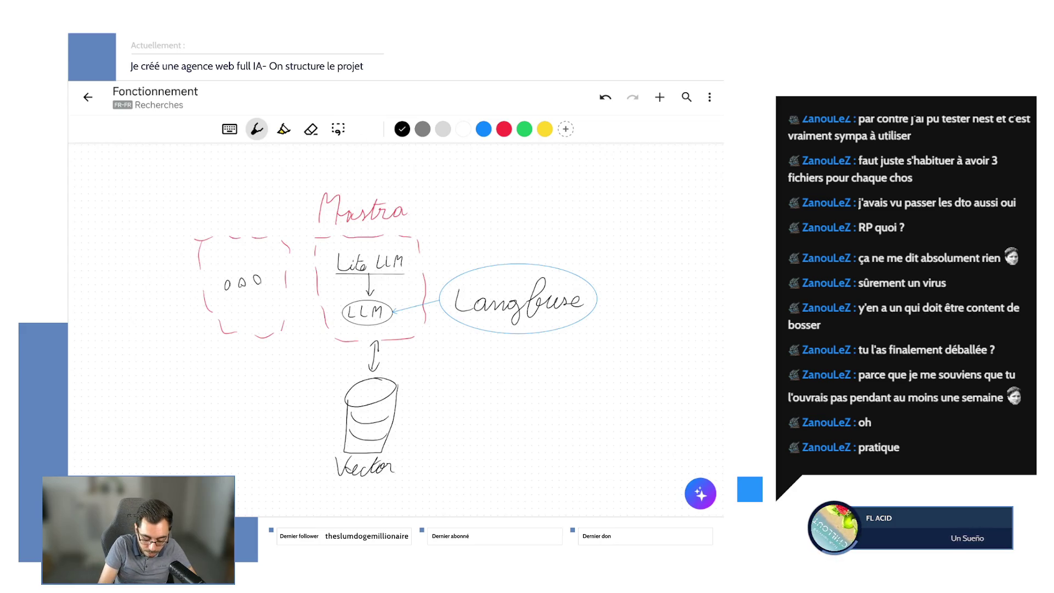
- In green ink, loop both dashed boxes and write Temporal above, rewriting it once after undo
click(524, 128)
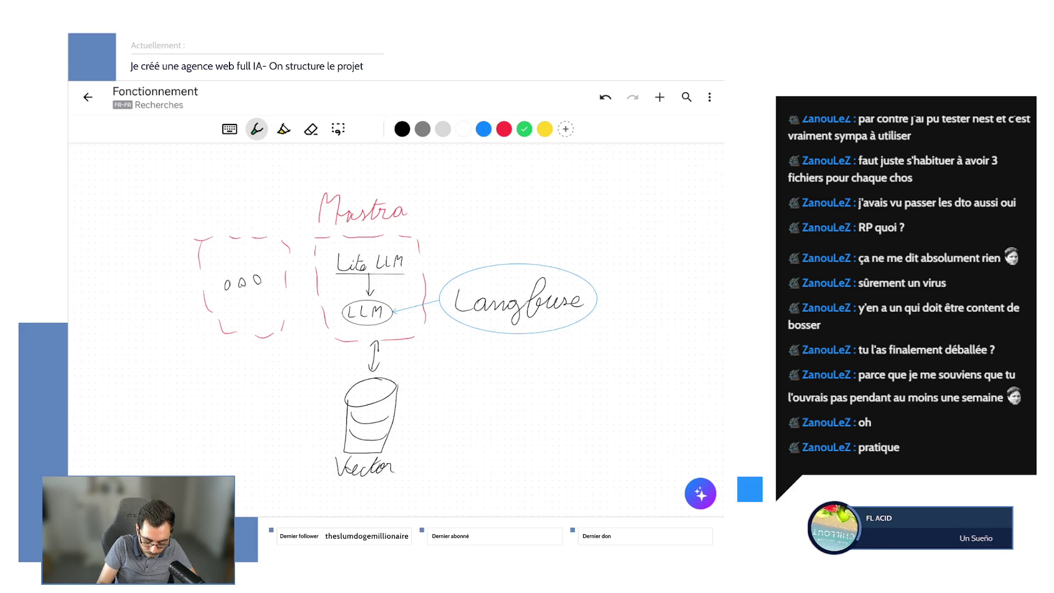
mouse_move(435, 177)
mouse_down()
mouse_move(329, 171)
mouse_move(137, 270)
mouse_move(330, 356)
mouse_move(438, 343)
mouse_move(435, 177)
mouse_up()
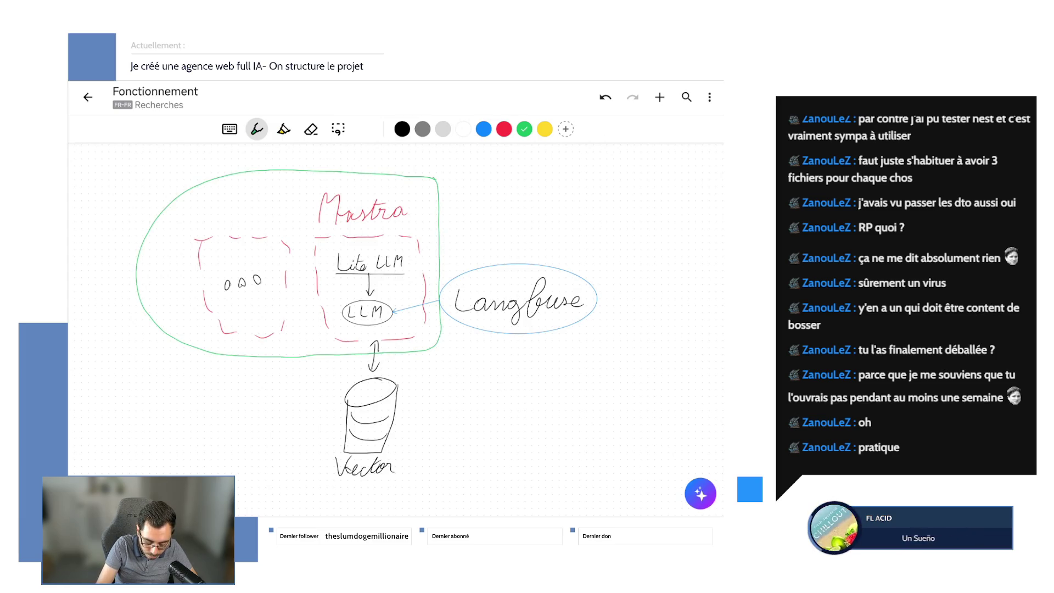
scroll(396, 329, up, 2)
scroll(396, 330, up, 2)
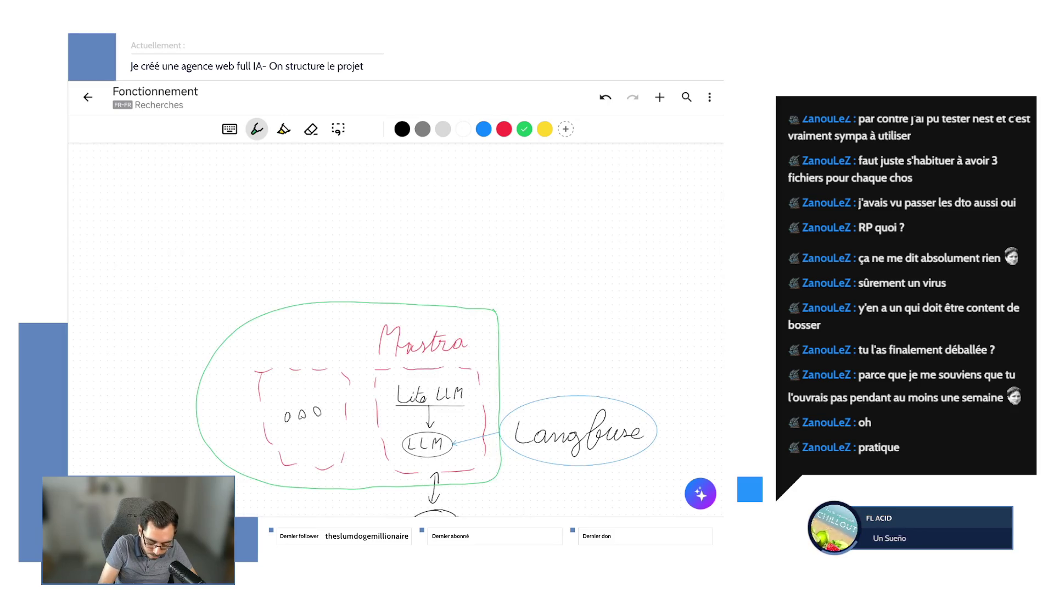
mouse_move(279, 265)
mouse_down()
mouse_move(311, 266)
mouse_move(315, 288)
mouse_move(363, 300)
mouse_move(383, 284)
mouse_move(447, 287)
mouse_up()
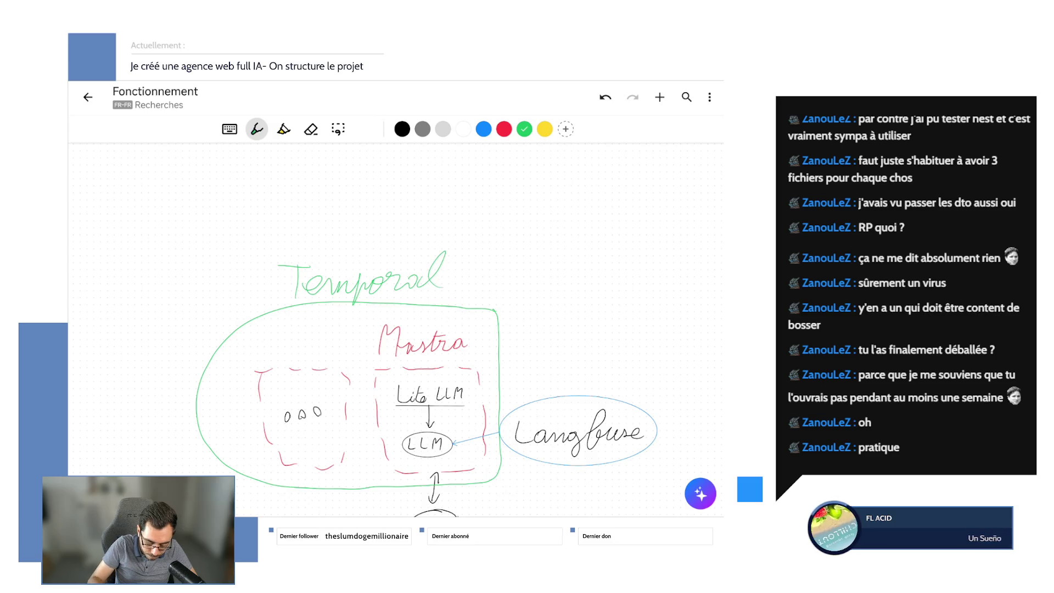
scroll(395, 330, down, 2)
scroll(395, 329, right, 1)
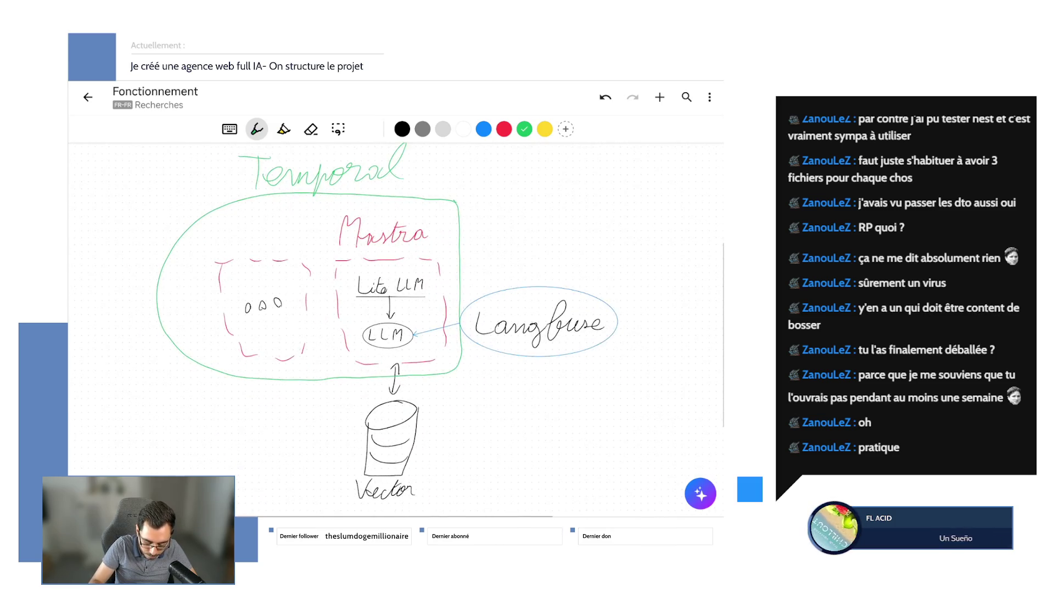
scroll(395, 329, left, 2)
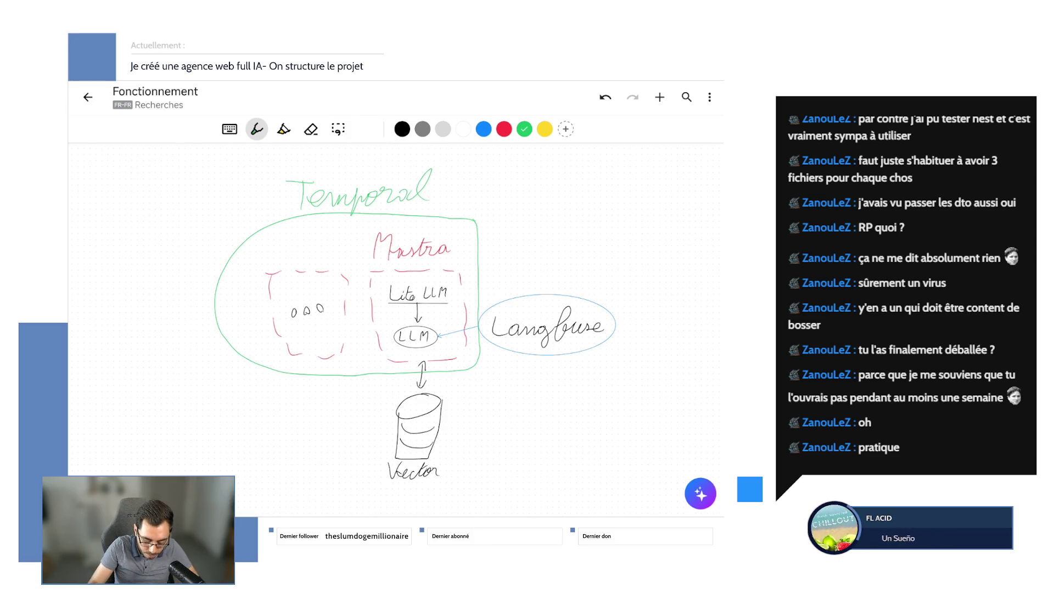
scroll(395, 330, up, 2)
key(ctrl+z)
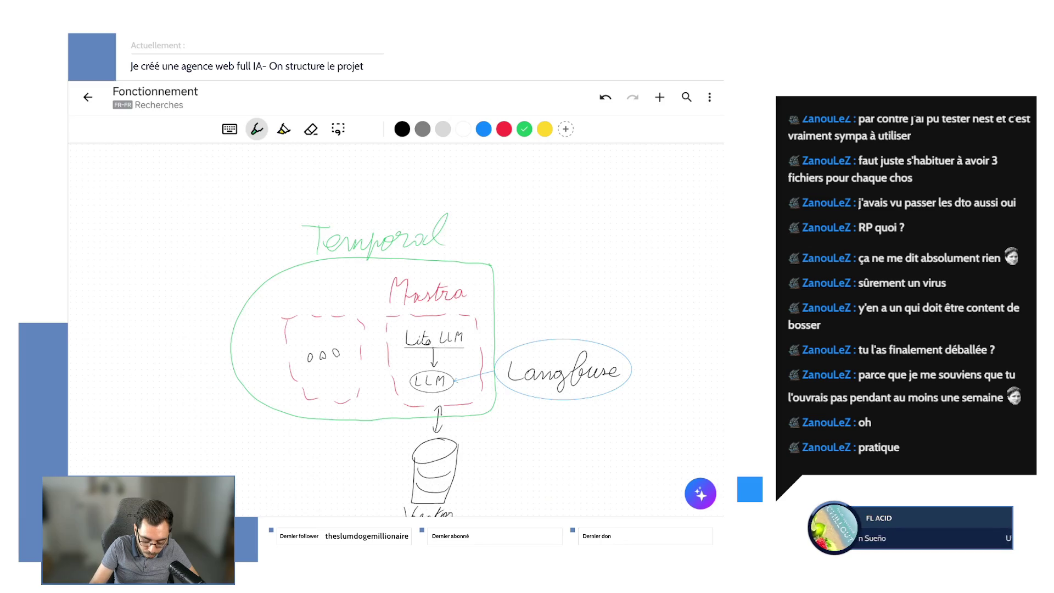
click(606, 96)
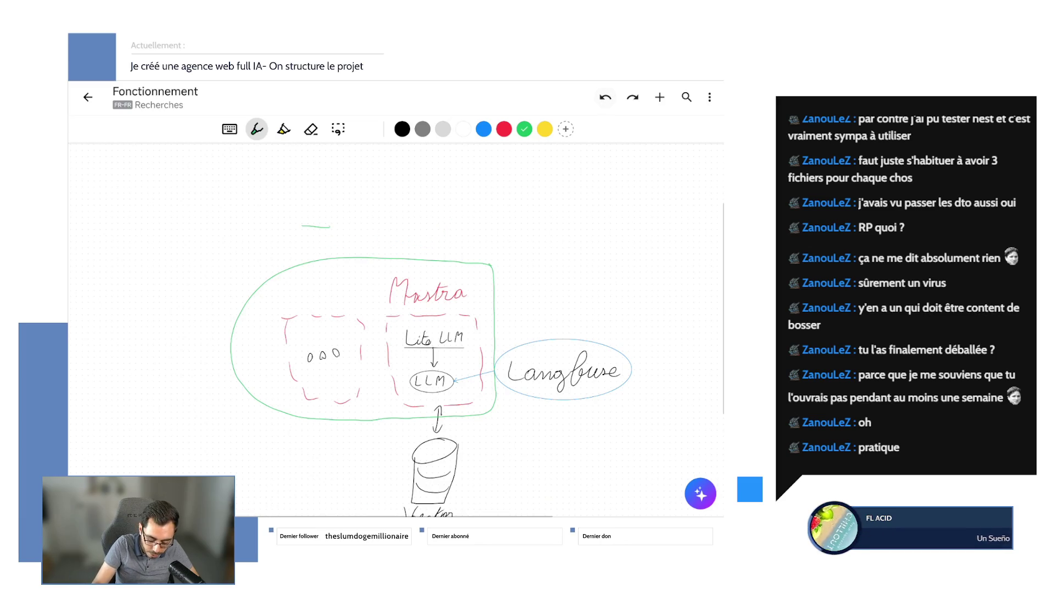
mouse_move(278, 168)
mouse_down()
mouse_move(314, 168)
mouse_move(349, 196)
mouse_move(368, 176)
mouse_move(404, 178)
mouse_move(414, 161)
mouse_up()
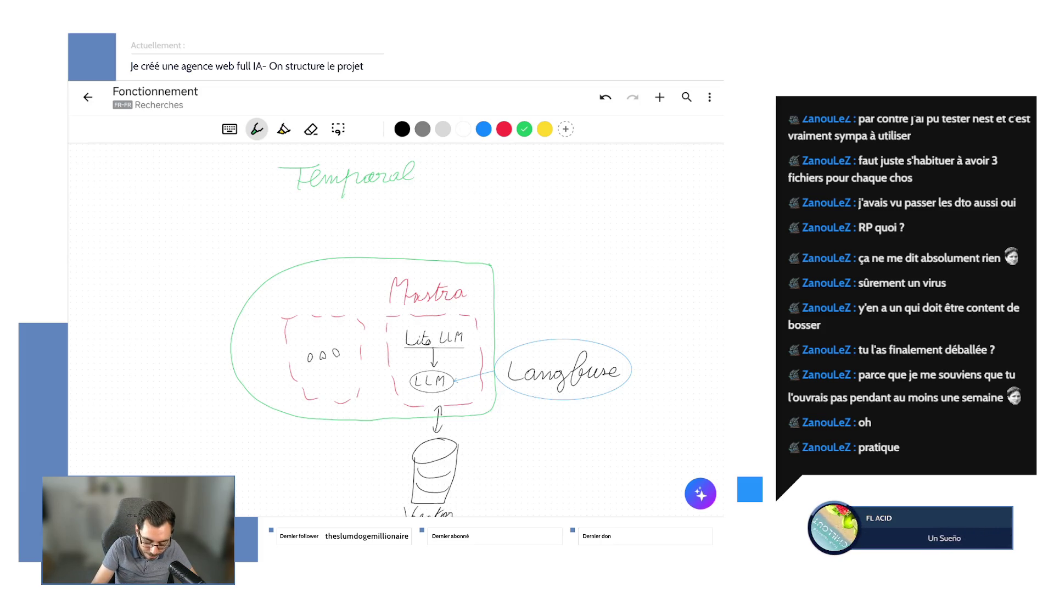
- Restore the Temporal label and draw circled steps 1 → 2 → 3 beneath it
click(605, 98)
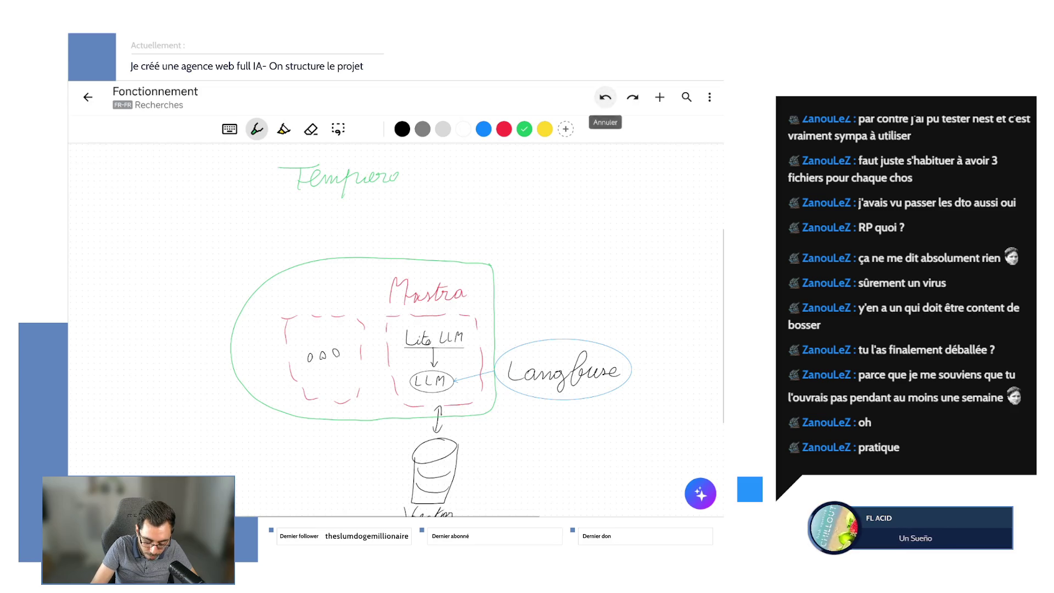
click(633, 97)
mouse_move(244, 213)
mouse_down()
mouse_move(247, 236)
mouse_move(247, 209)
mouse_move(351, 229)
mouse_move(351, 205)
mouse_move(428, 219)
mouse_up()
mouse_move(412, 210)
mouse_down()
mouse_move(412, 228)
mouse_move(452, 216)
mouse_move(436, 229)
mouse_move(445, 203)
mouse_up()
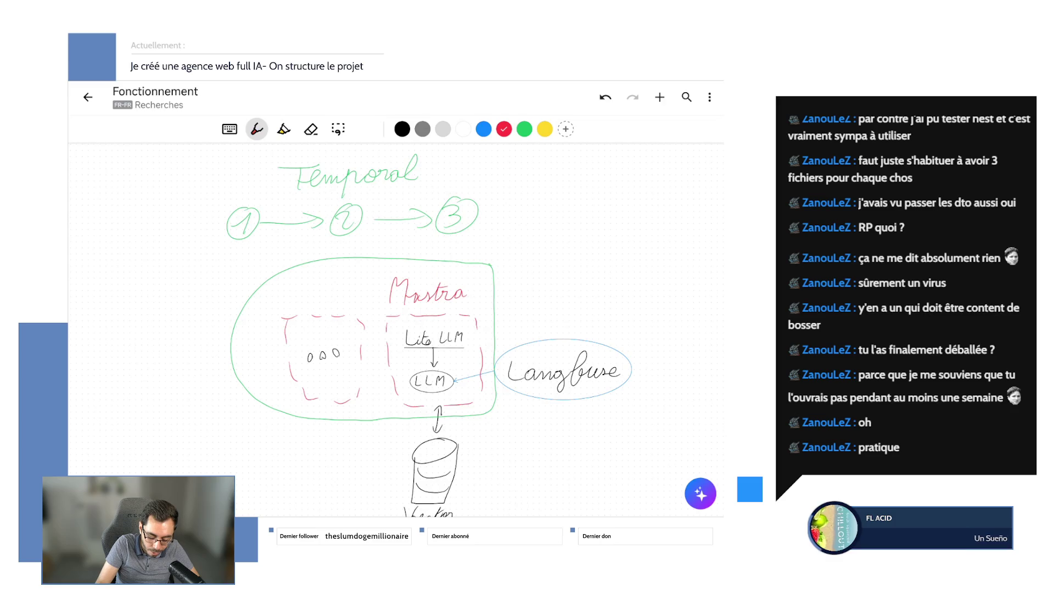
- Discard a red curve from 3 back to 2 and switch the ink to green
drag(458, 218, 345, 236)
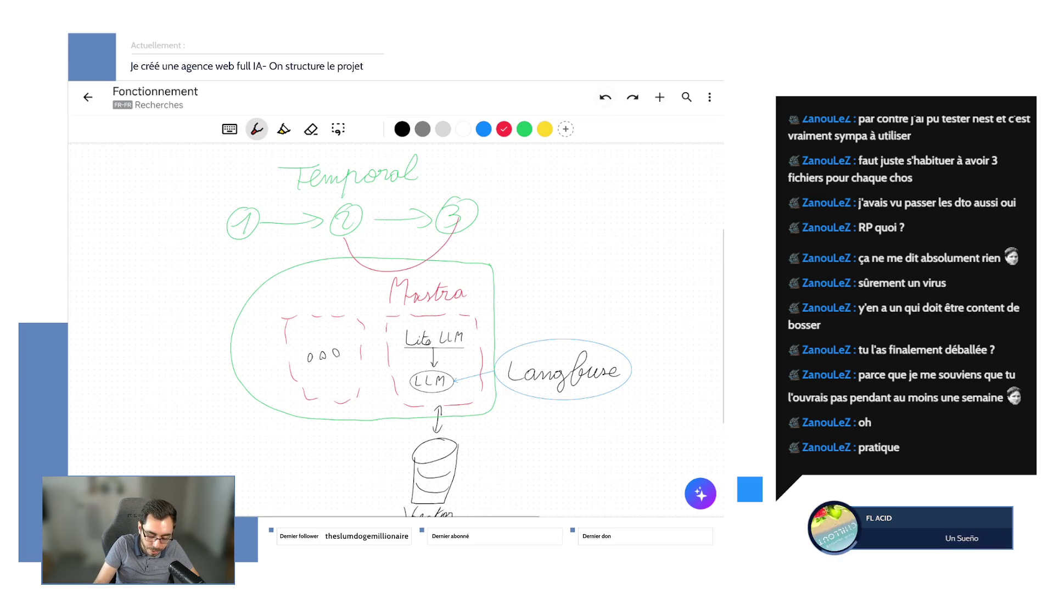
click(605, 96)
click(524, 129)
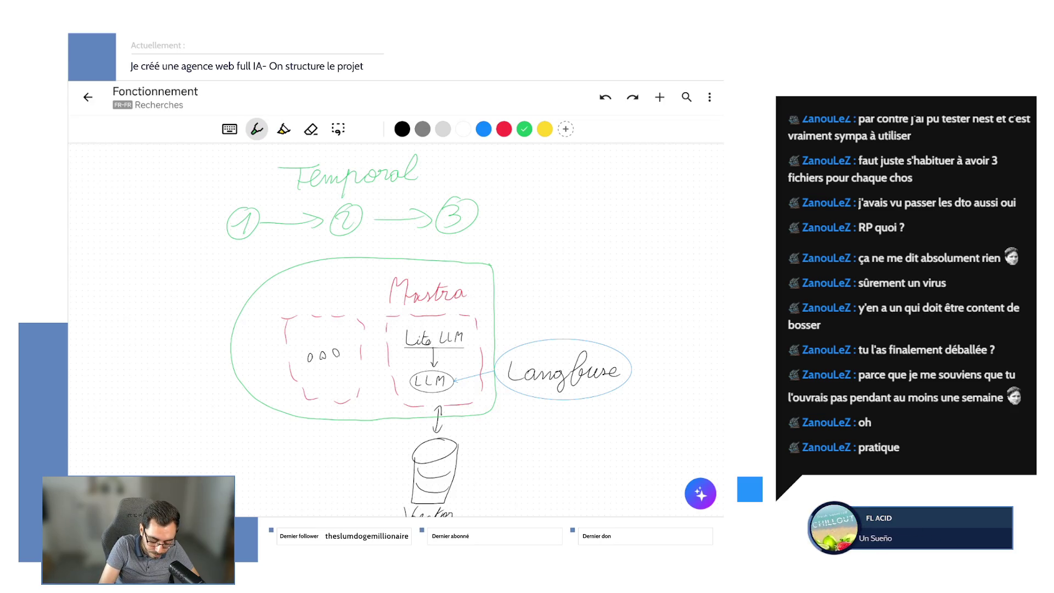
- Draw a green curve from circled 1 down to the Mastra box, discarding two trial strokes
mouse_move(233, 280)
mouse_down()
mouse_move(269, 239)
mouse_move(318, 248)
mouse_up()
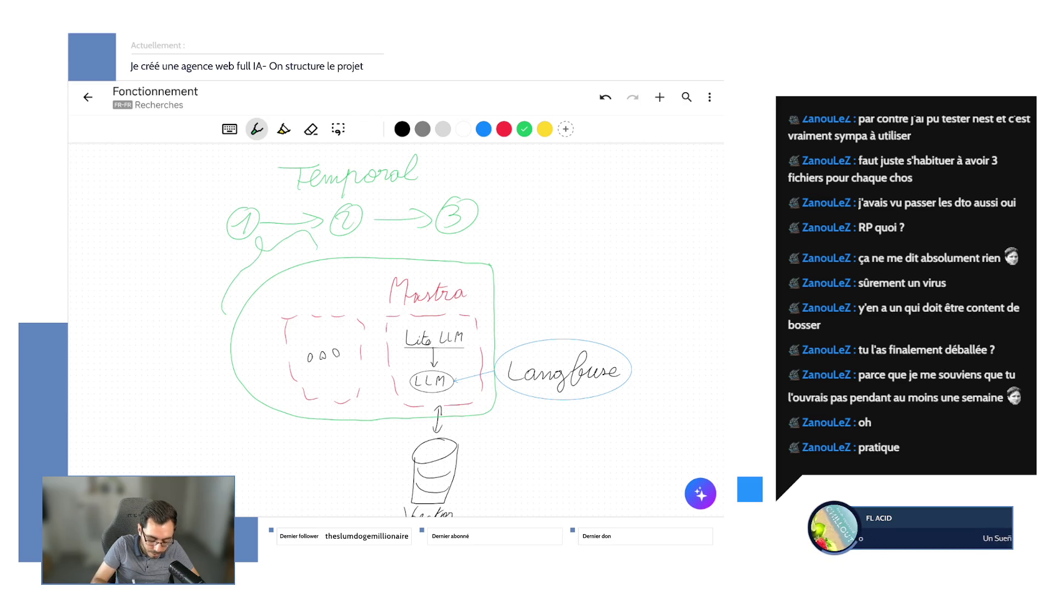
key(ctrl+z)
mouse_move(221, 298)
mouse_down()
mouse_move(263, 240)
mouse_move(313, 249)
mouse_up()
key(ctrl+z)
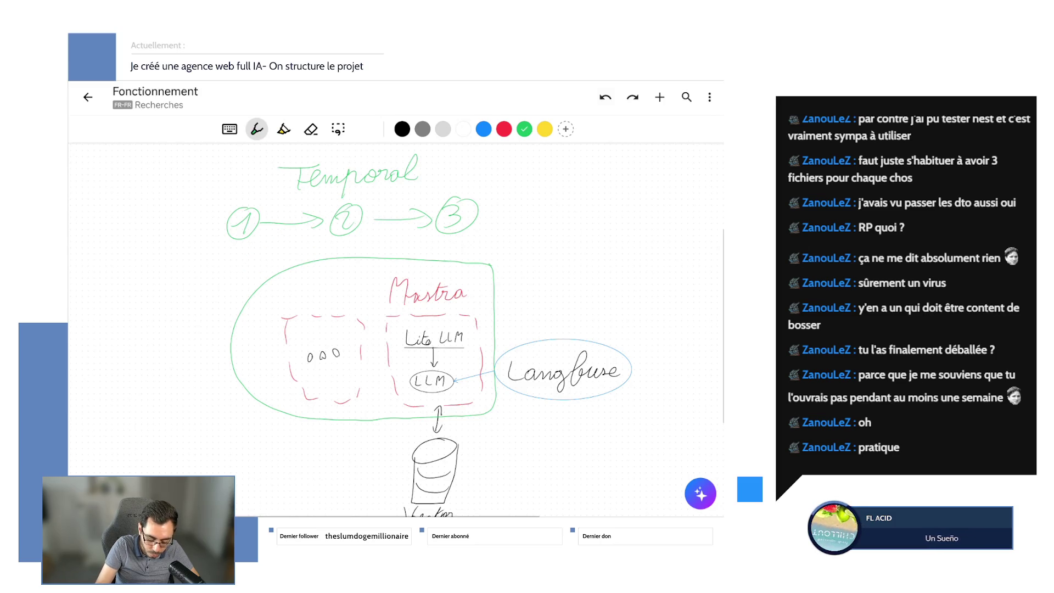
mouse_move(227, 304)
mouse_down()
mouse_move(292, 245)
mouse_move(336, 248)
mouse_up()
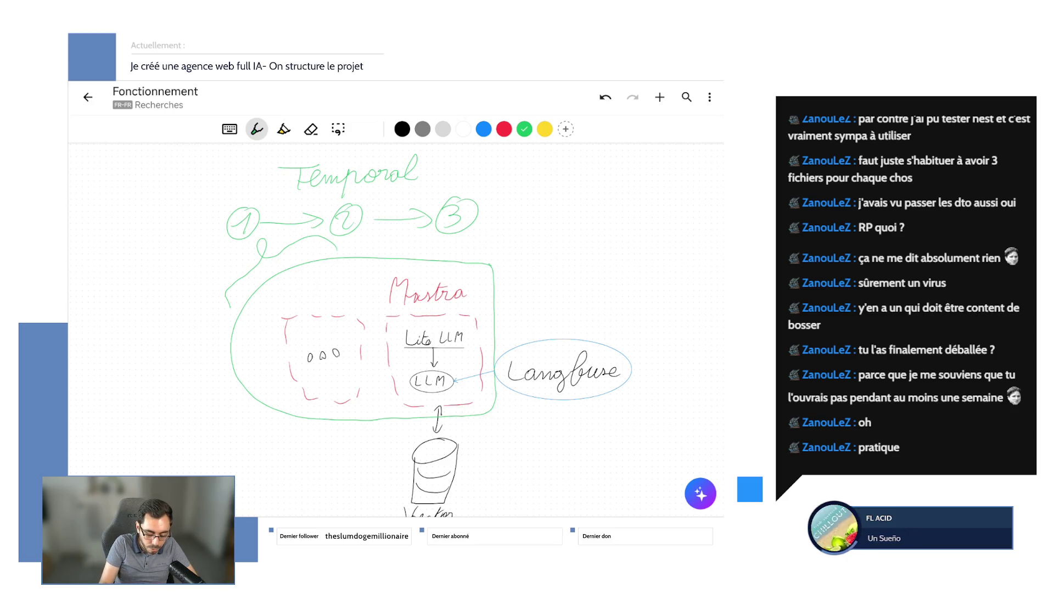
- Try green circles around the Mastra contents and a stroke below Langfuse, then remove them all
drag(466, 262, 462, 268)
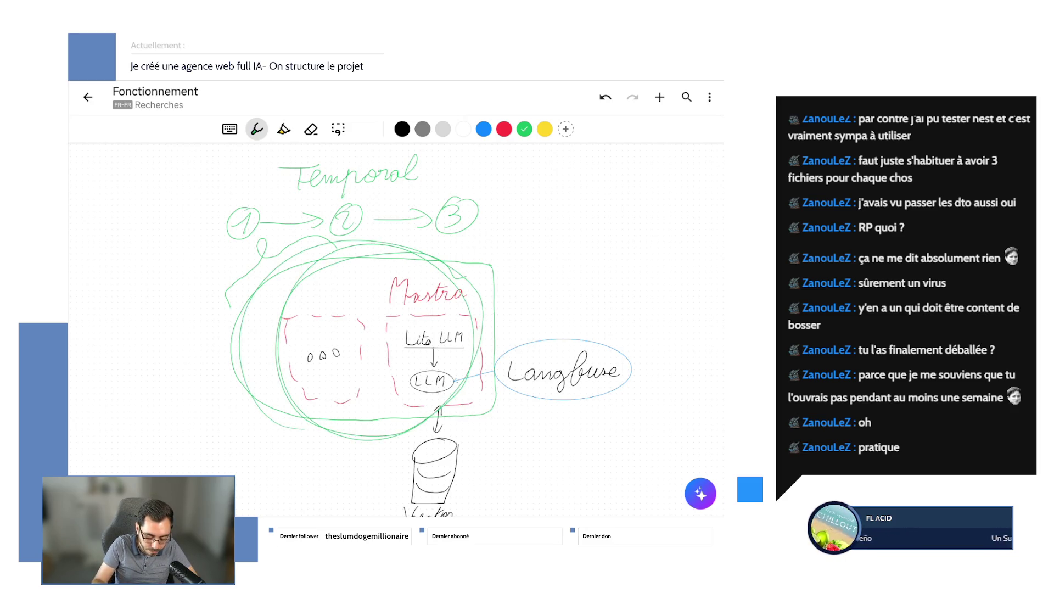
key(ctrl+z)
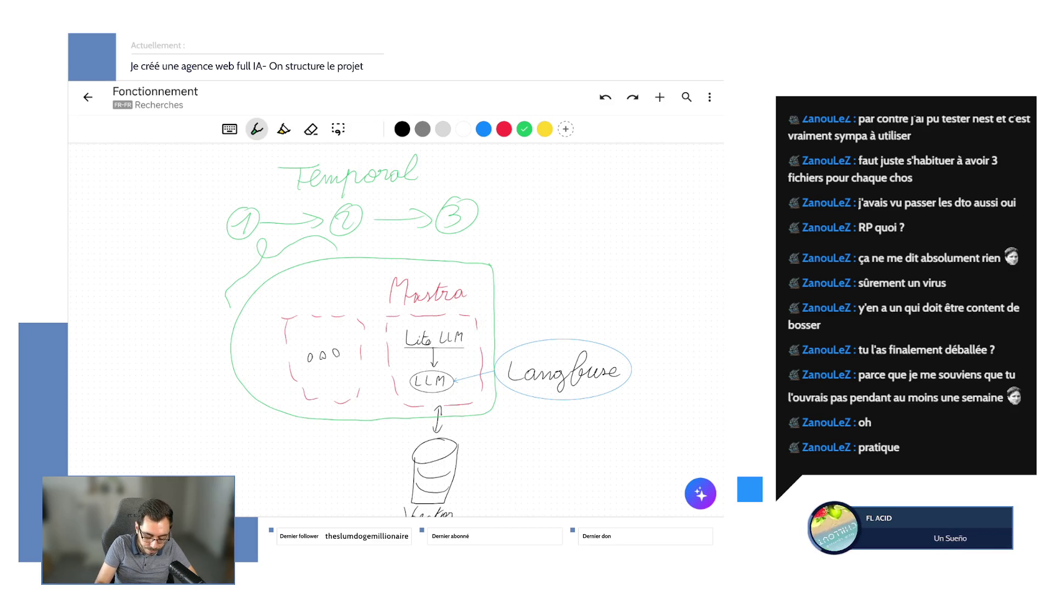
drag(428, 303, 432, 307)
drag(330, 308, 275, 320)
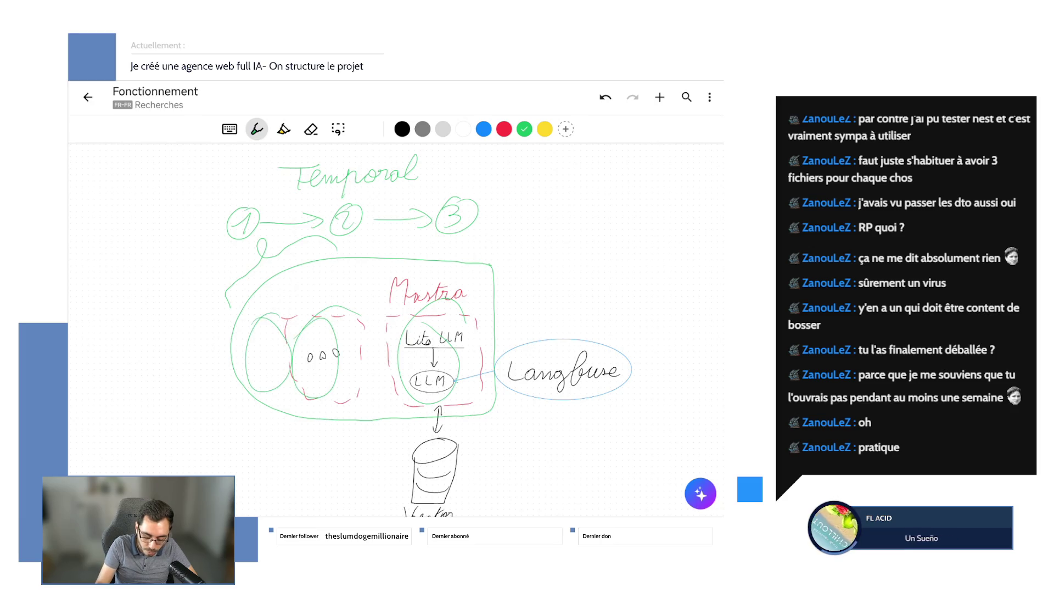
click(605, 97)
click(605, 98)
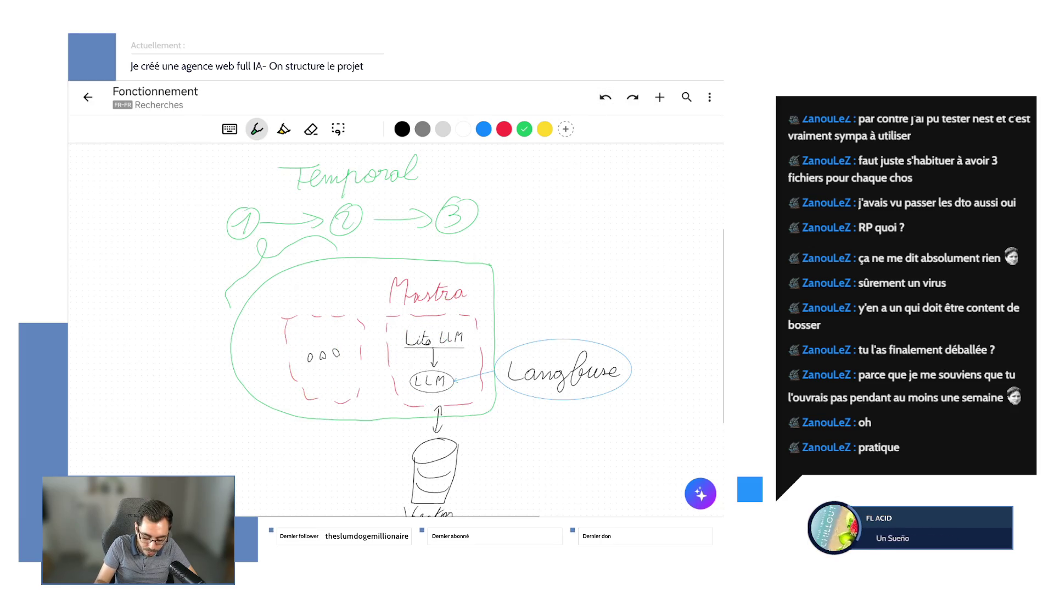
drag(512, 388, 542, 445)
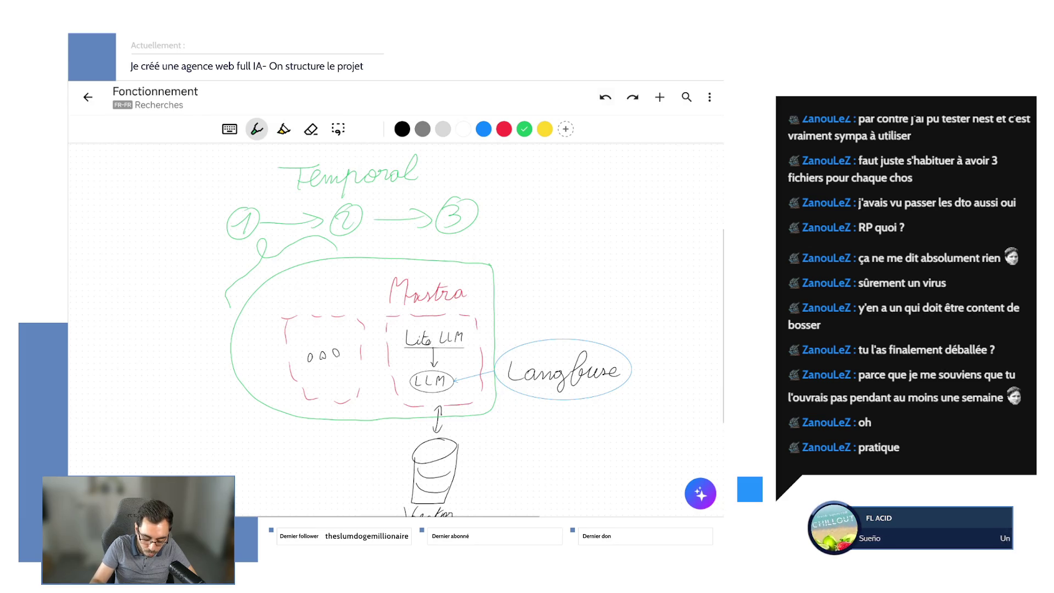
key(ctrl+z)
scroll(395, 329, down, 1)
scroll(330, 329, up, 1)
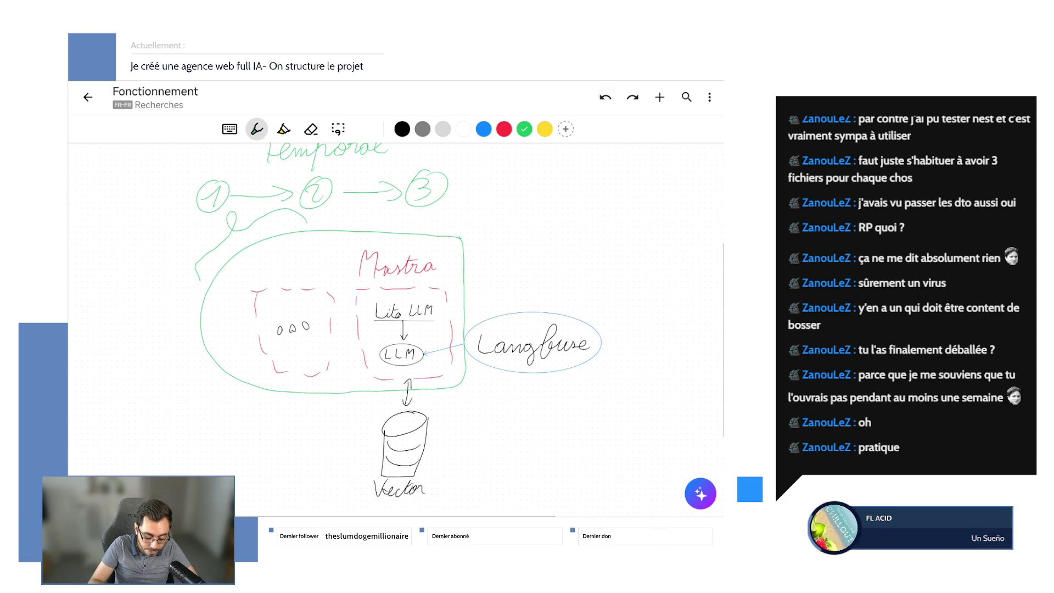
scroll(461, 330, up, 2)
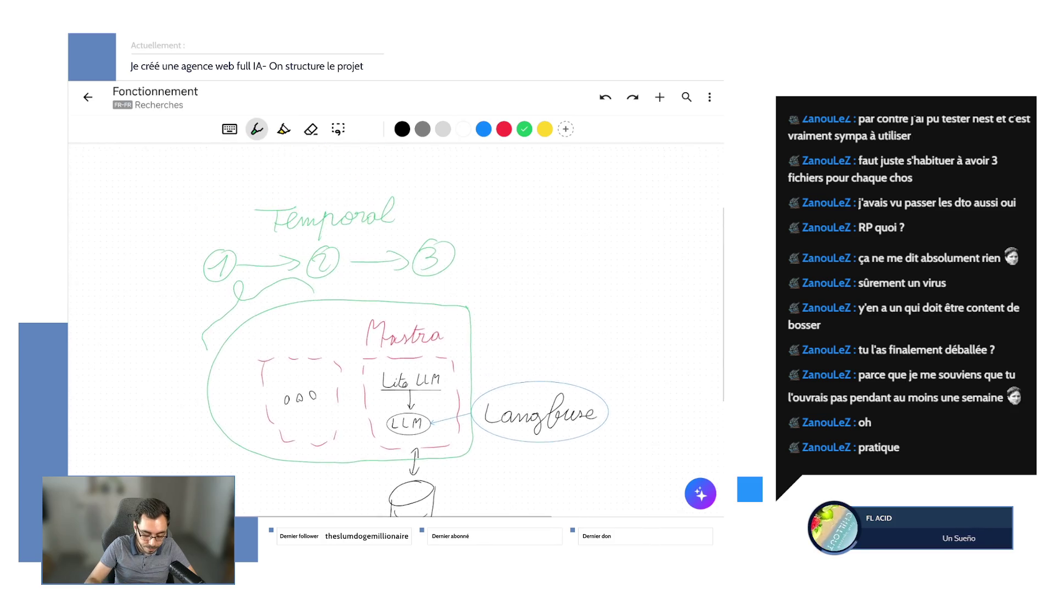
scroll(461, 330, down, 3)
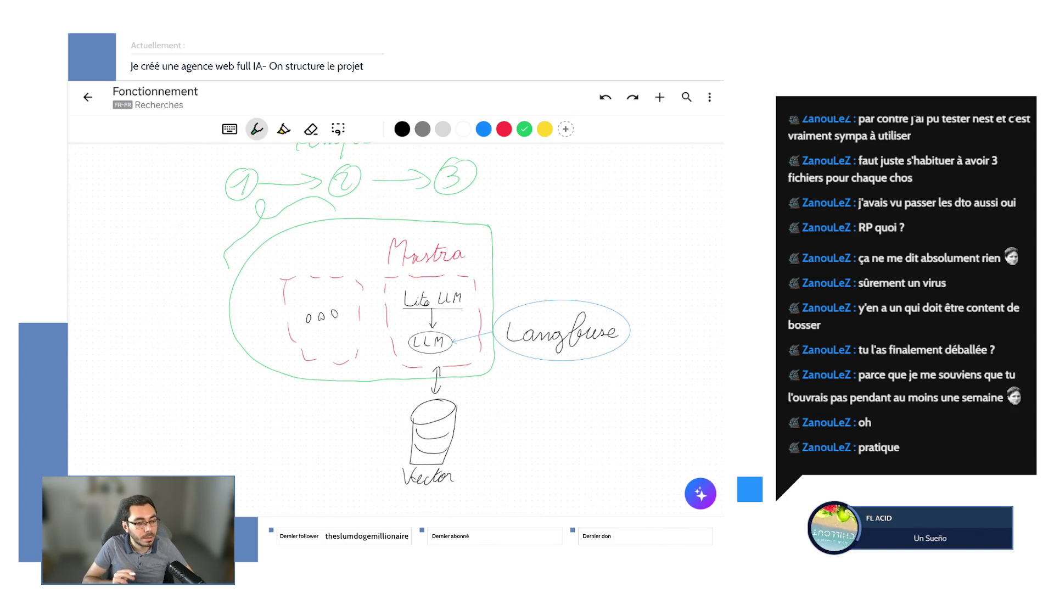
scroll(396, 329, up, 3)
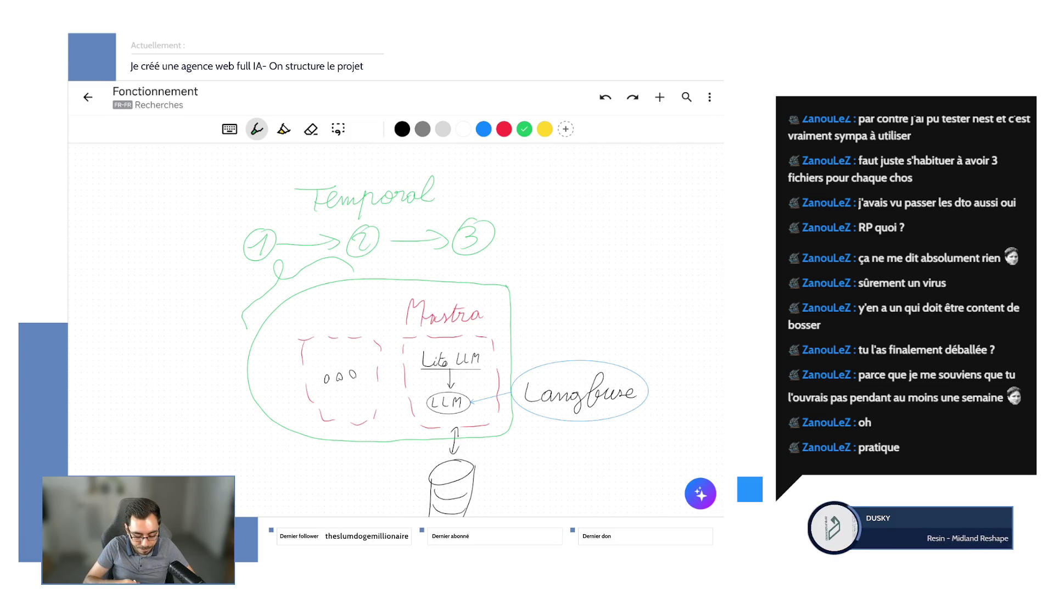
scroll(478, 334, down, 2)
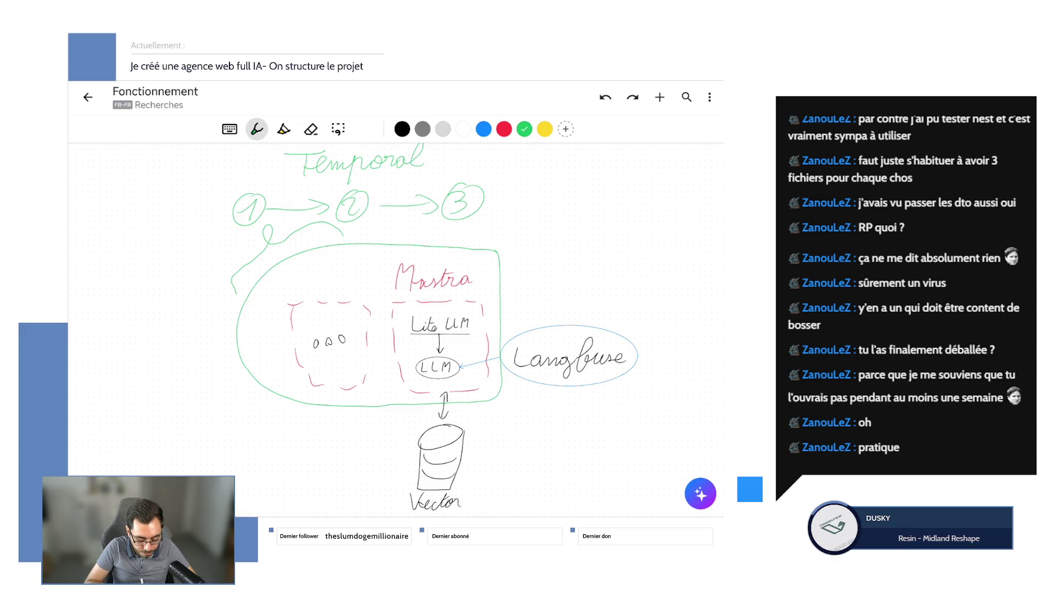
scroll(478, 333, up, 2)
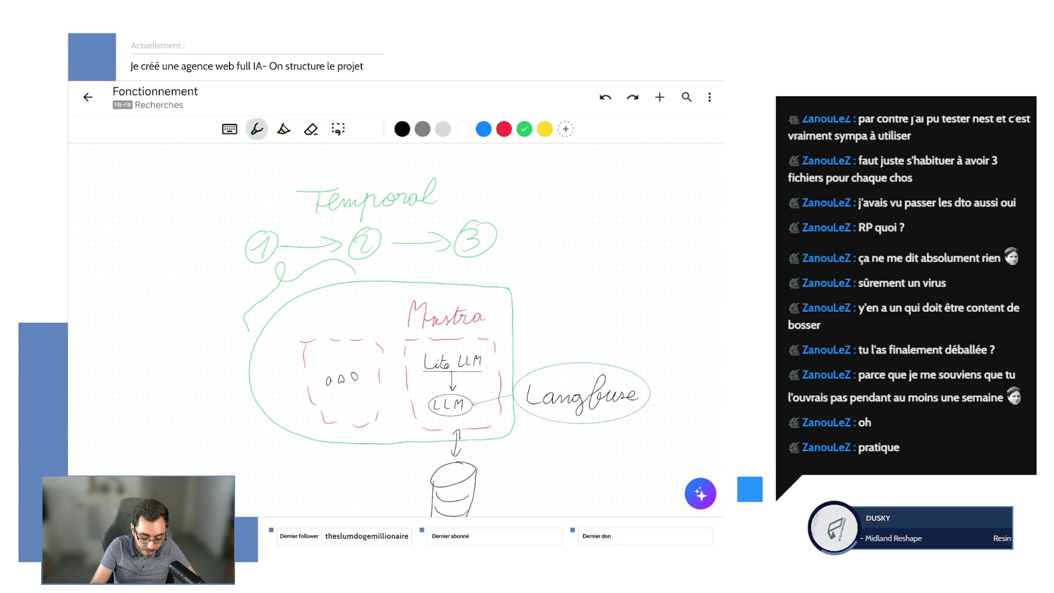
- Switch to the blue highlighter, trace the Mastra box and a 1 → 2 sketch, then remove them
click(256, 129)
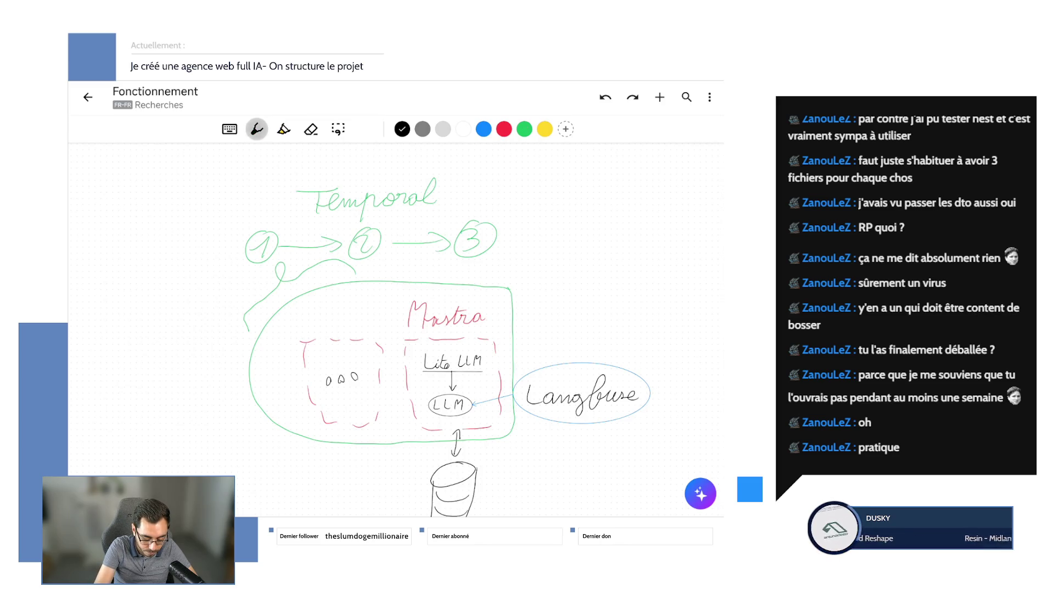
click(274, 129)
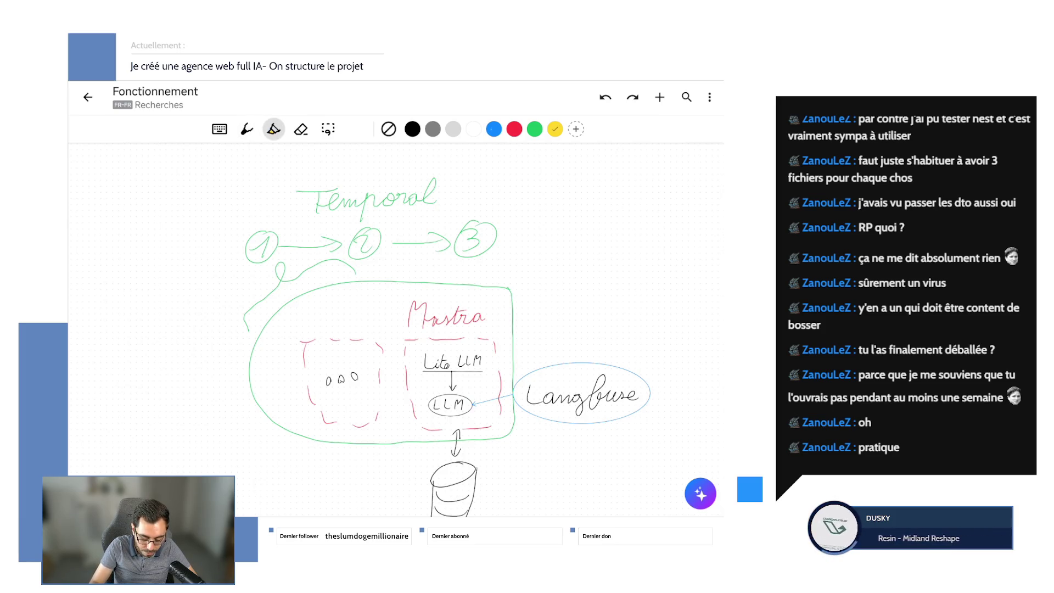
drag(494, 284, 461, 305)
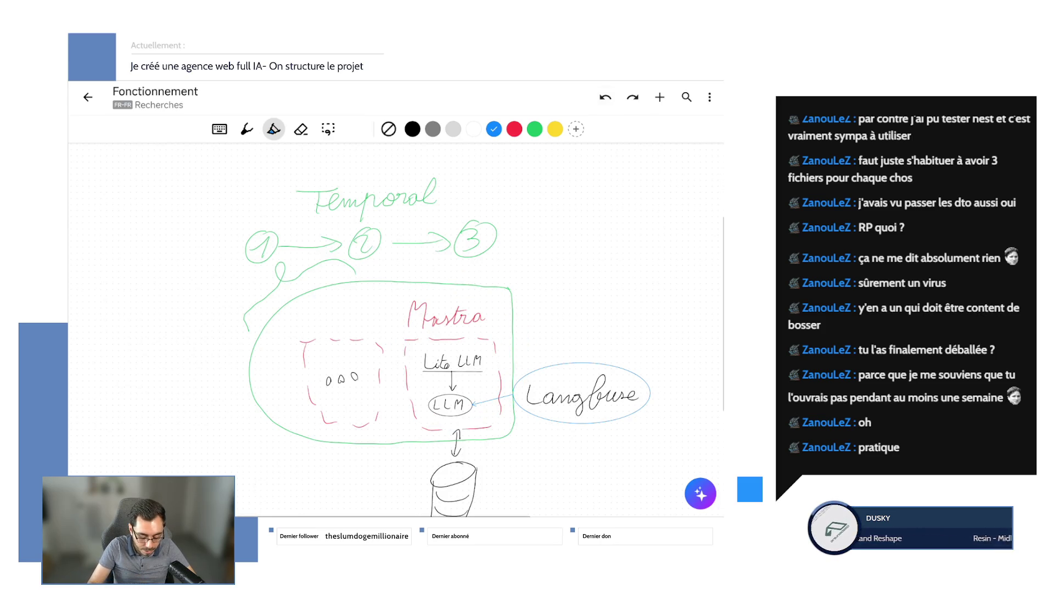
mouse_move(526, 315)
mouse_down()
mouse_move(543, 325)
mouse_move(619, 315)
mouse_move(622, 325)
mouse_move(671, 328)
mouse_up()
click(606, 98)
click(605, 97)
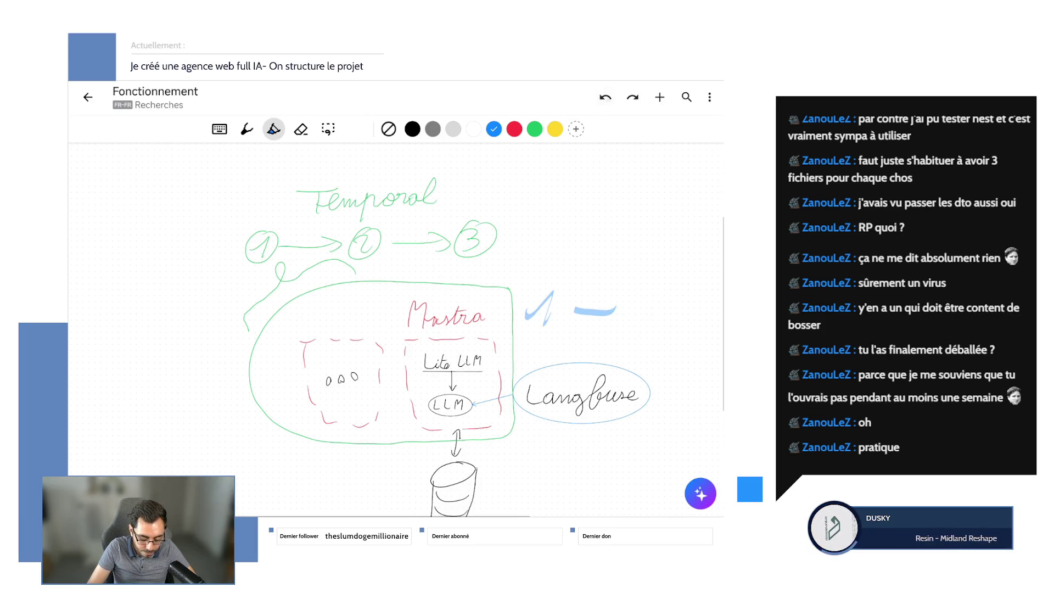
click(606, 98)
click(605, 98)
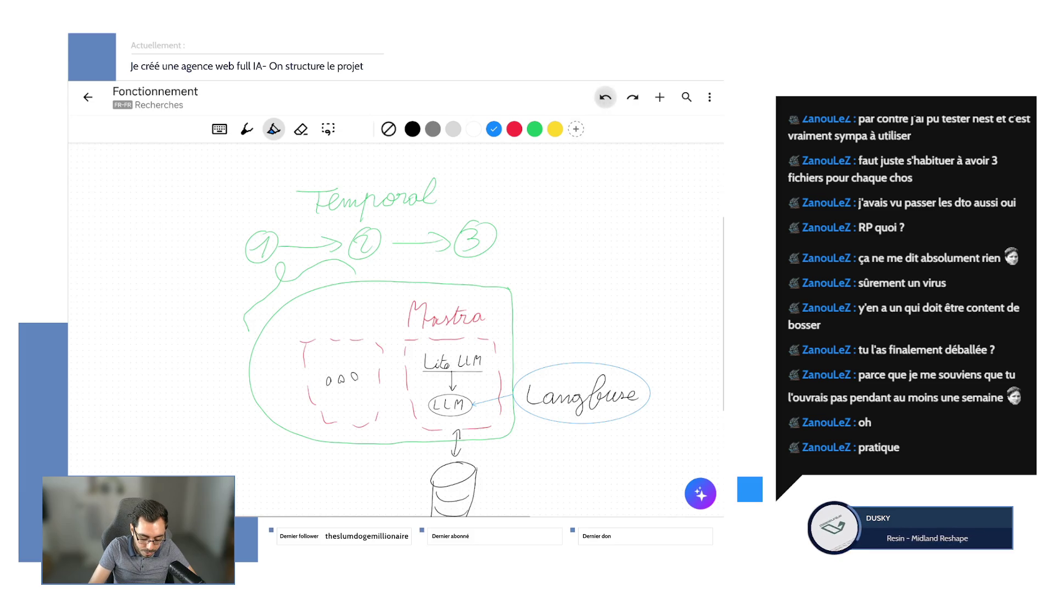
- Highlight paths from circles 2 and 3 through ooo and Lite LLM, then undo those strokes
drag(350, 225, 324, 333)
drag(445, 213, 530, 308)
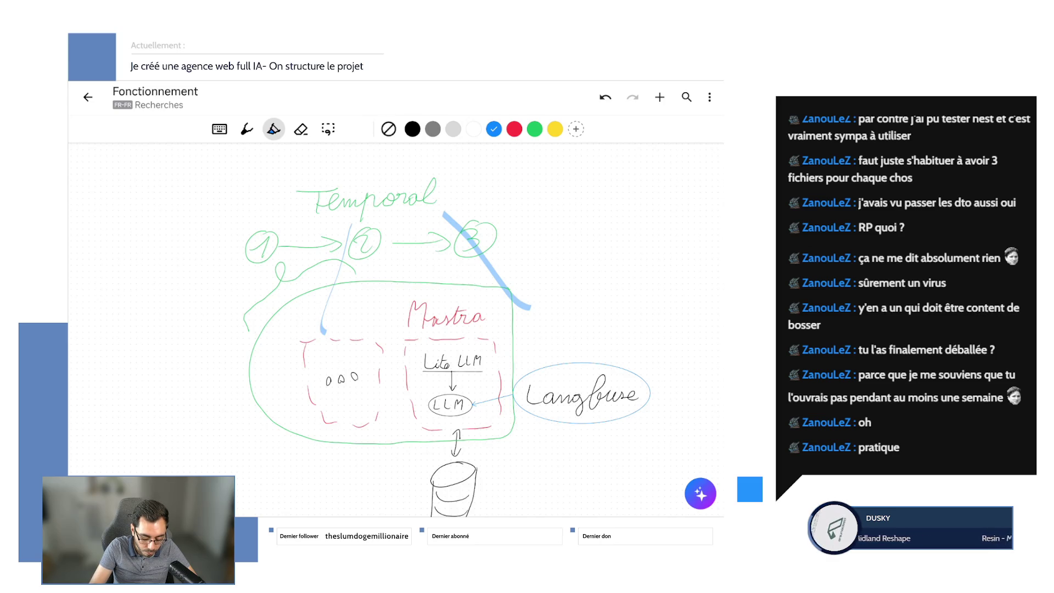
drag(362, 350, 560, 336)
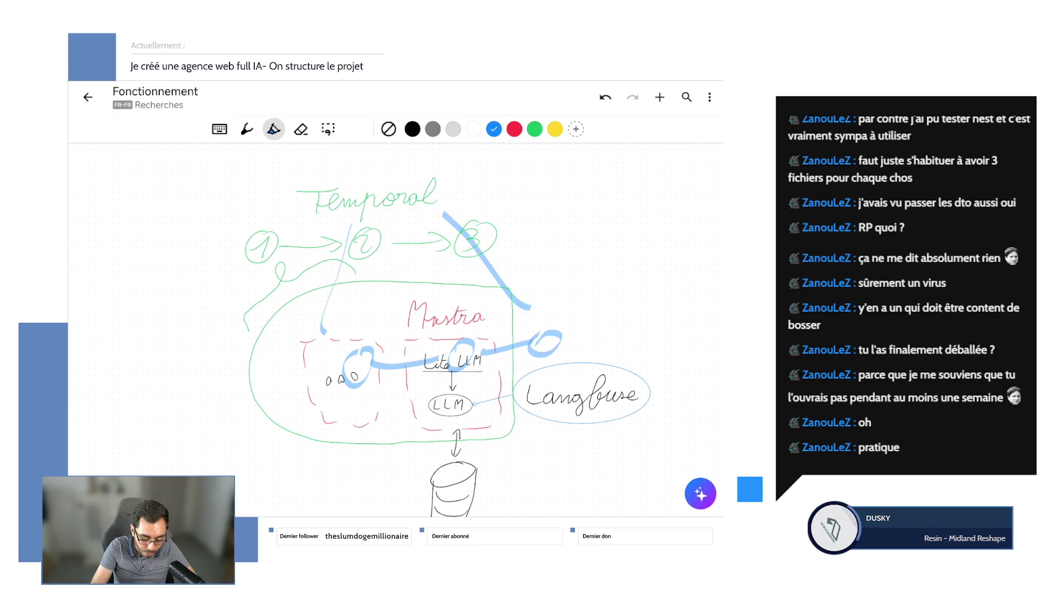
drag(408, 339, 436, 380)
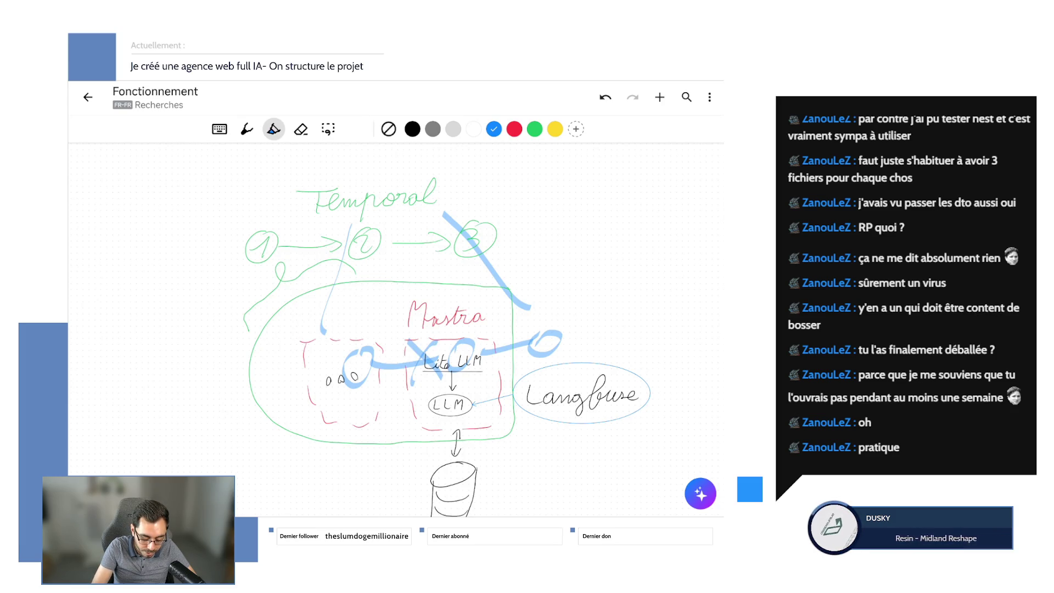
mouse_move(400, 345)
mouse_down()
mouse_move(350, 309)
mouse_move(370, 339)
mouse_up()
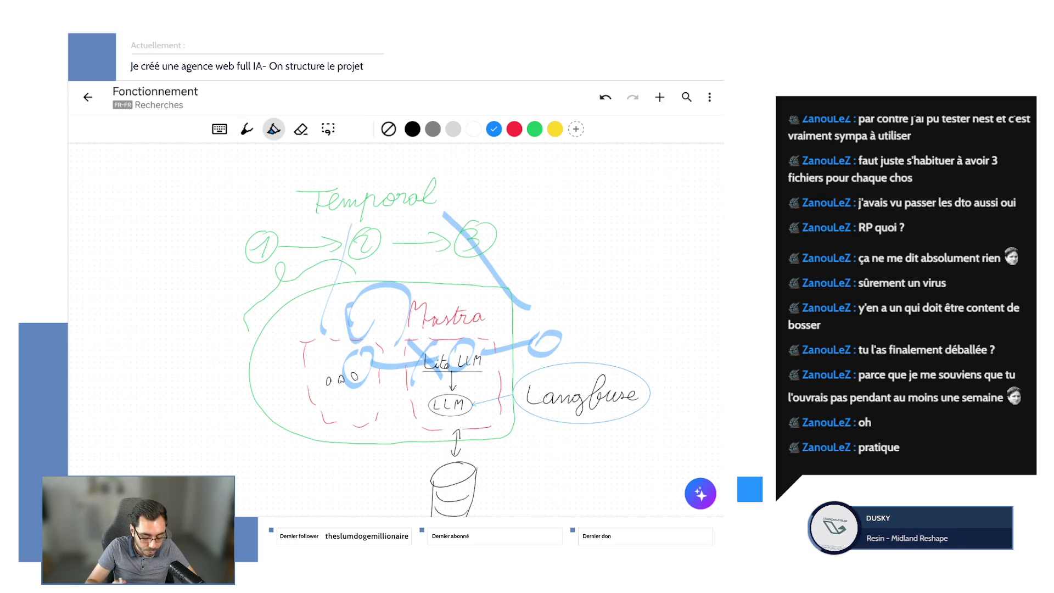
click(606, 97)
click(606, 97)
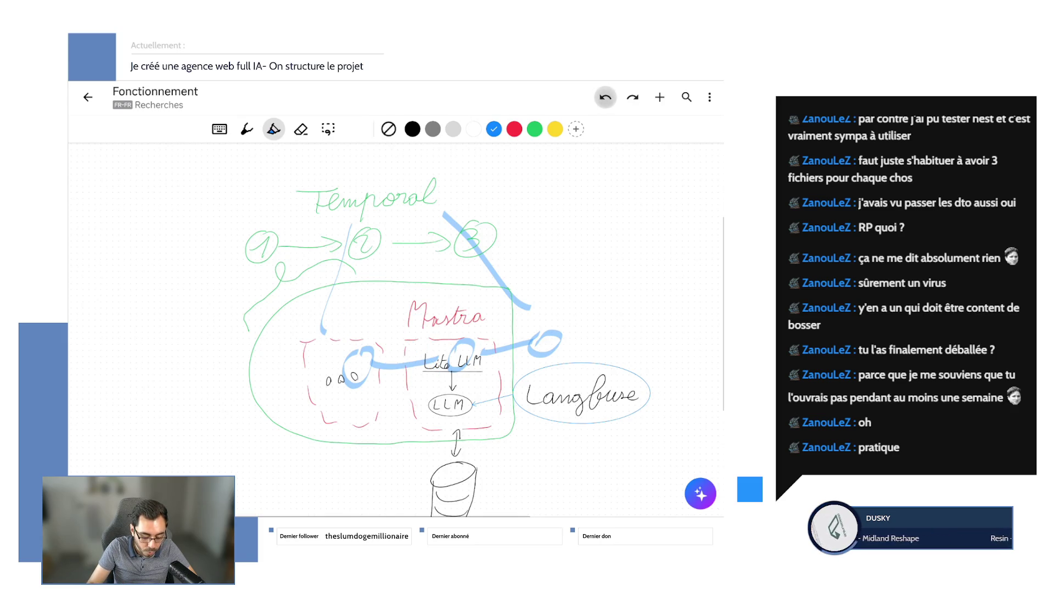
click(605, 97)
click(605, 97)
click(606, 97)
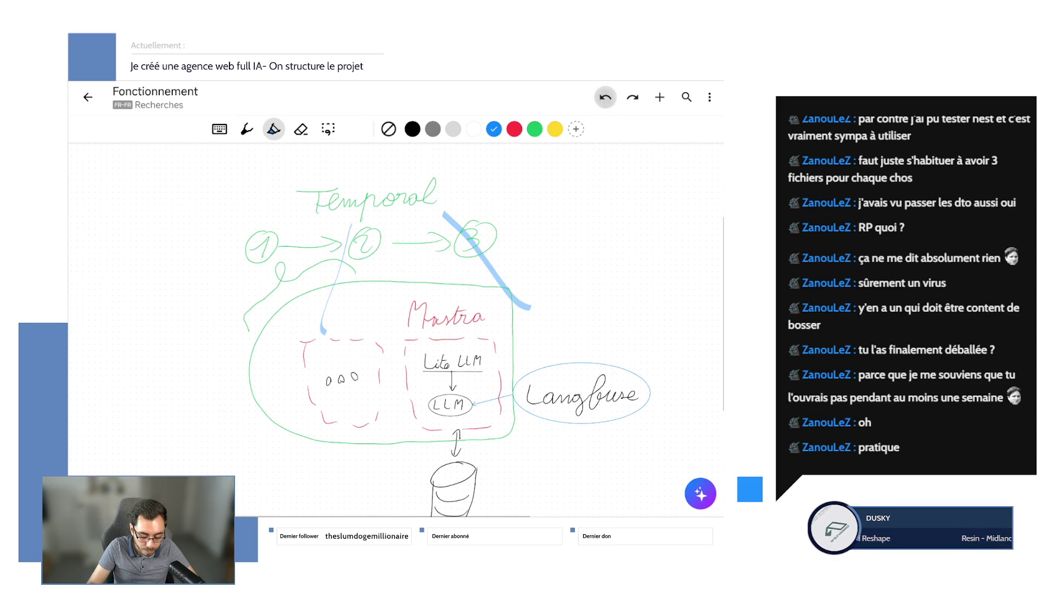
click(606, 97)
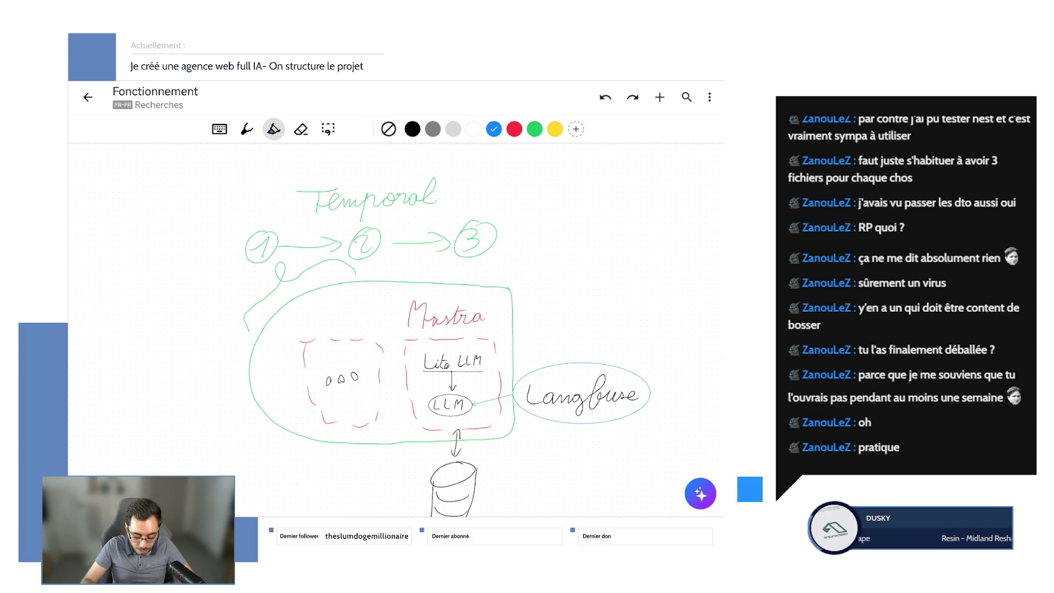
- Switch to black ink and write 'Vector' under the database cylinder
click(411, 129)
scroll(396, 329, down, 1)
scroll(395, 329, down, 2)
drag(344, 428, 394, 437)
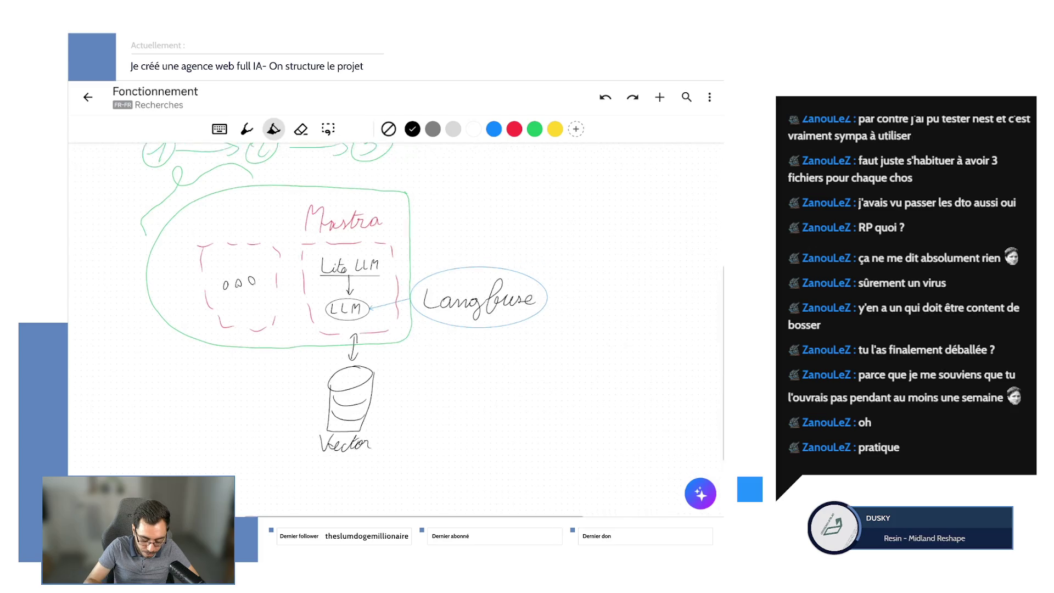
scroll(395, 329, right, 2)
scroll(395, 329, up, 1)
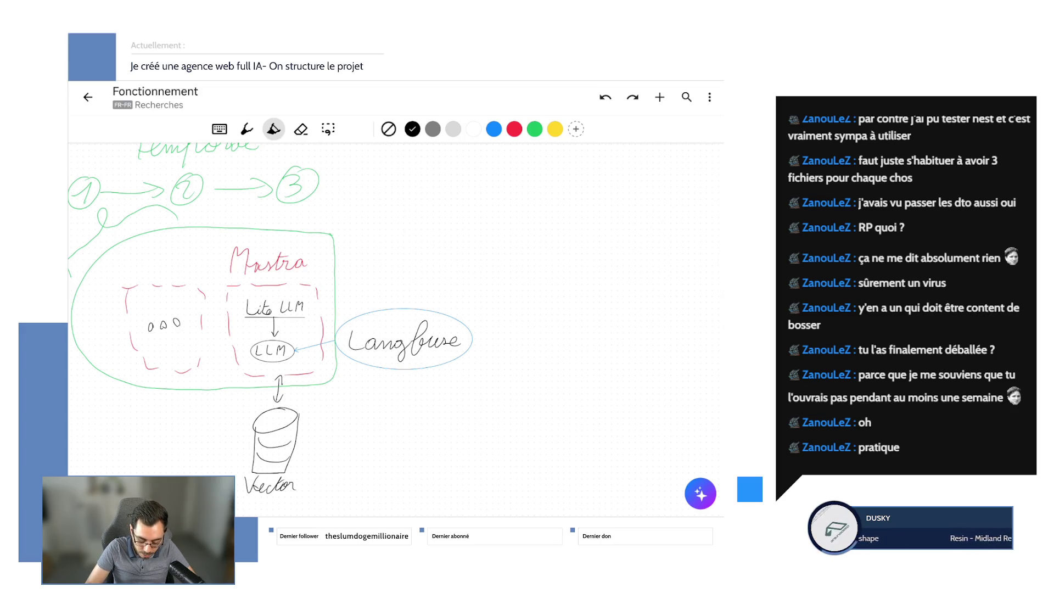
- Write the model name 'GLM 5' right of Langfuse with an arrow from Lite LLM to it
mouse_move(550, 323)
mouse_down()
mouse_move(545, 357)
mouse_move(563, 341)
mouse_up()
mouse_move(569, 323)
mouse_down()
mouse_move(588, 356)
mouse_move(614, 351)
mouse_up()
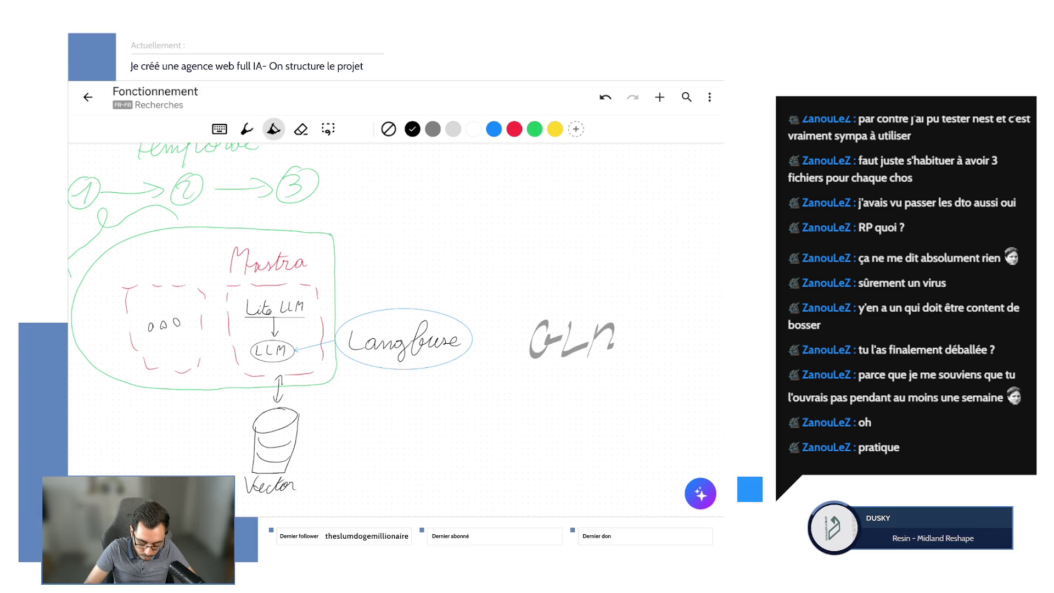
mouse_move(649, 320)
mouse_down()
mouse_move(669, 340)
mouse_move(649, 356)
mouse_up()
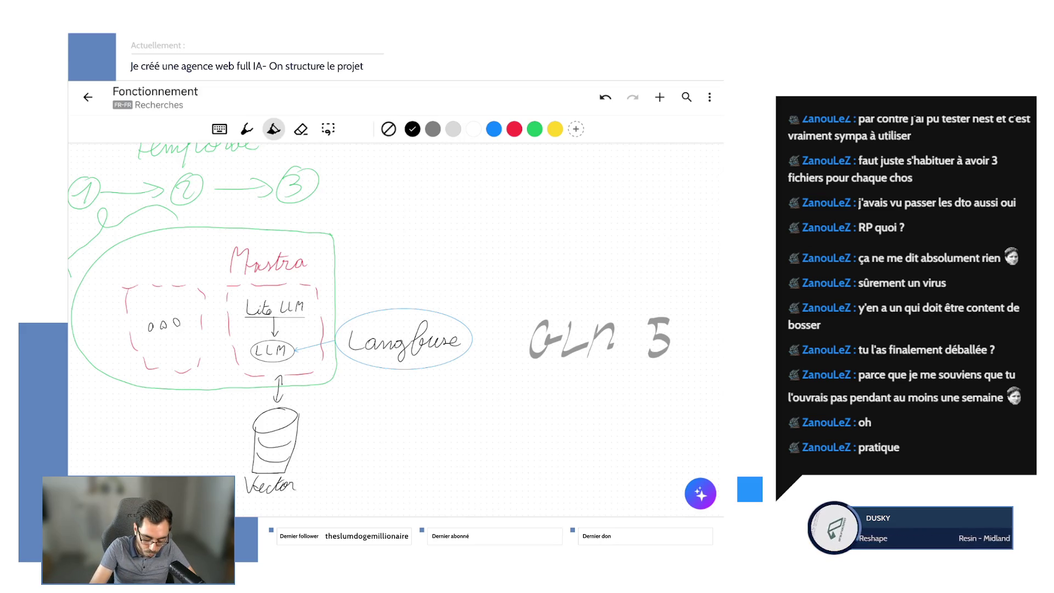
mouse_move(318, 307)
mouse_down()
mouse_move(543, 289)
mouse_move(531, 311)
mouse_up()
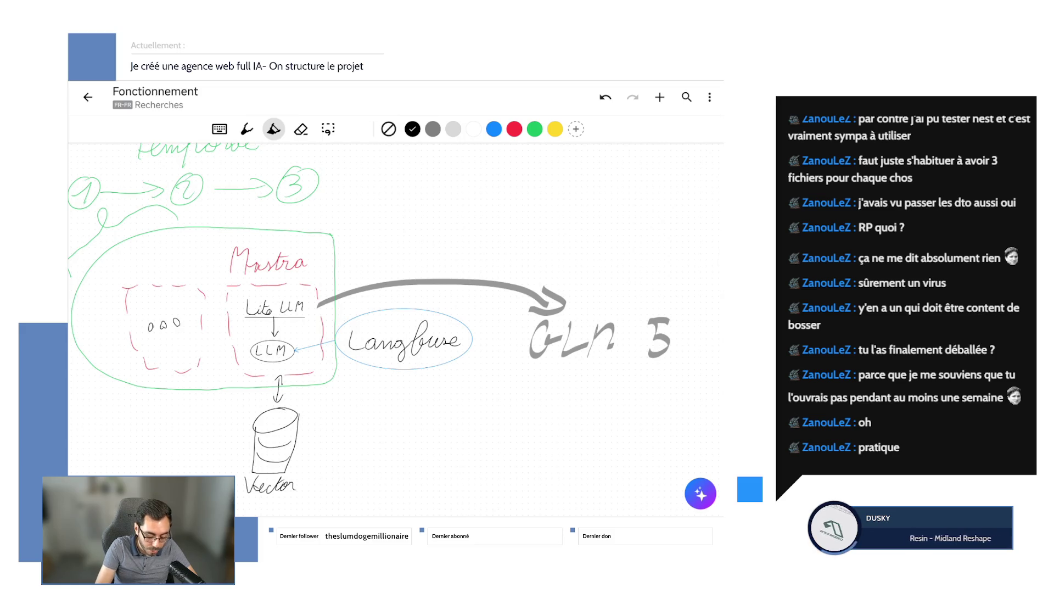
- Circle the Mastra block and draw an arrow down from Langfuse to dashes and wavy text-like marks
drag(320, 245, 306, 238)
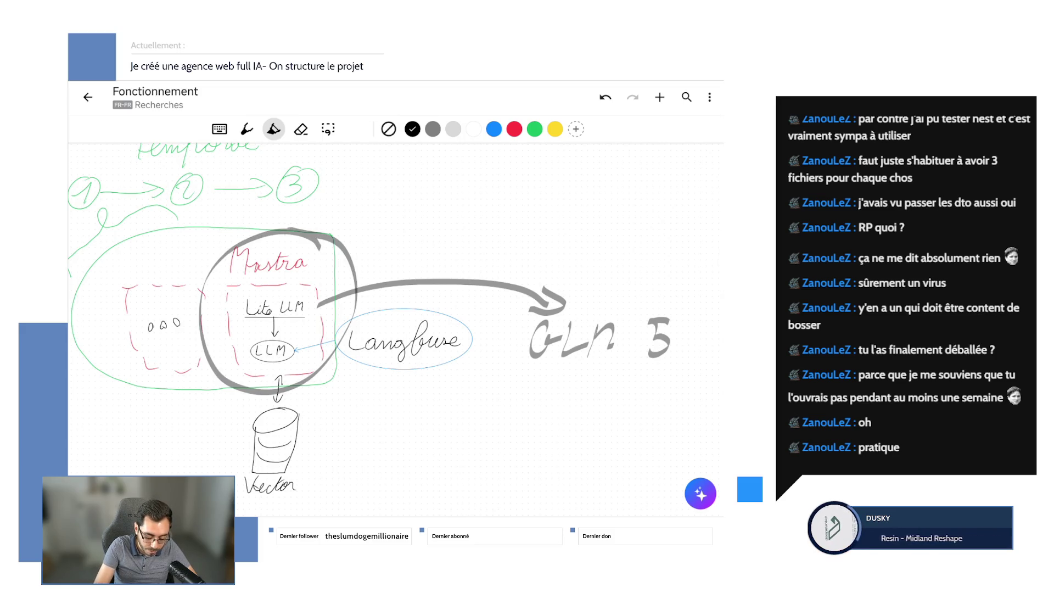
drag(353, 284, 540, 309)
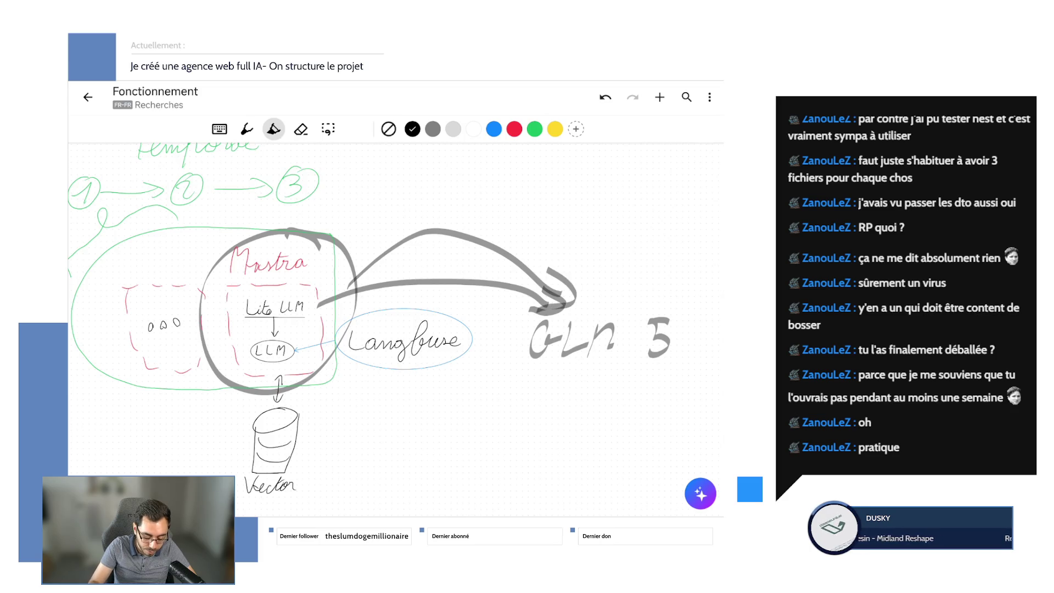
drag(284, 386, 322, 449)
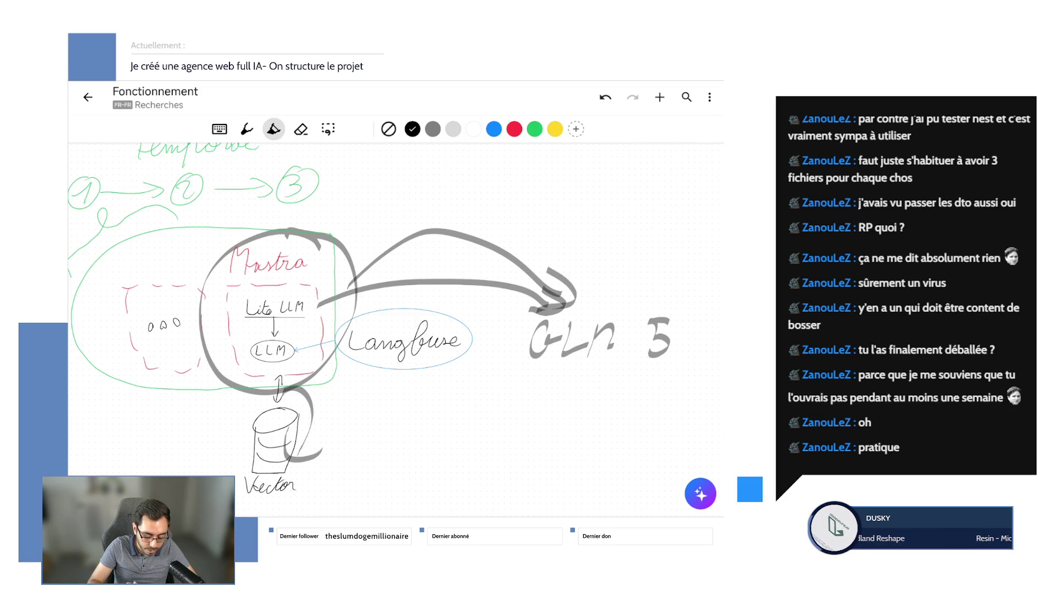
mouse_move(338, 342)
mouse_down()
mouse_move(399, 402)
mouse_move(453, 408)
mouse_up()
drag(466, 410, 495, 415)
drag(430, 444, 487, 438)
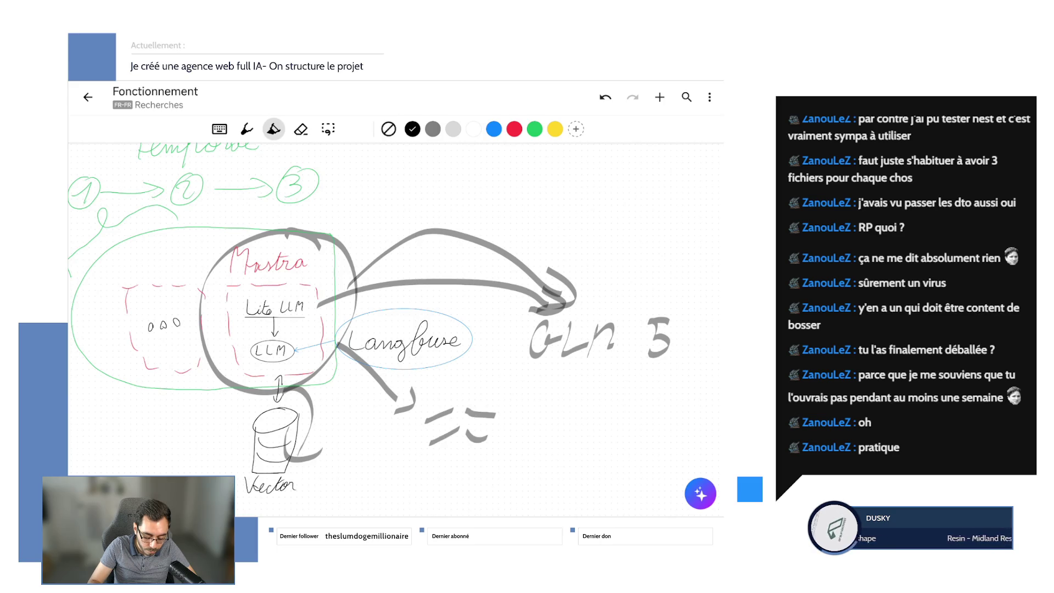
drag(422, 476, 445, 463)
drag(459, 467, 515, 475)
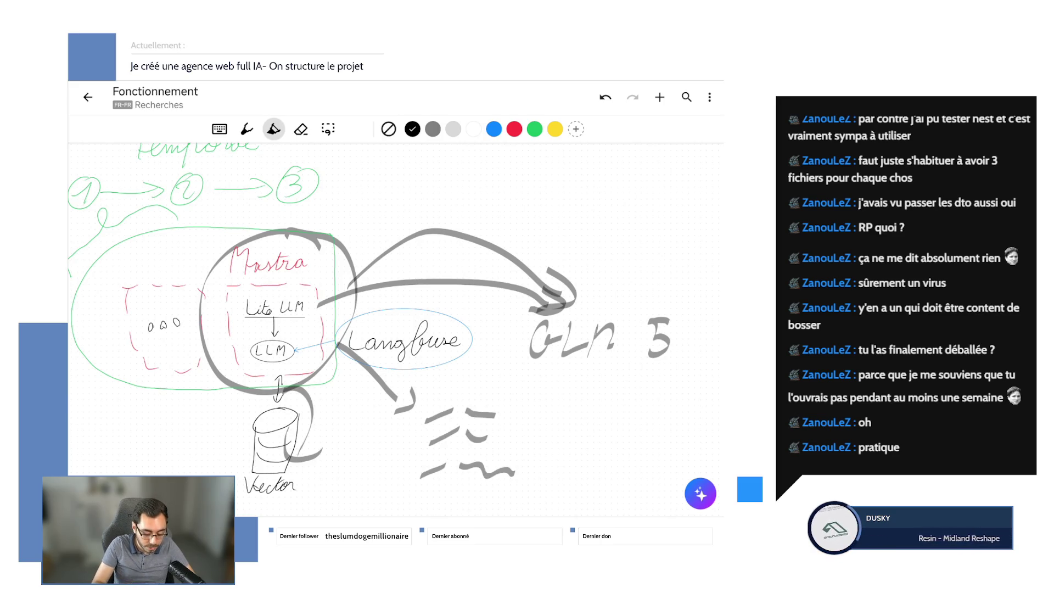
- Draw an arrow down-left from Mastra to a small wrench-like Y-shaped doodle
drag(224, 389, 171, 425)
drag(182, 404, 186, 431)
mouse_move(115, 423)
mouse_down()
mouse_move(143, 417)
mouse_move(157, 469)
mouse_up()
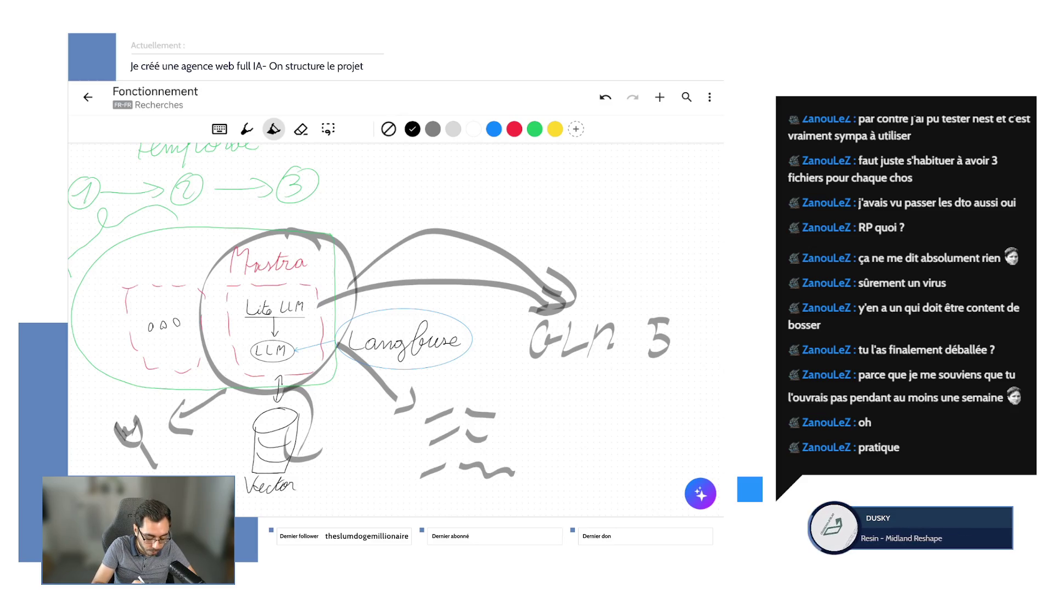
drag(156, 455, 161, 472)
drag(139, 432, 159, 445)
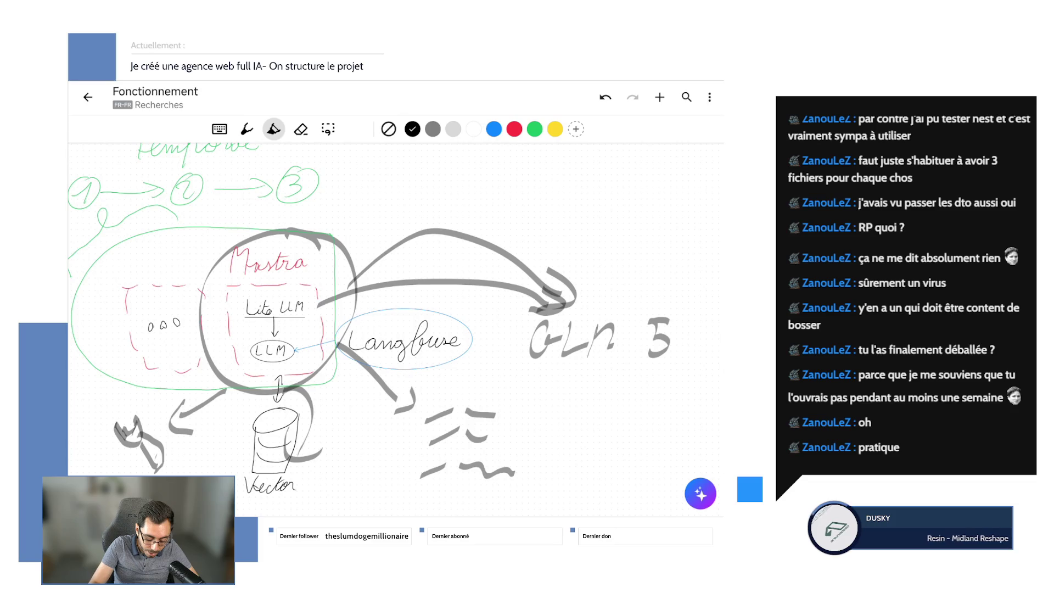
mouse_move(272, 462)
mouse_down()
mouse_move(459, 304)
mouse_move(359, 478)
mouse_up()
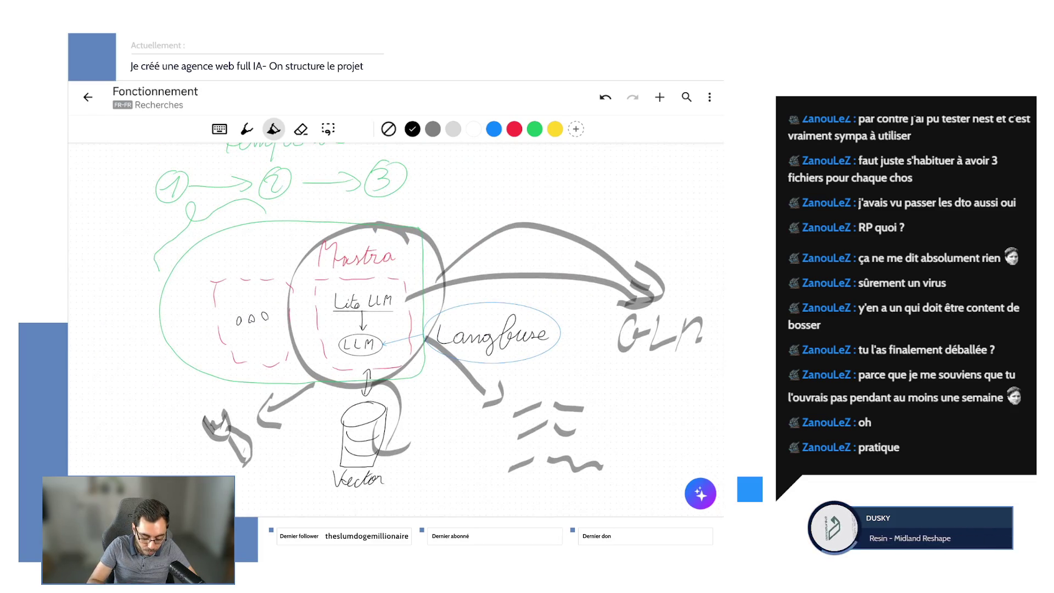
- Add stray marks around the Mastra circle, undo them and restore one stroke
drag(446, 208, 374, 212)
drag(364, 240, 371, 266)
drag(445, 294, 397, 308)
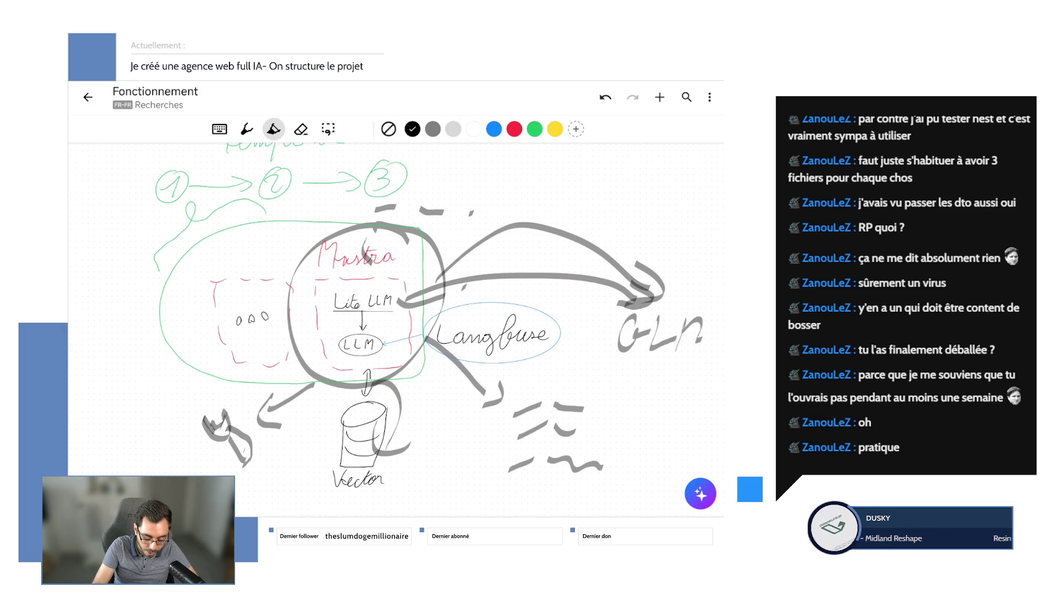
drag(473, 220, 466, 286)
click(606, 97)
click(606, 97)
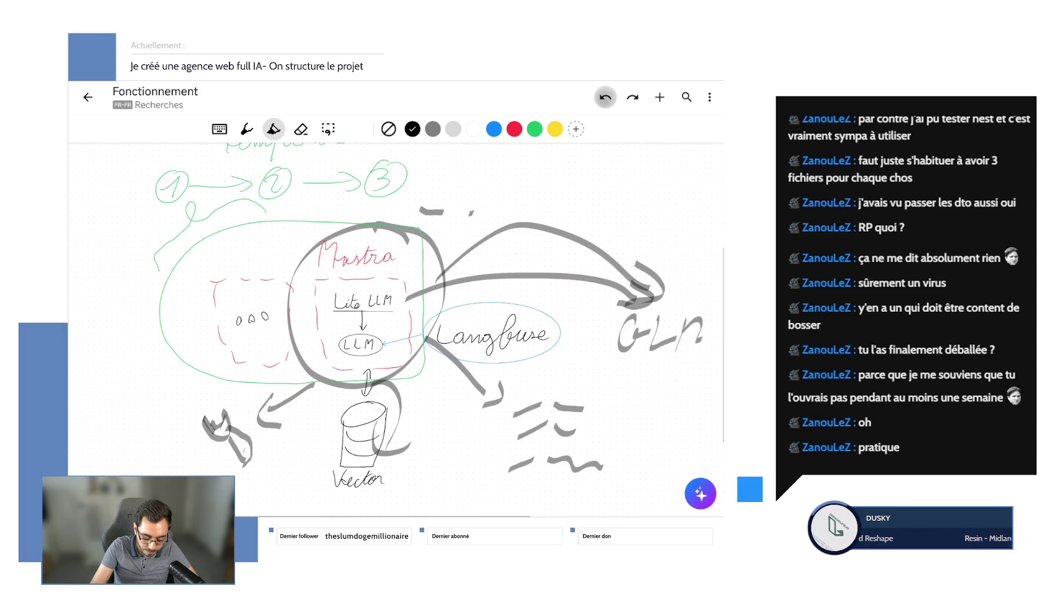
click(605, 97)
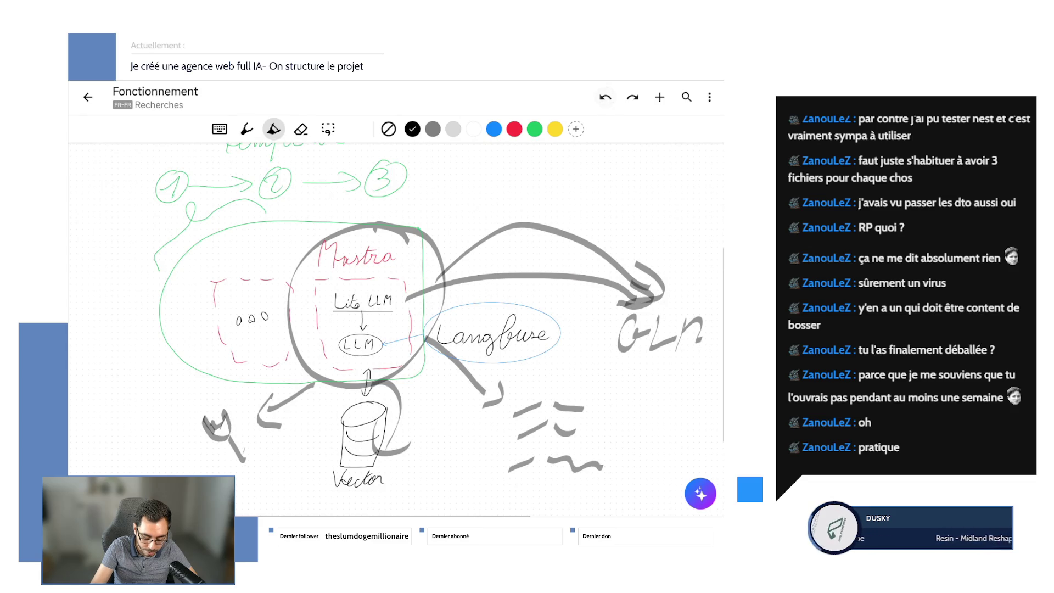
click(632, 97)
scroll(437, 330, up, 2)
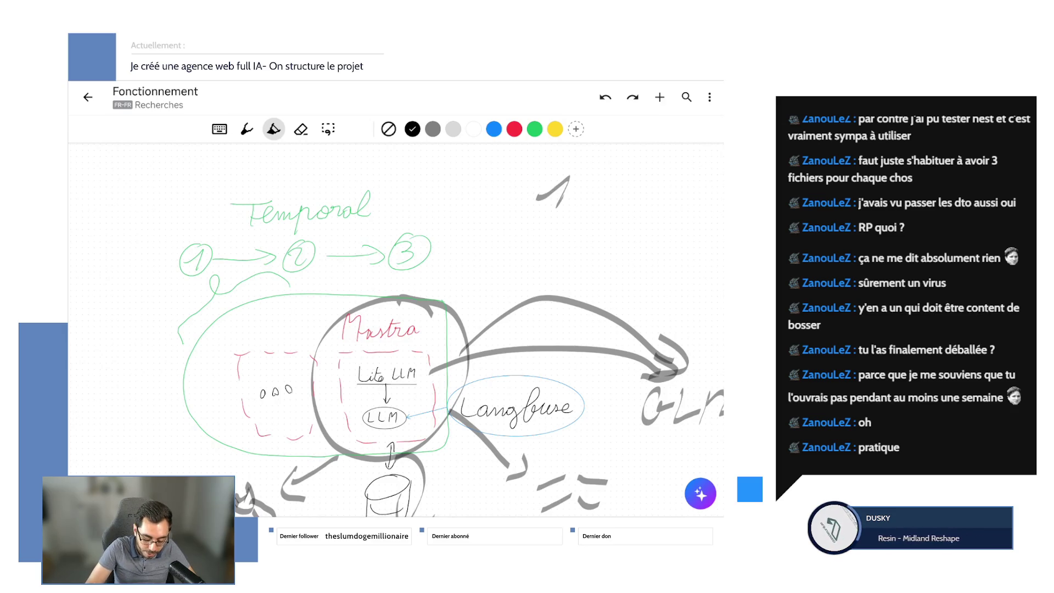
- Sketch a three-item checklist above the diagram with two boxes ticked and one crossed
drag(568, 173, 543, 216)
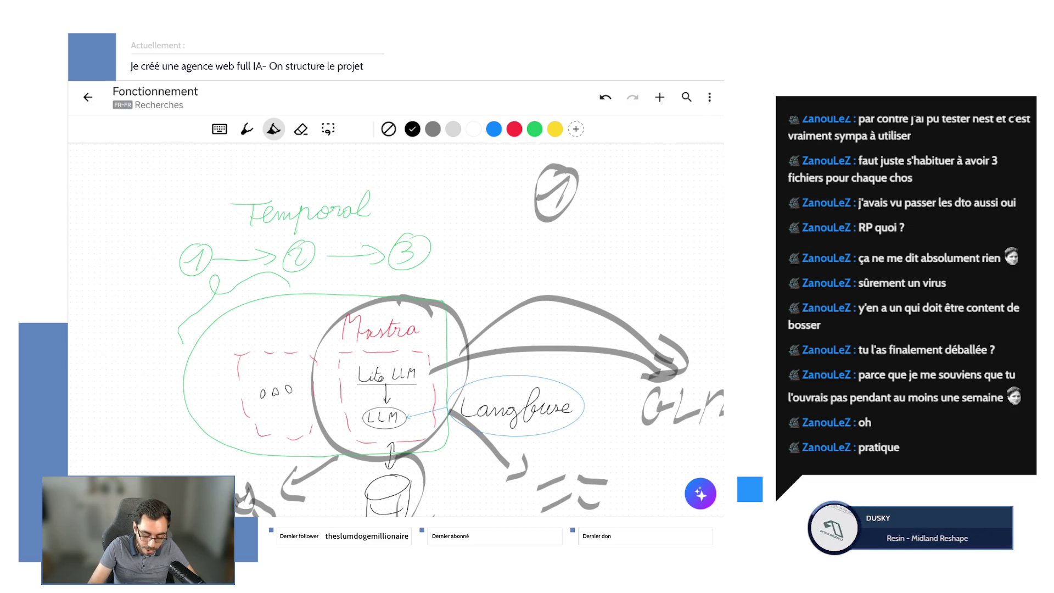
drag(482, 230, 503, 233)
mouse_move(480, 276)
mouse_down()
mouse_move(502, 276)
mouse_move(495, 328)
mouse_up()
drag(516, 246, 609, 240)
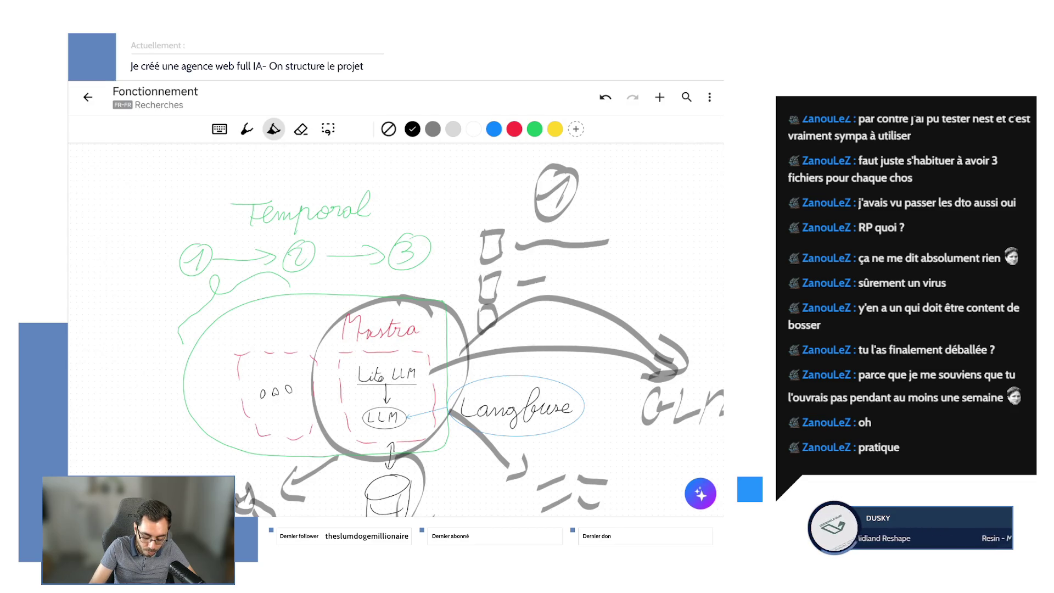
drag(519, 284, 598, 281)
drag(515, 315, 586, 304)
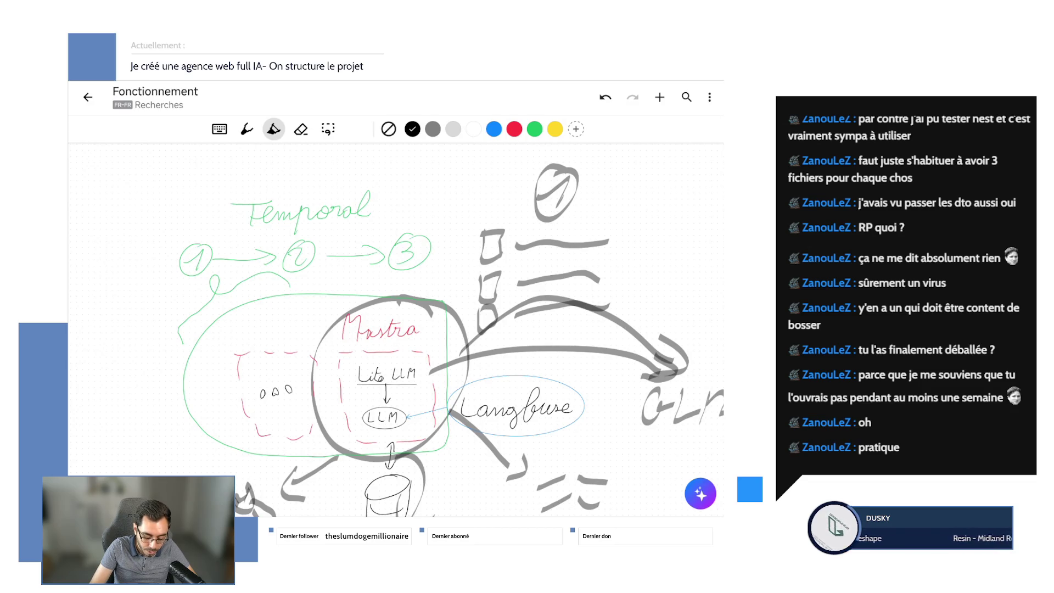
drag(483, 238, 511, 223)
drag(483, 280, 514, 264)
mouse_move(481, 305)
mouse_down()
mouse_move(499, 333)
mouse_move(513, 294)
mouse_up()
- Write a circled 2, ring the checklist items and add strokes near the Mastra circle and Langfuse
mouse_move(651, 190)
mouse_down()
mouse_move(677, 221)
mouse_move(650, 183)
mouse_up()
mouse_move(503, 224)
mouse_down()
mouse_move(478, 242)
mouse_move(585, 224)
mouse_up()
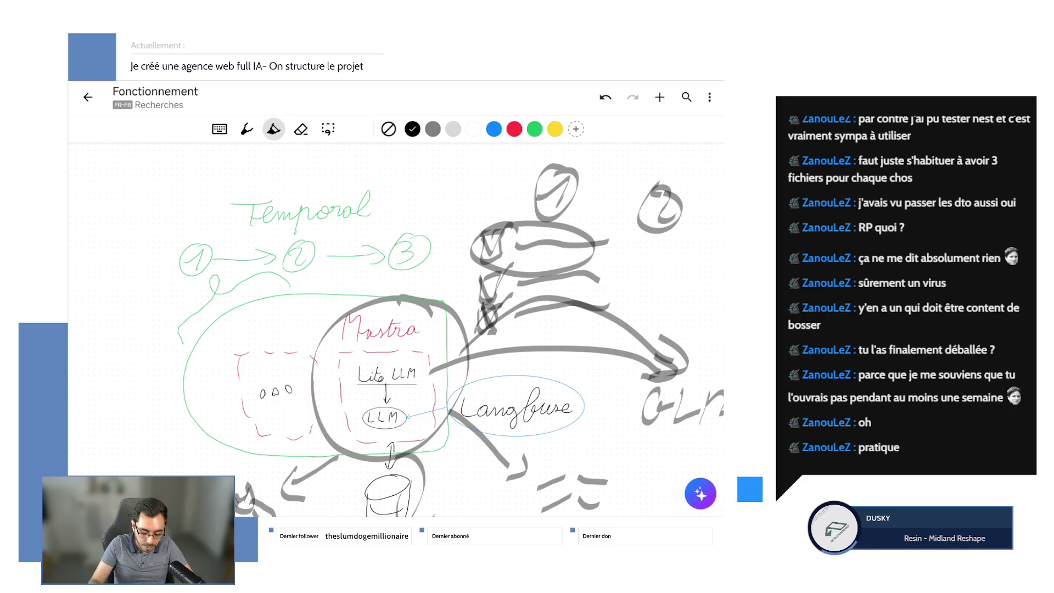
mouse_move(498, 266)
mouse_down()
mouse_move(482, 297)
mouse_move(519, 306)
mouse_up()
mouse_move(484, 272)
mouse_down()
mouse_move(423, 294)
mouse_move(414, 313)
mouse_move(511, 335)
mouse_move(626, 408)
mouse_up()
mouse_move(368, 351)
mouse_down()
mouse_move(368, 399)
mouse_move(540, 441)
mouse_up()
mouse_move(495, 359)
mouse_down()
mouse_move(540, 412)
mouse_move(462, 389)
mouse_move(391, 404)
mouse_up()
- Undo the grey checklist, doodles, Mastra circle and model-name arrow, leaving the core diagram
key(ctrl+z)
click(605, 97)
click(605, 97)
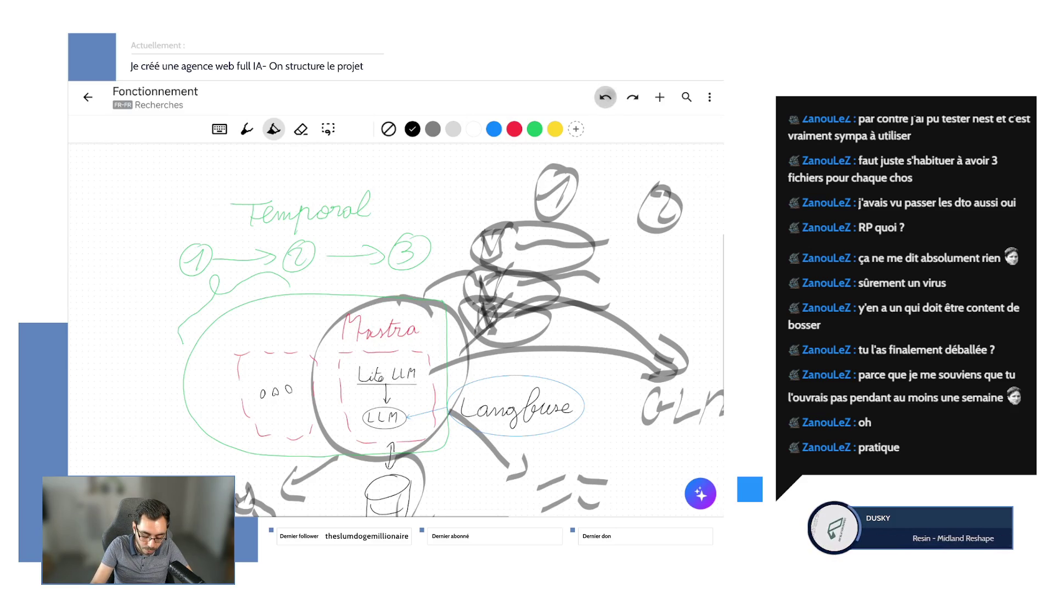
click(606, 97)
click(606, 97)
click(605, 97)
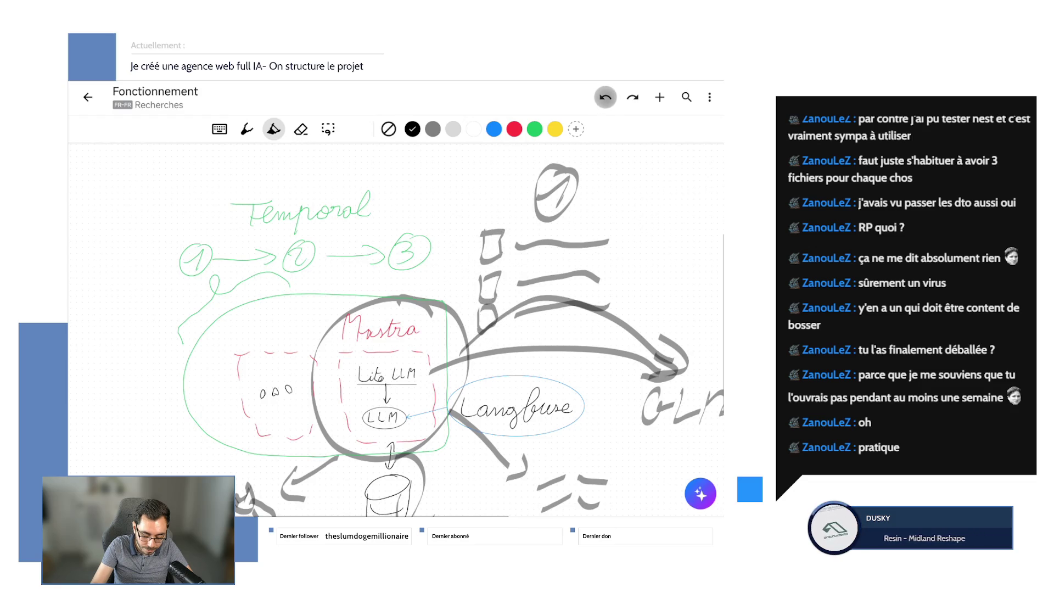
click(606, 97)
click(606, 97)
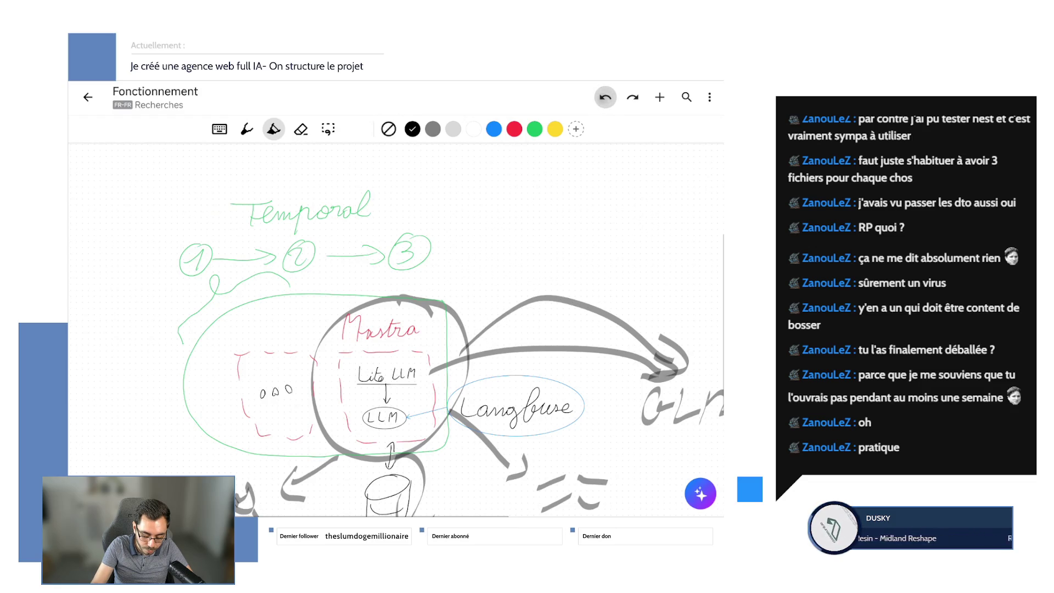
click(606, 97)
click(606, 98)
click(605, 97)
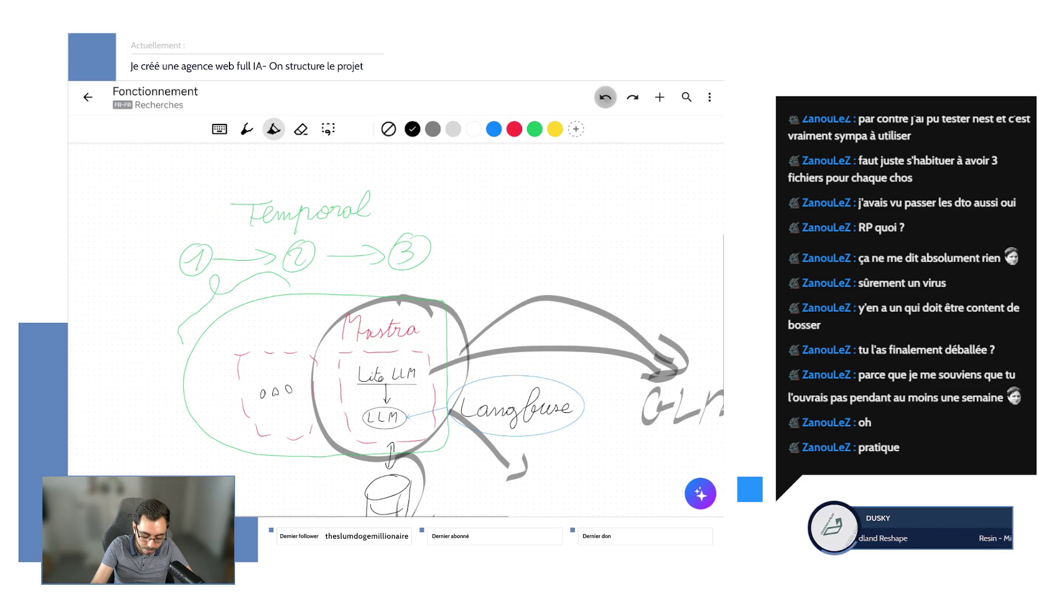
click(606, 98)
click(605, 98)
click(606, 97)
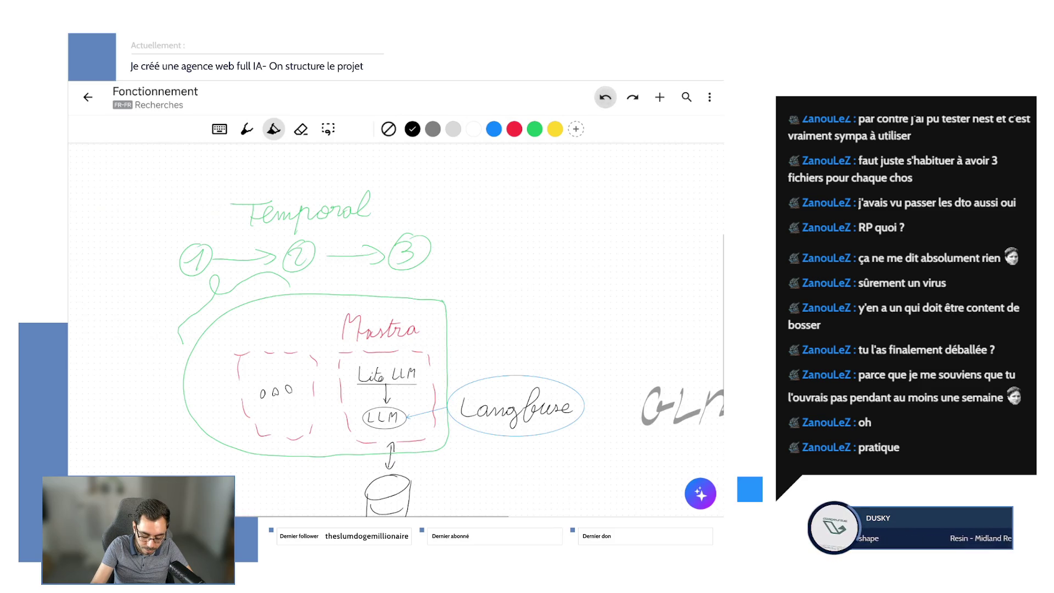
click(606, 97)
click(606, 97)
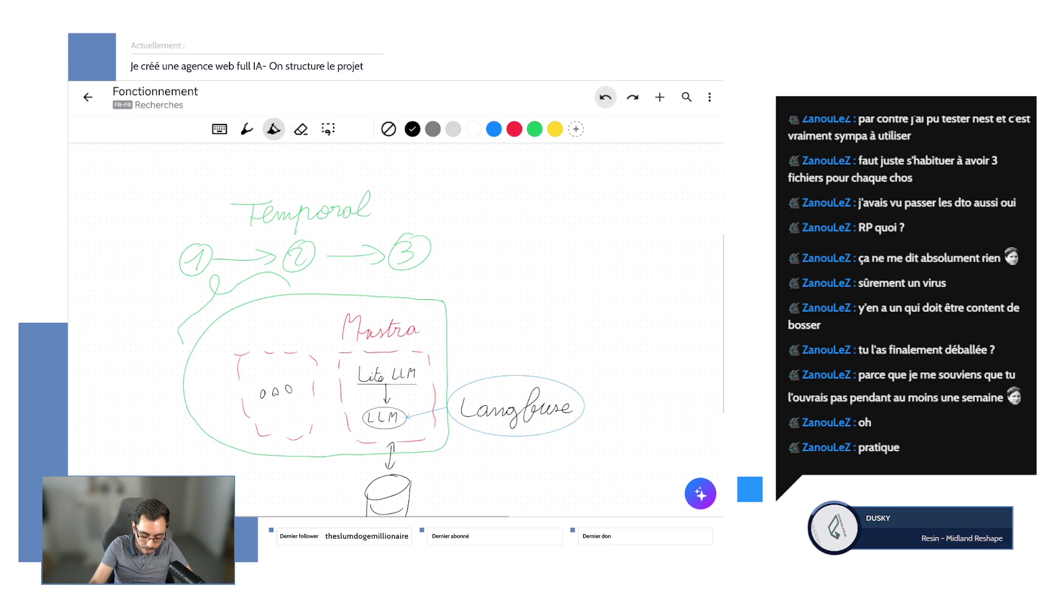
scroll(395, 330, down, 3)
scroll(396, 330, up, 3)
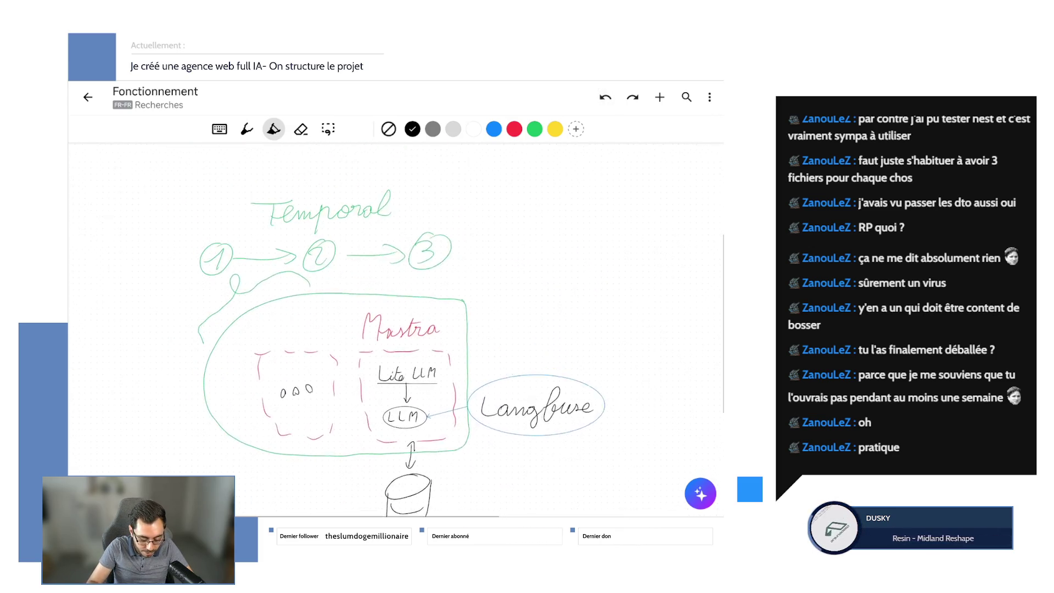
scroll(395, 329, up, 2)
scroll(396, 330, down, 3)
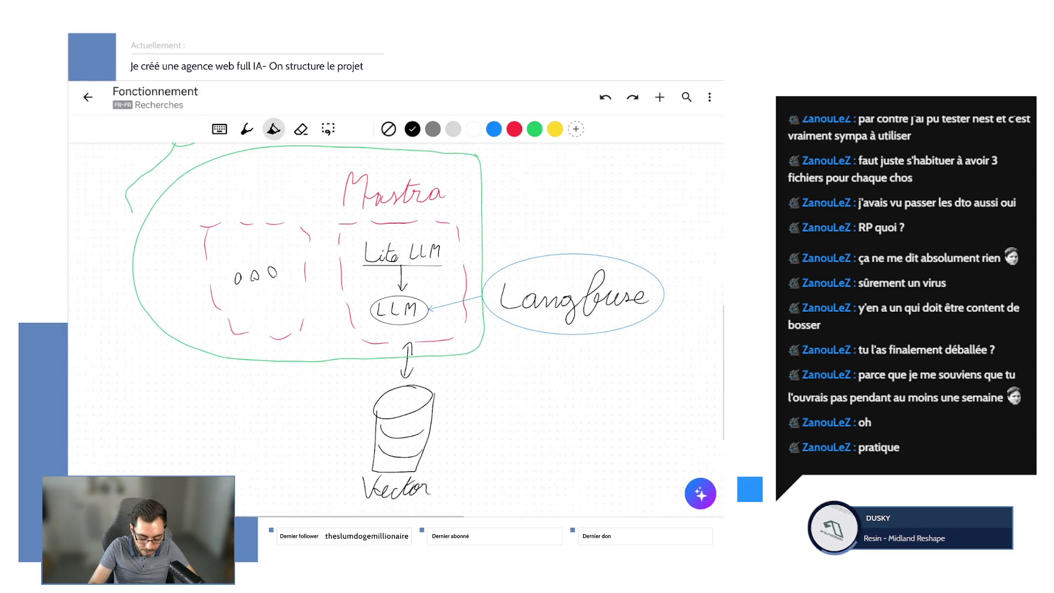
scroll(395, 330, up, 5)
scroll(396, 329, down, 4)
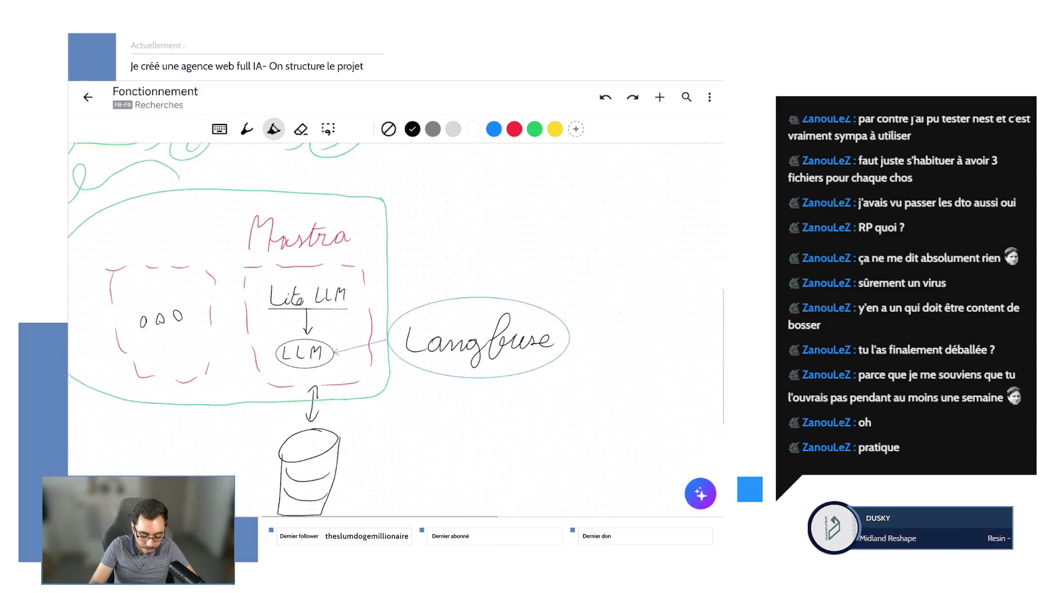
scroll(395, 330, up, 2)
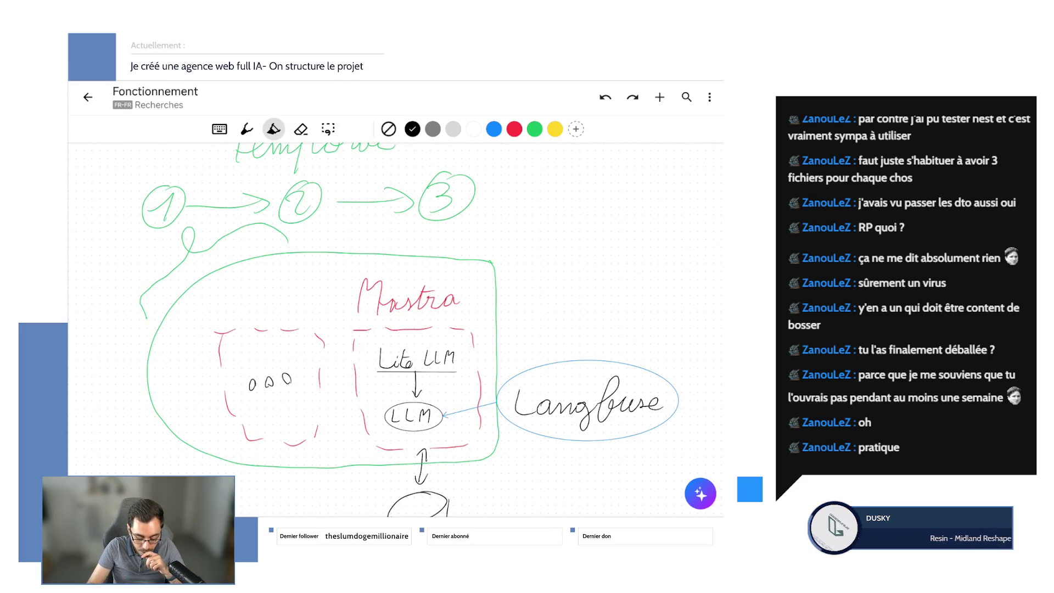
scroll(396, 329, up, 2)
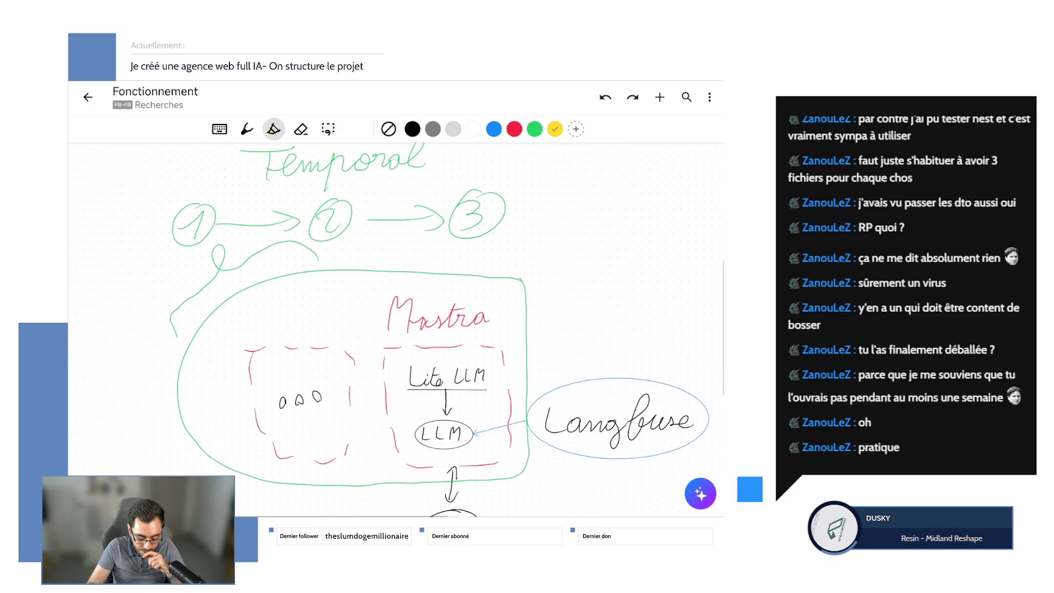
drag(168, 197, 161, 243)
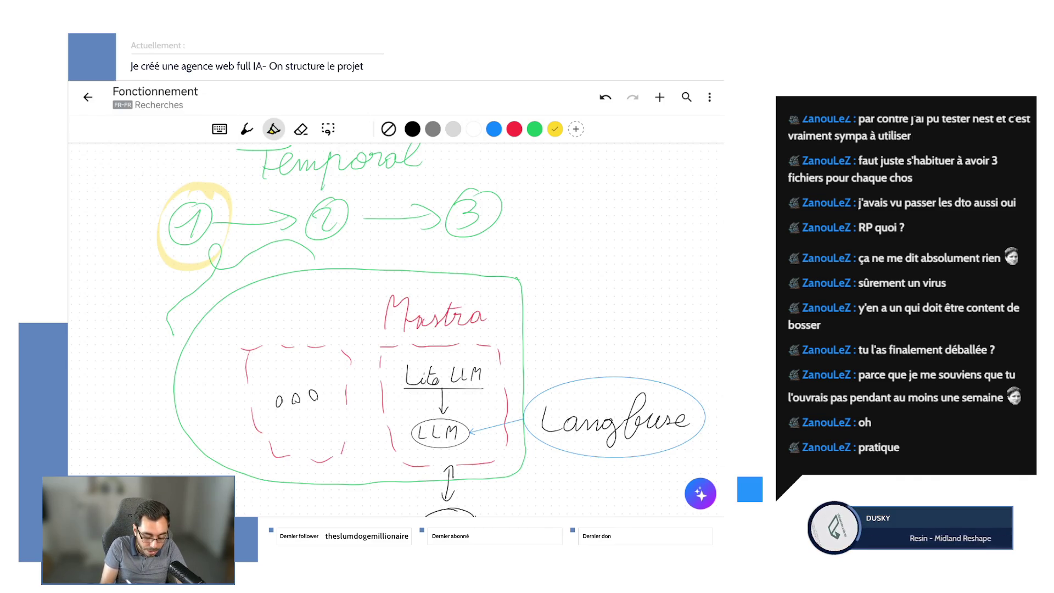
drag(212, 180, 165, 247)
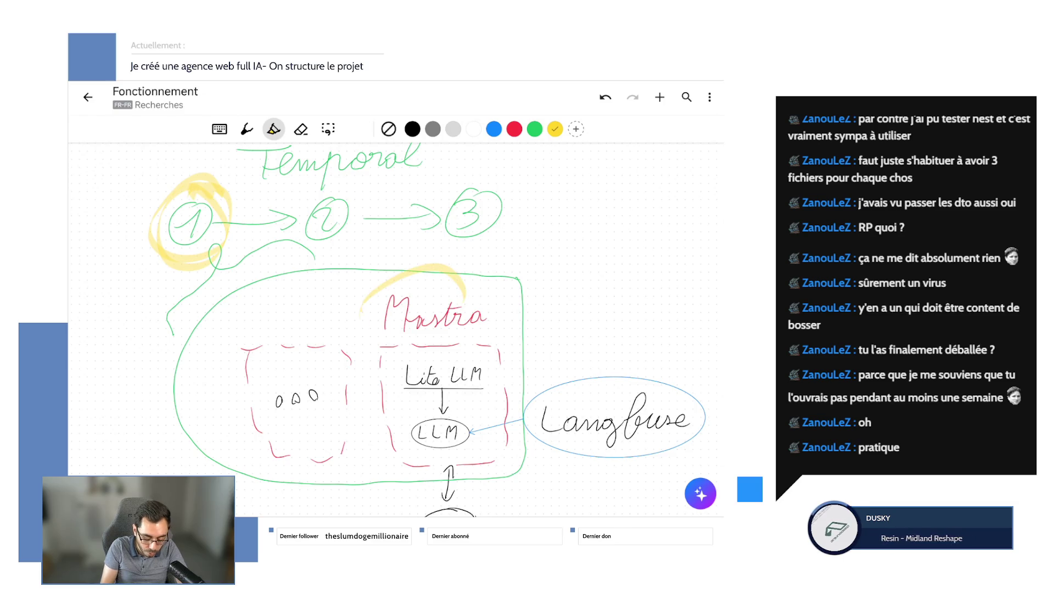
drag(455, 265, 495, 280)
click(606, 96)
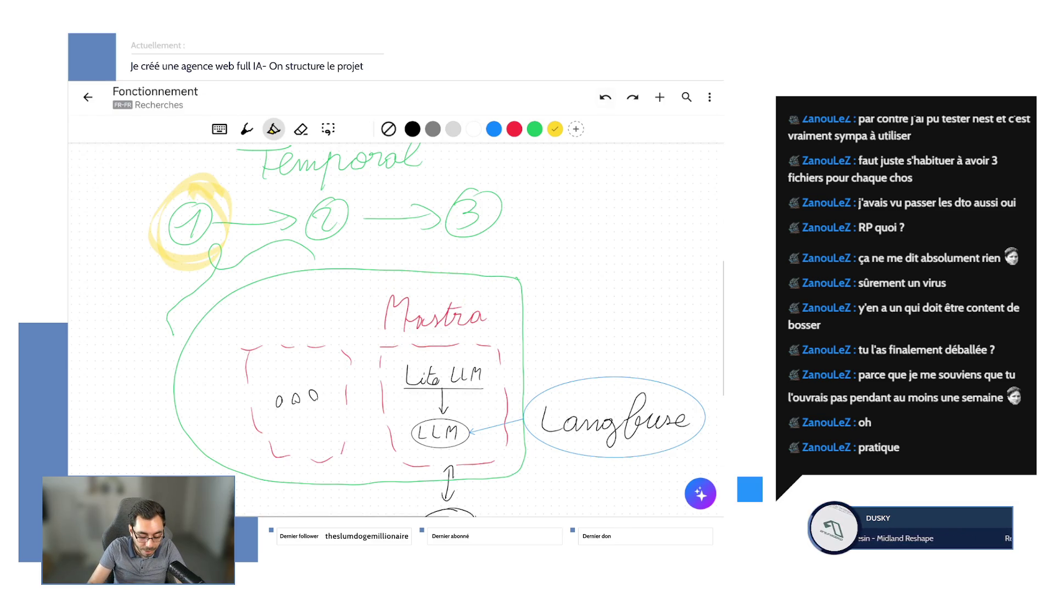
click(605, 96)
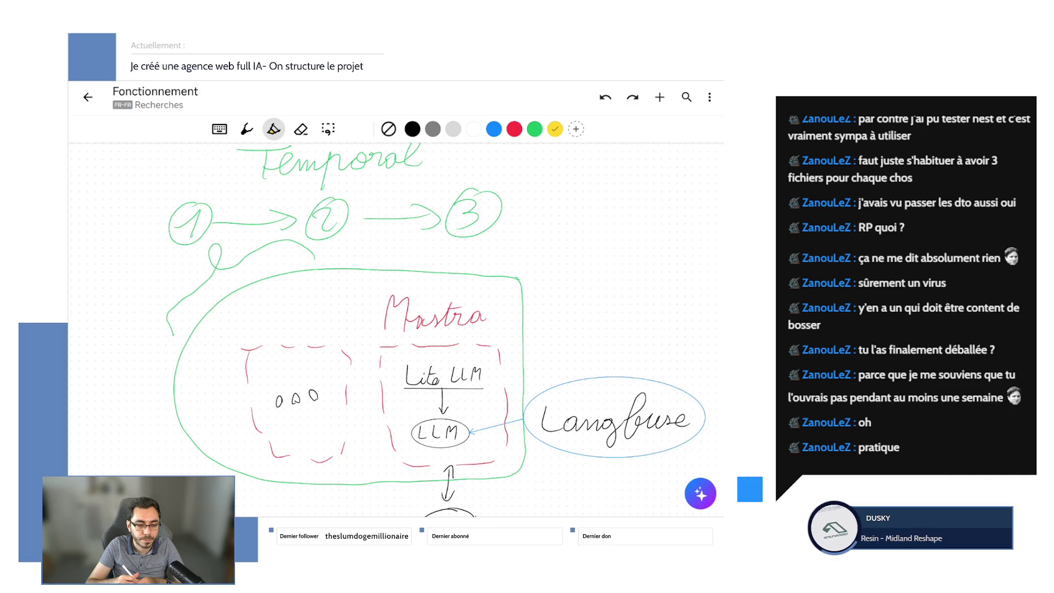
scroll(396, 329, down, 2)
scroll(396, 330, down, 1)
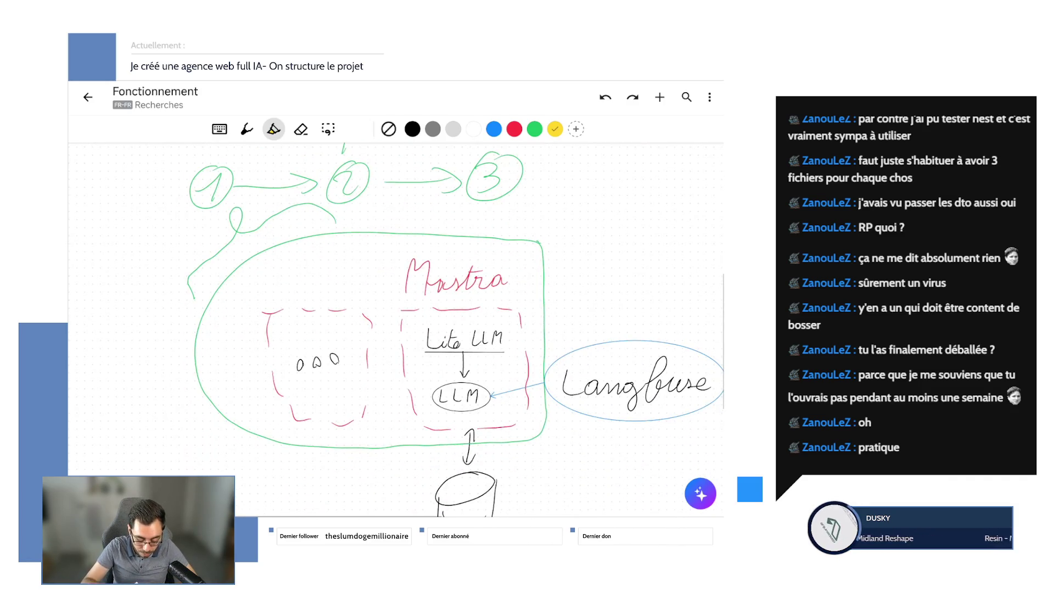
scroll(395, 329, down, 2)
scroll(396, 329, down, 2)
scroll(396, 330, right, 3)
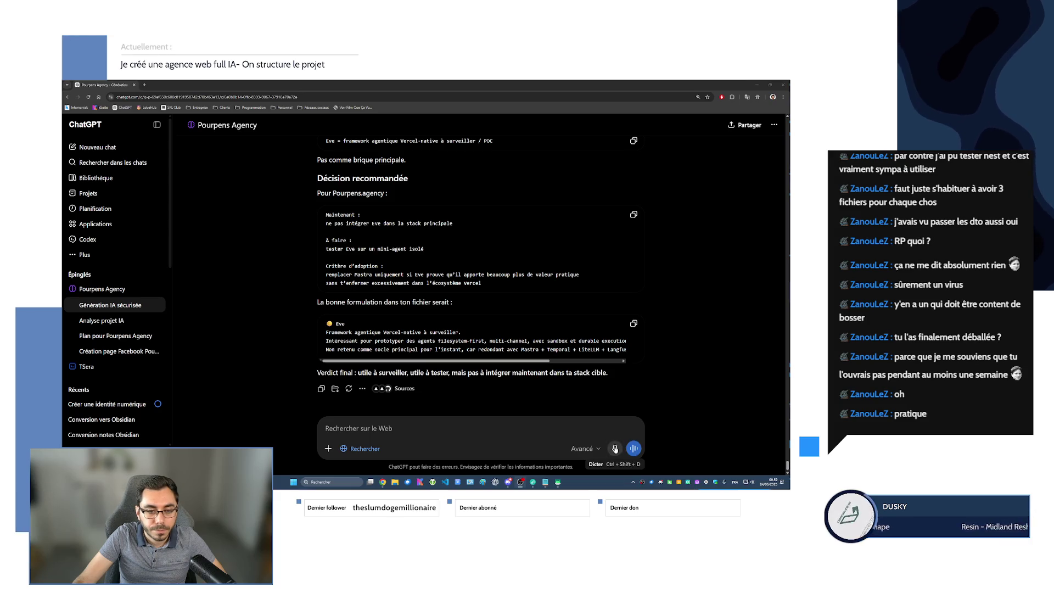
- Dictate a question on placing sub-steps and decision trees in Temporal or Mastra
click(614, 448)
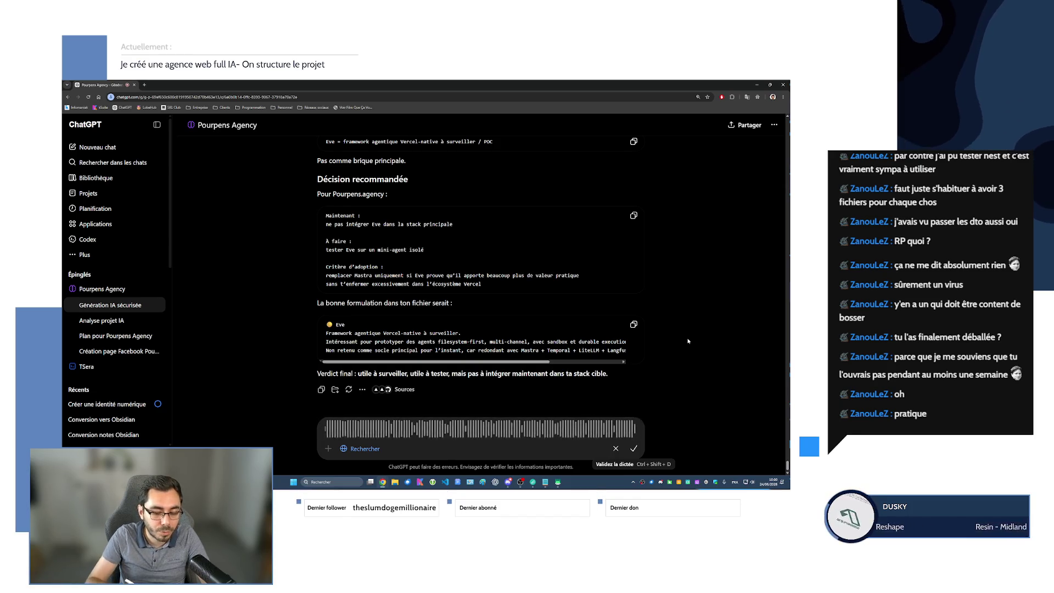
click(633, 448)
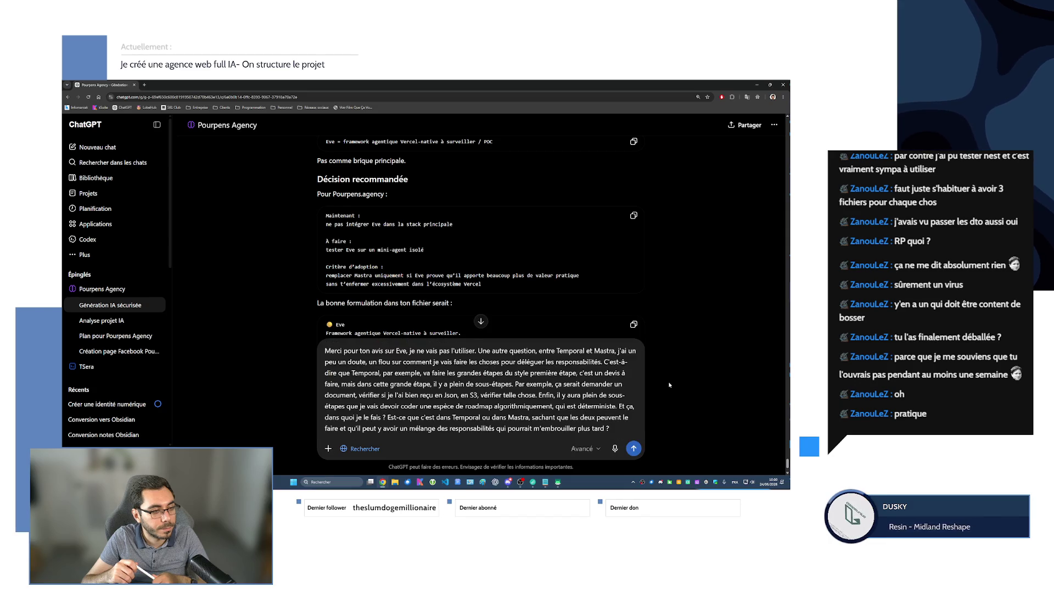
click(157, 124)
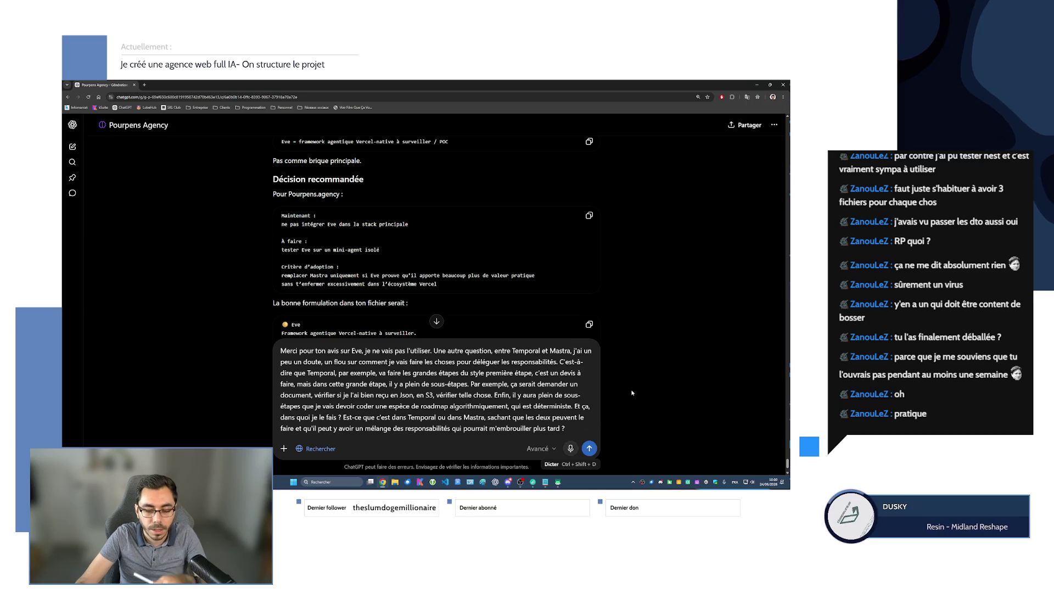
- Extend the question with a second dictation and send it to ChatGPT
key(ctrl+shift+d)
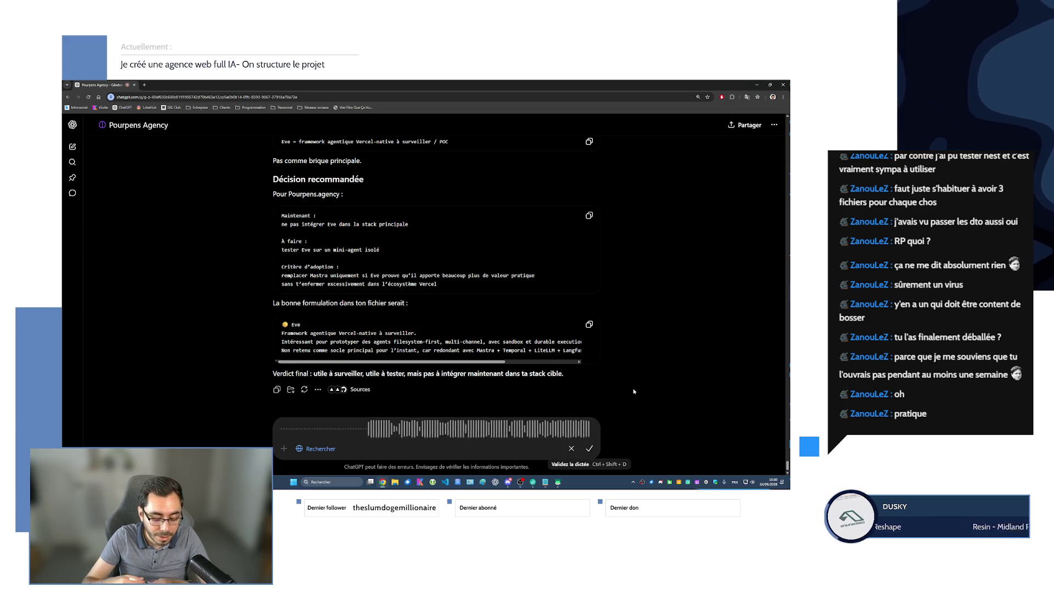
click(590, 449)
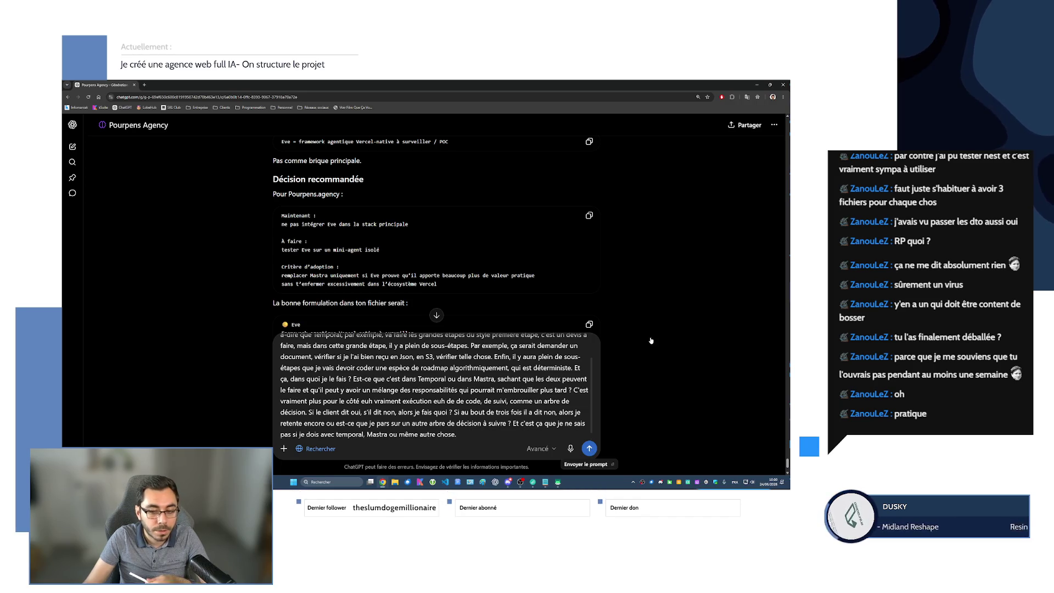
click(590, 449)
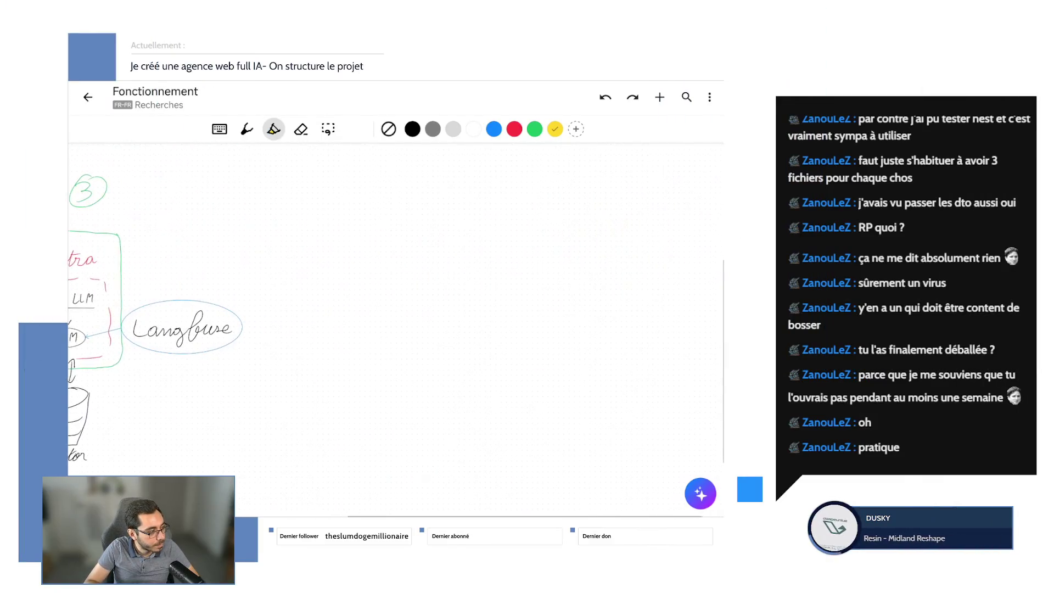
scroll(396, 330, right, 2)
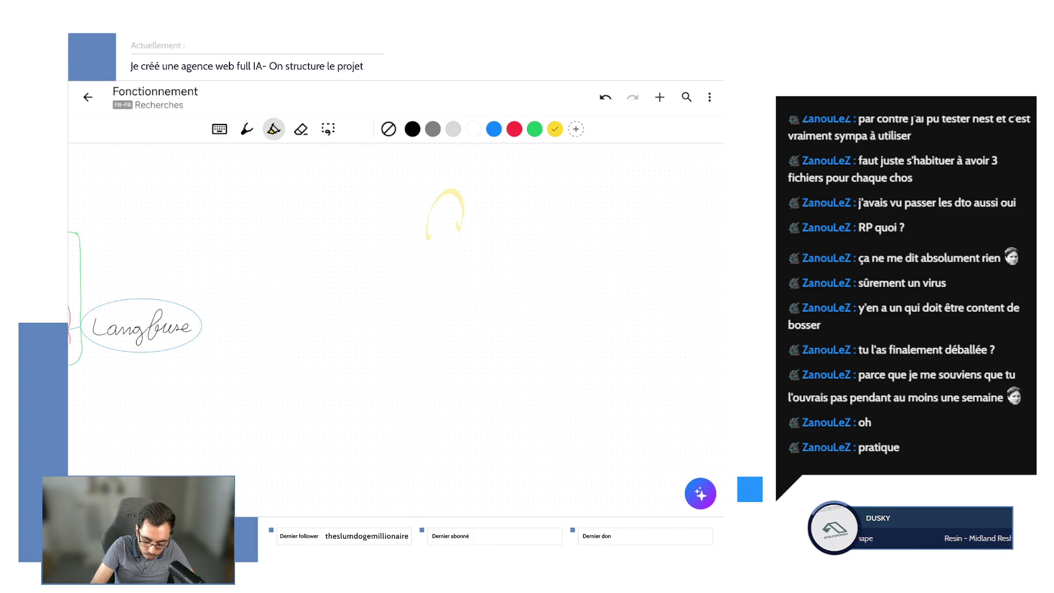
key(ctrl+z)
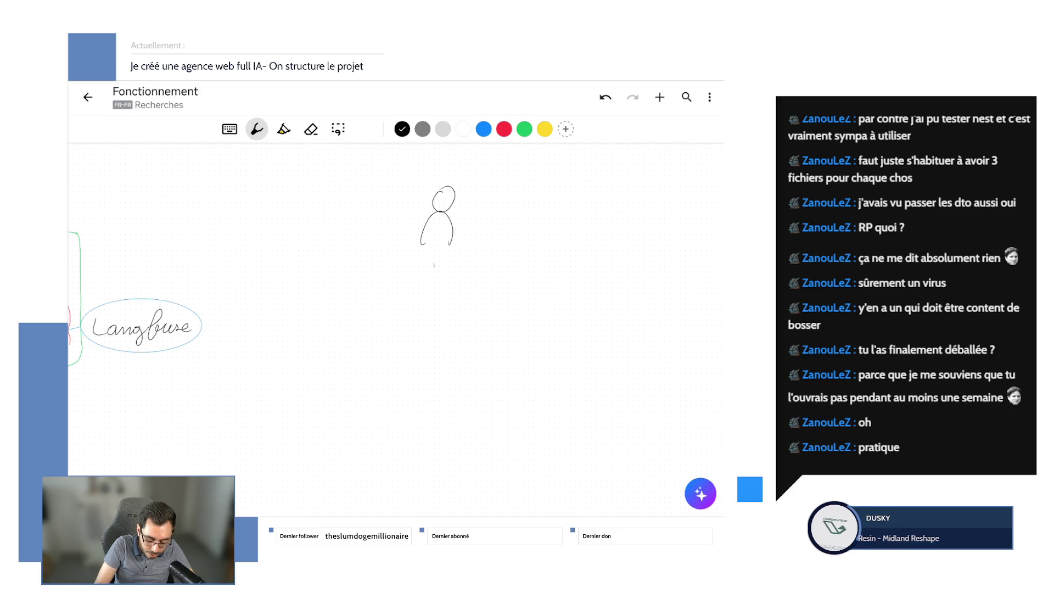
scroll(395, 330, down, 3)
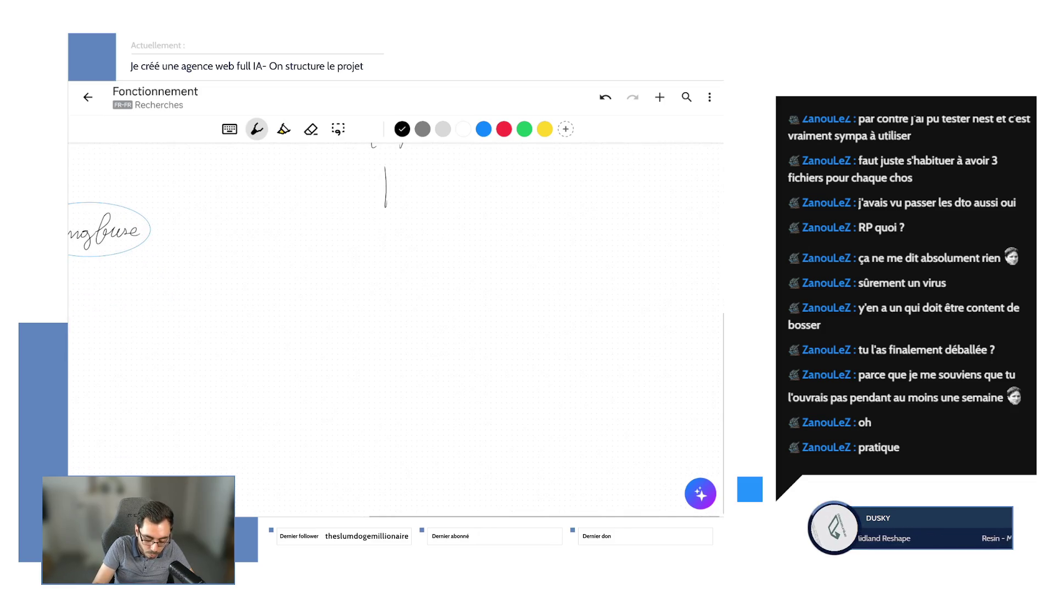
drag(386, 205, 355, 229)
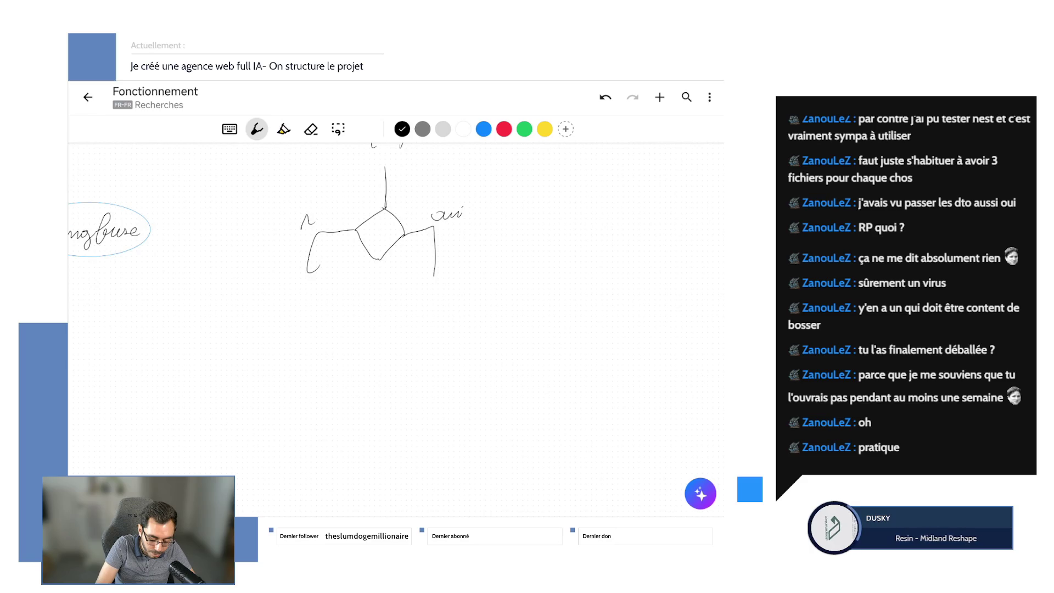
scroll(395, 247, down, 1)
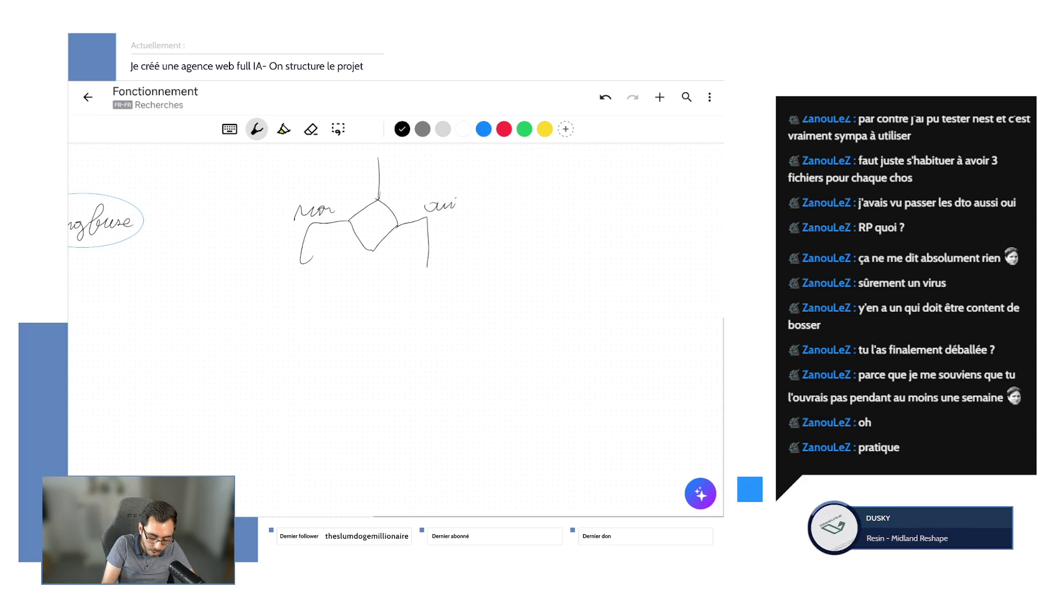
drag(316, 265, 311, 262)
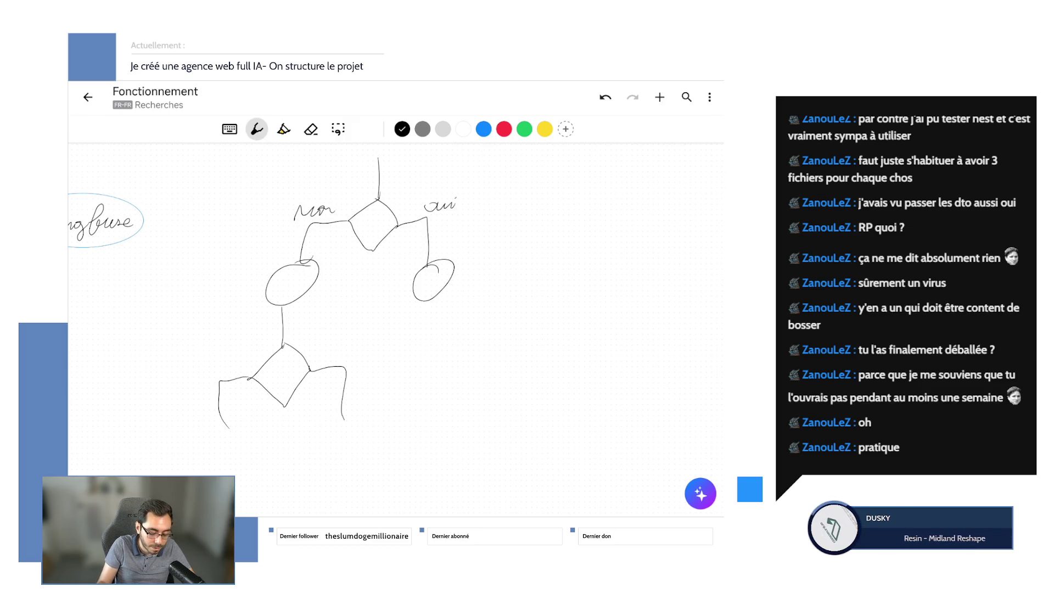
scroll(395, 330, up, 3)
scroll(395, 329, left, 3)
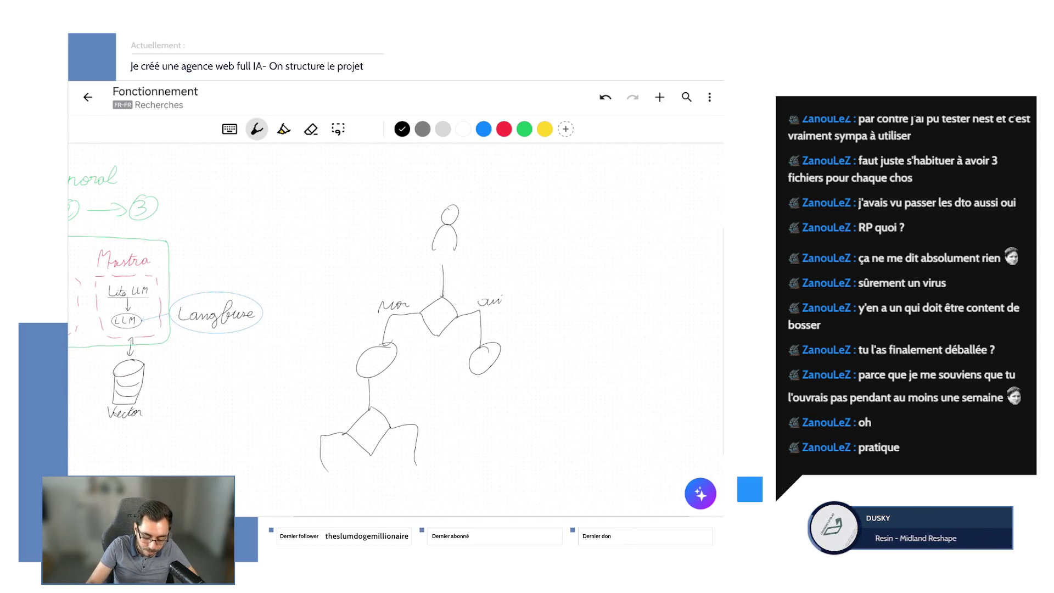
click(311, 128)
drag(449, 214, 414, 424)
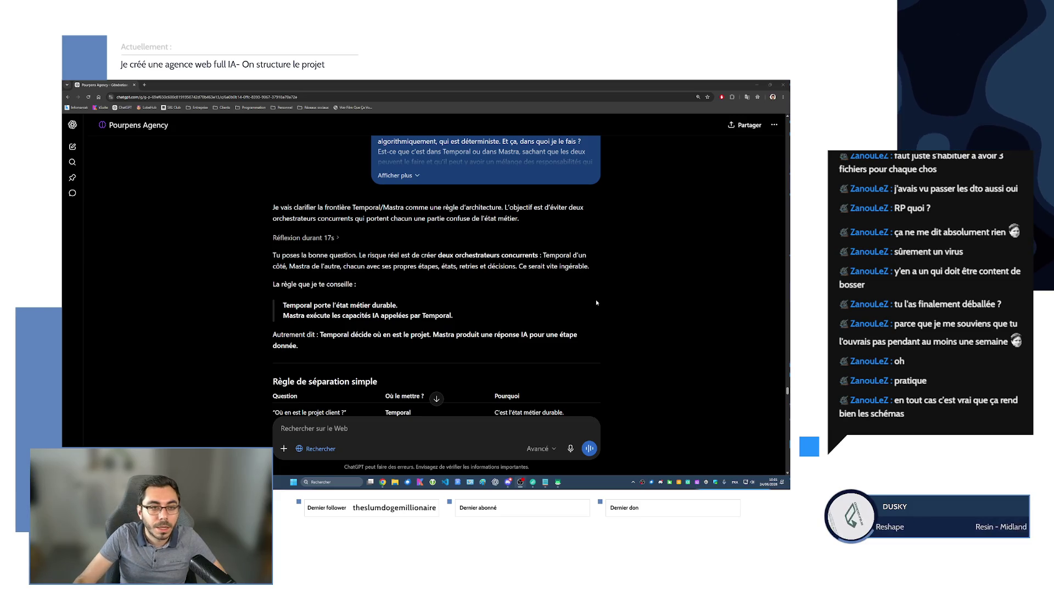
scroll(595, 300, down, 1)
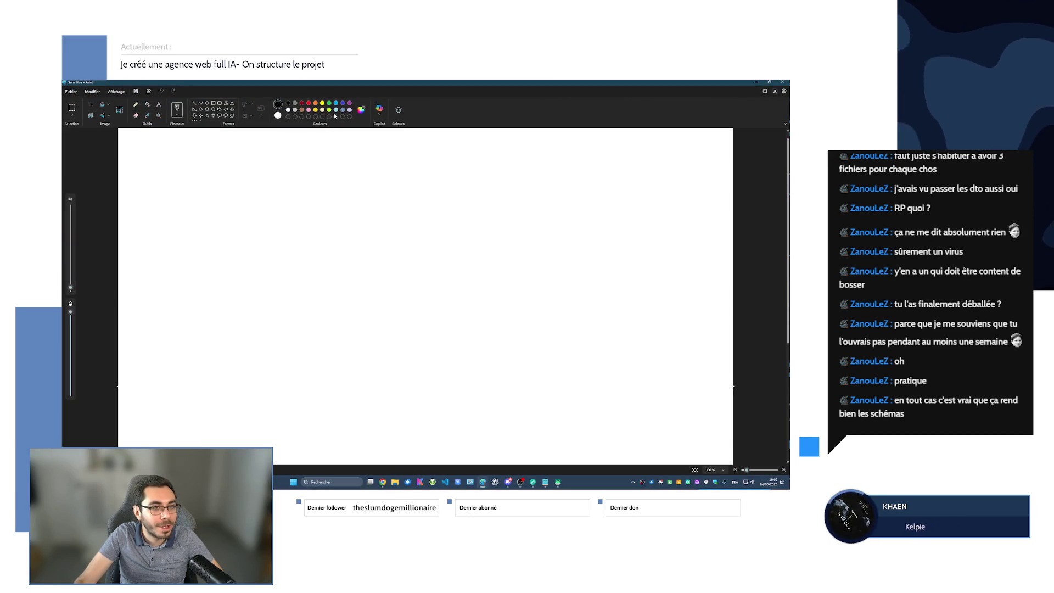
- Scribble a rough box shape with the Pencil in Paint
click(136, 104)
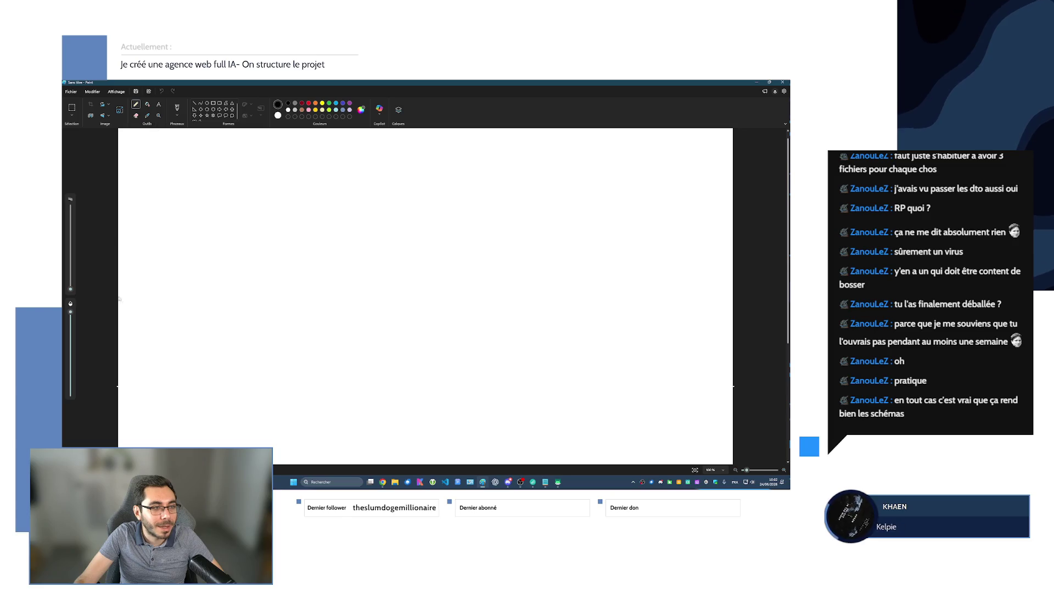
drag(262, 231, 338, 207)
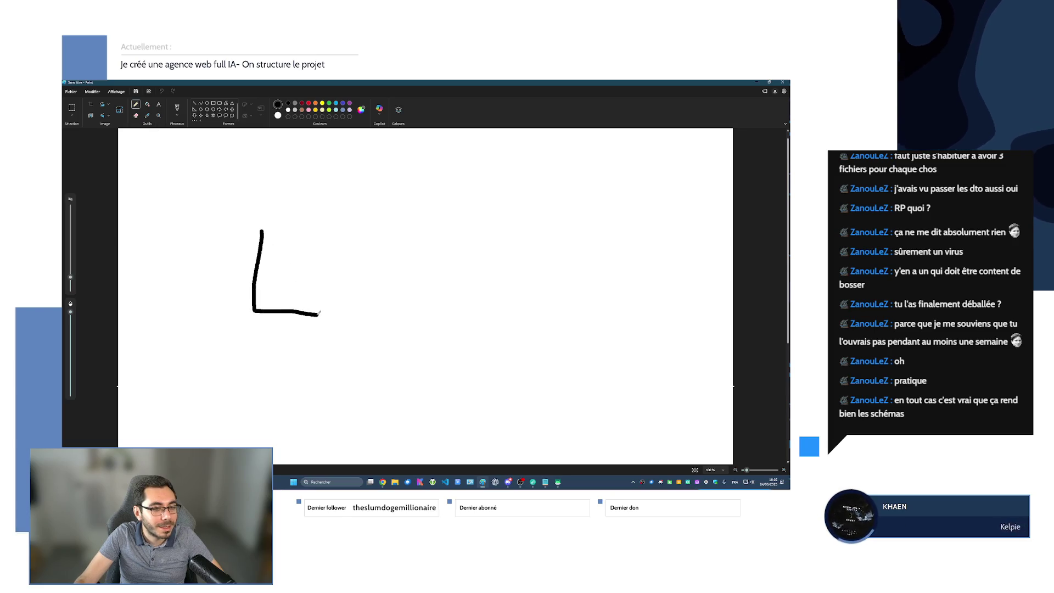
drag(249, 213, 415, 221)
drag(493, 233, 481, 329)
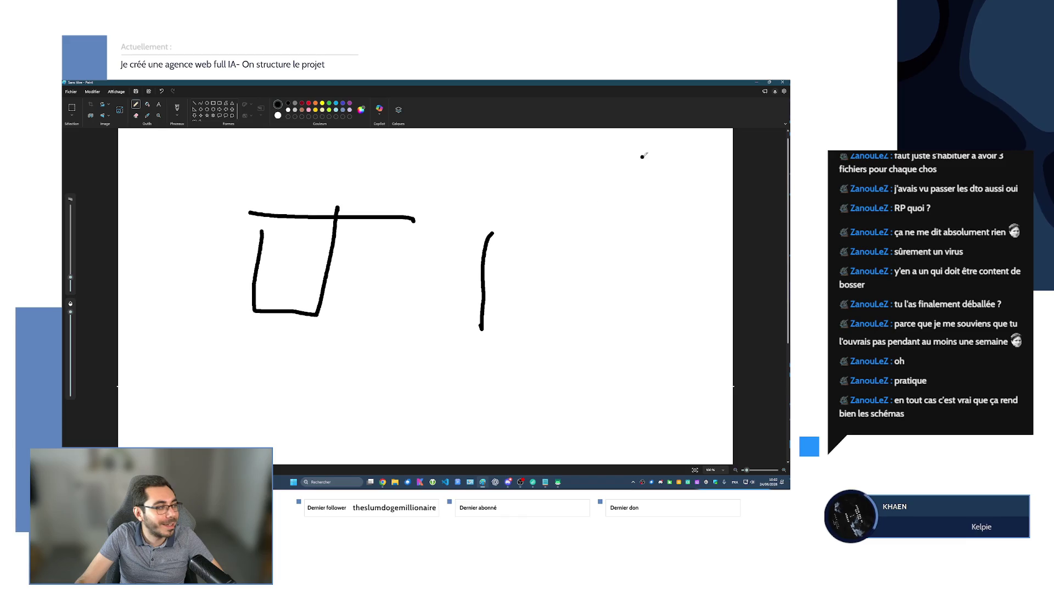
- Close Paint, discarding the sketch without saving
key(alt+F4)
click(431, 297)
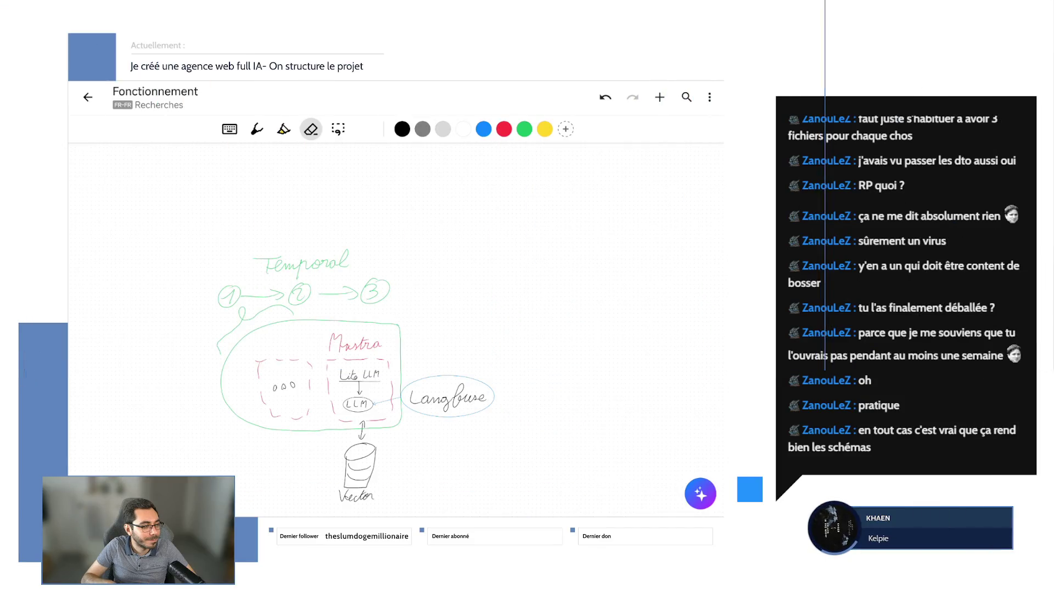
scroll(396, 305, up, 1)
scroll(396, 305, up, 1)
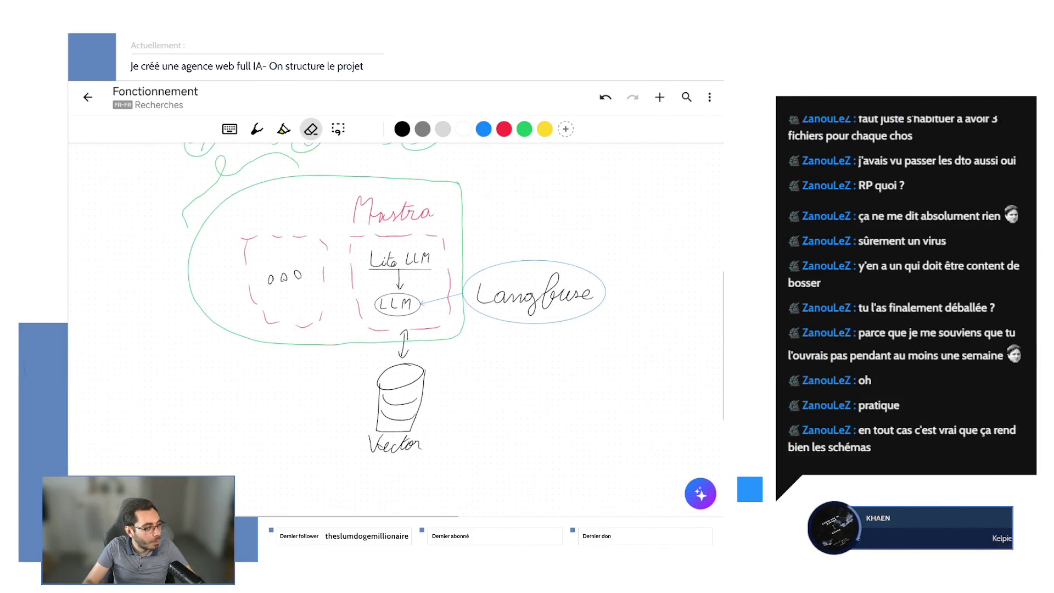
scroll(395, 305, up, 1)
scroll(396, 305, up, 1)
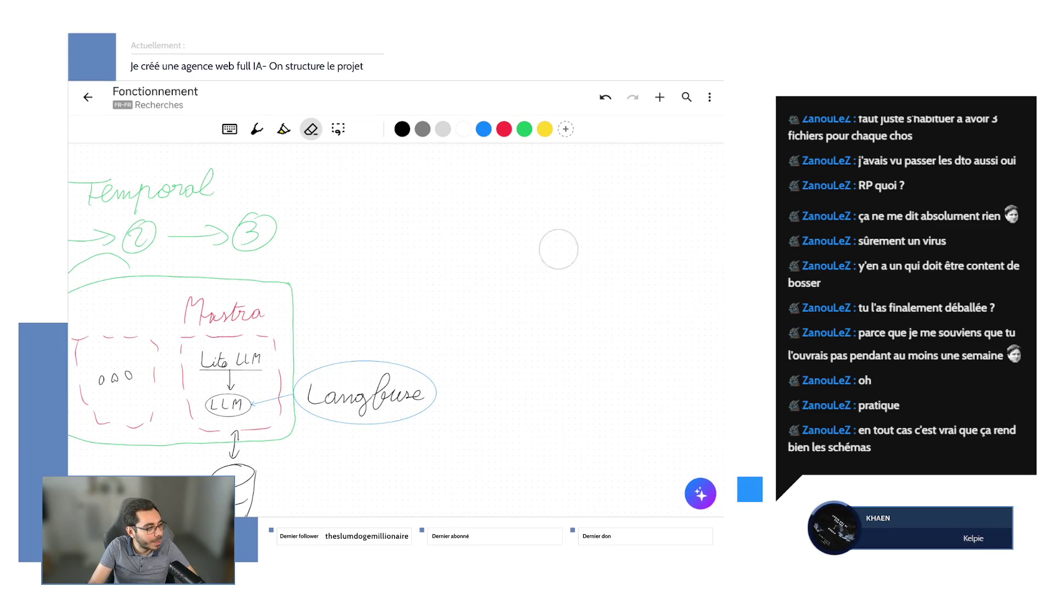
- Switch to the black pen and undo the test squiggle
key(p)
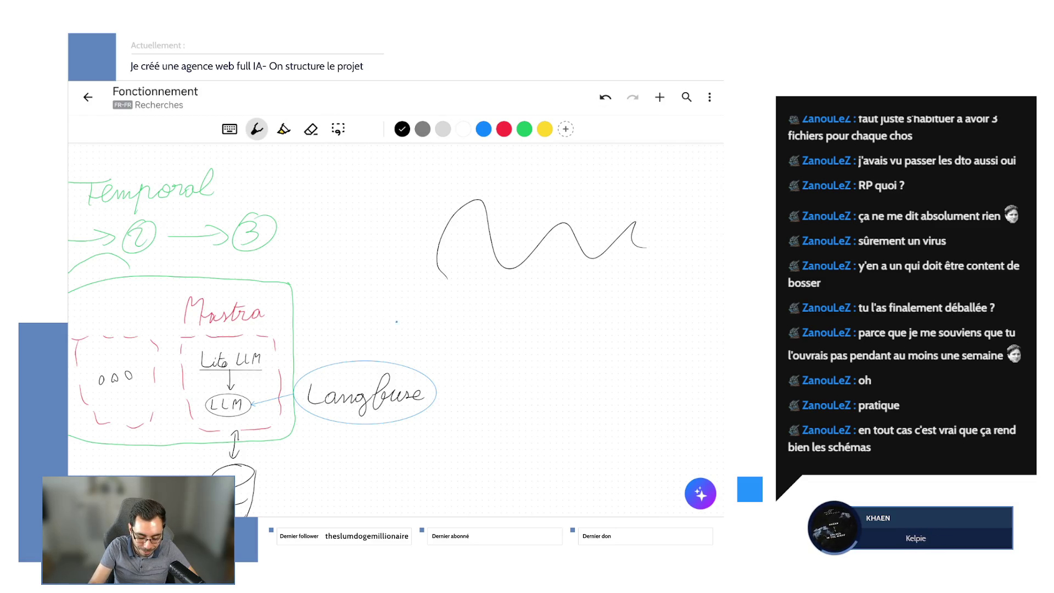
key(ctrl+z)
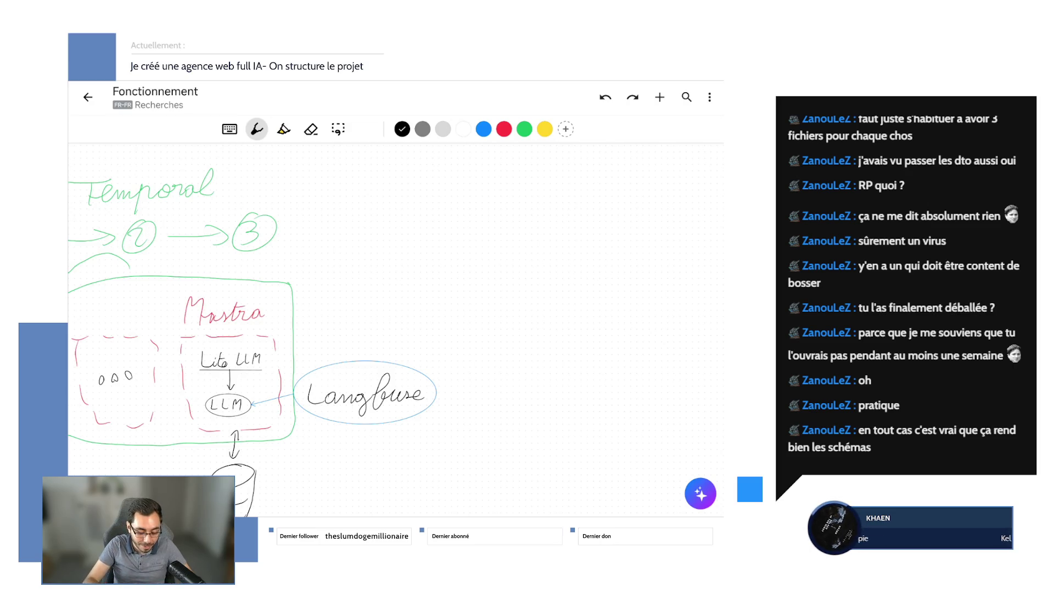
scroll(396, 330, right, 2)
scroll(396, 329, left, 4)
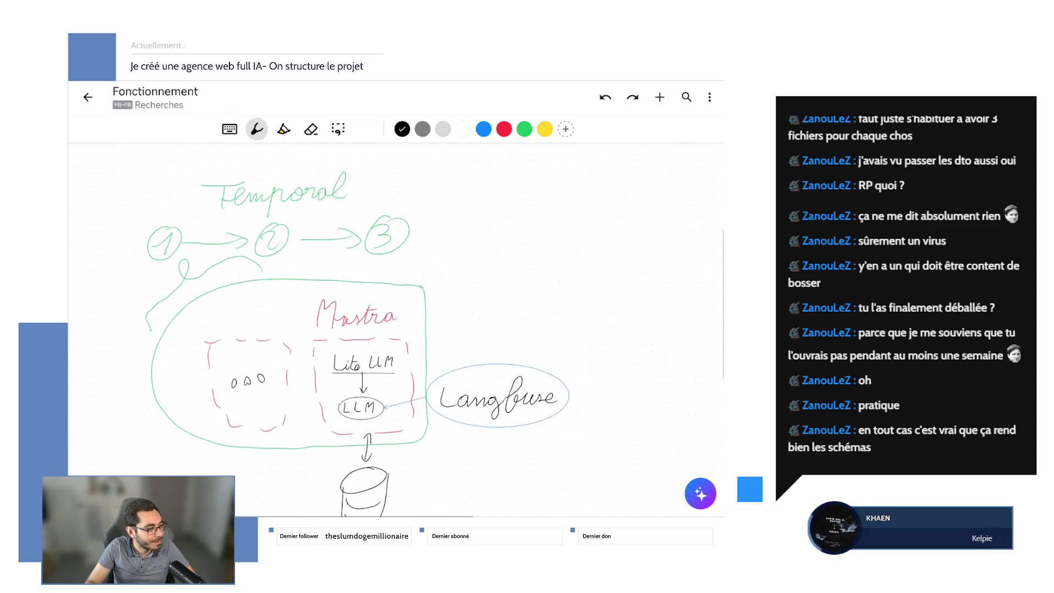
scroll(395, 329, right, 2)
scroll(395, 329, right, 3)
scroll(396, 330, right, 3)
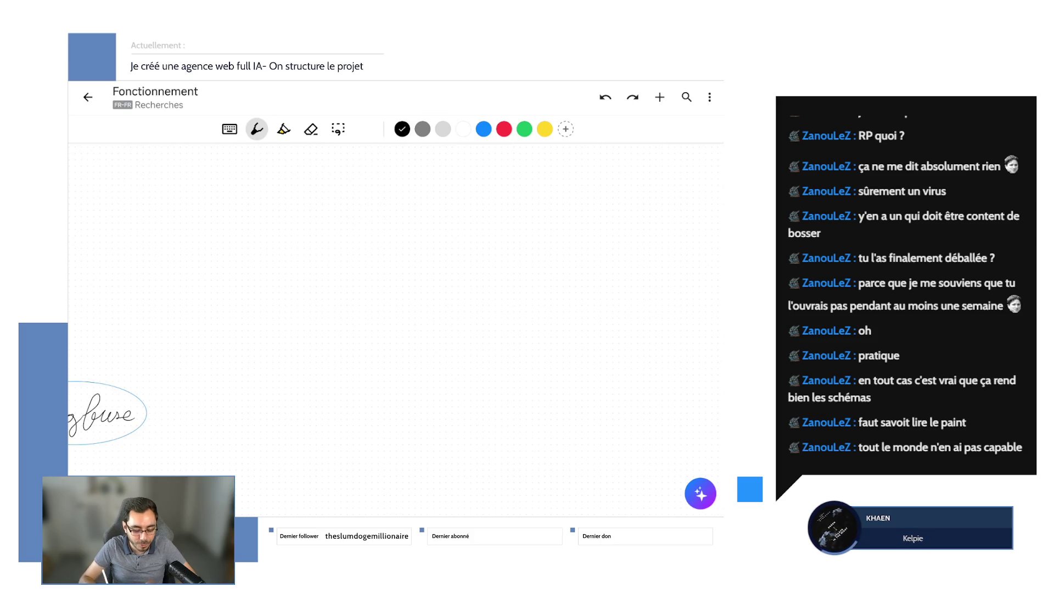
scroll(396, 330, up, 1)
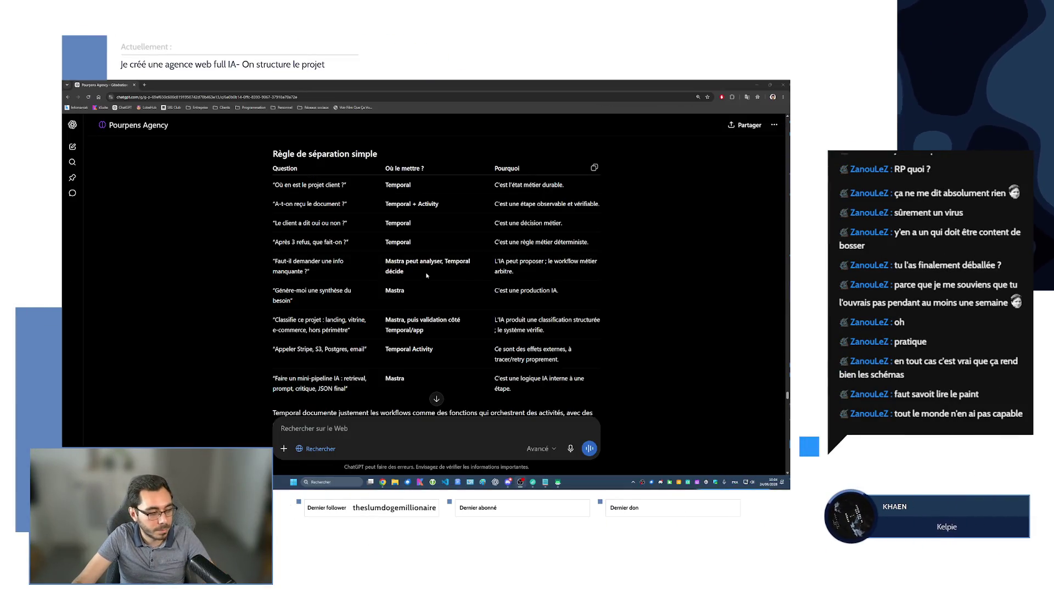
key(ctrl+plus)
scroll(433, 275, down, 2)
scroll(432, 275, down, 5)
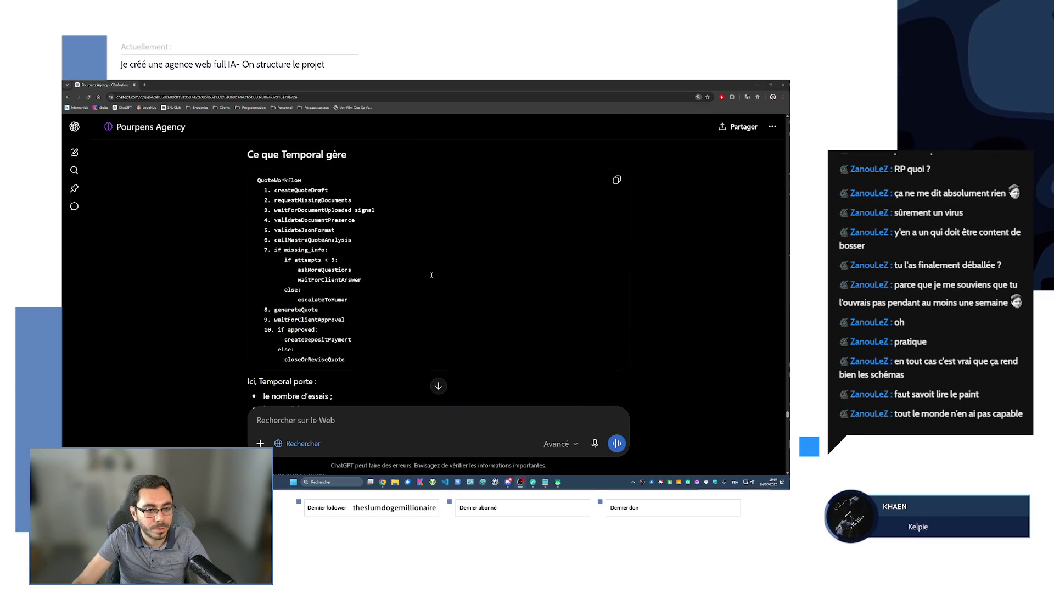
scroll(445, 280, down, 5)
scroll(470, 293, down, 5)
scroll(508, 310, down, 5)
scroll(508, 310, up, 1)
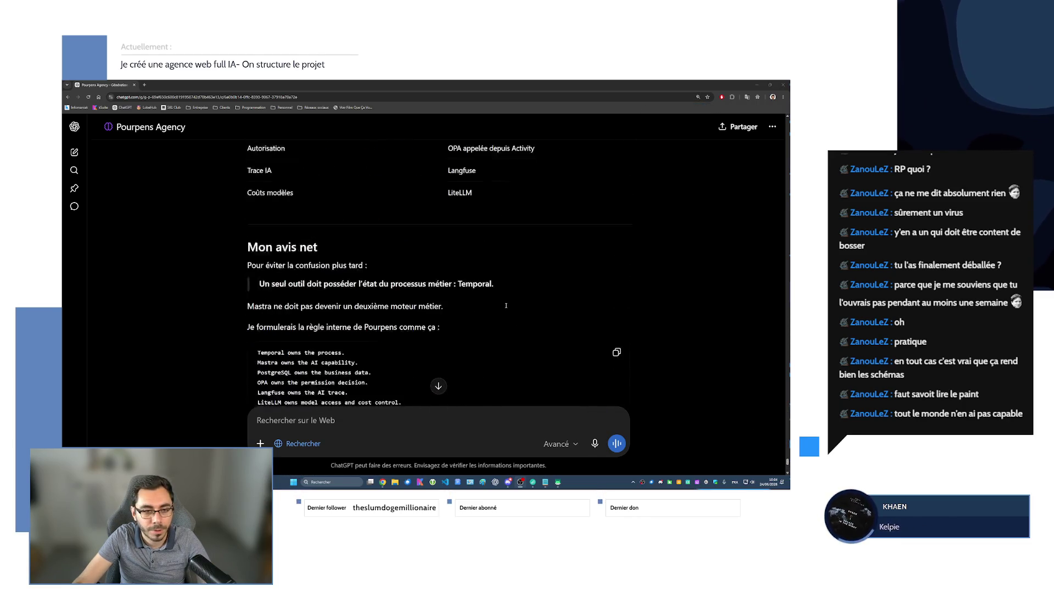
scroll(508, 311, up, 2)
scroll(507, 310, down, 4)
scroll(508, 309, down, 1)
click(774, 94)
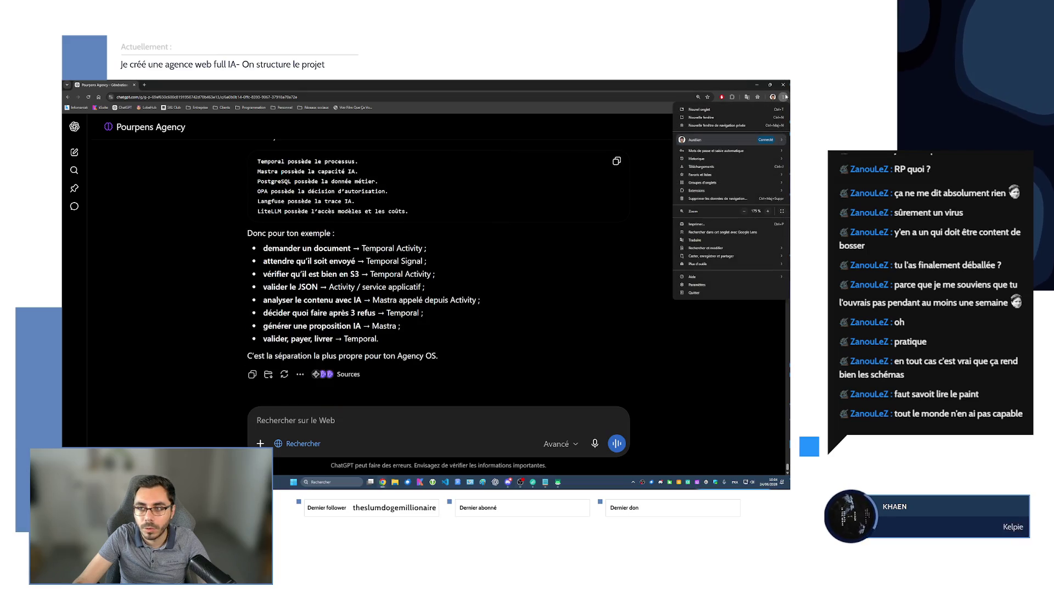
scroll(464, 284, up, 2)
scroll(463, 283, up, 2)
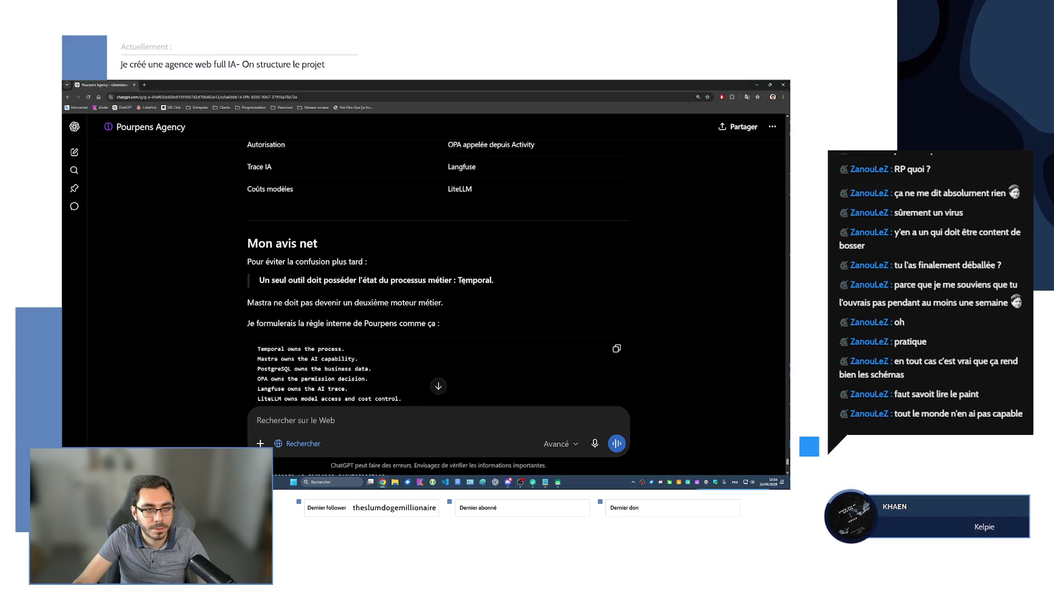
scroll(463, 283, up, 2)
scroll(464, 282, up, 3)
scroll(464, 281, up, 3)
scroll(464, 280, up, 3)
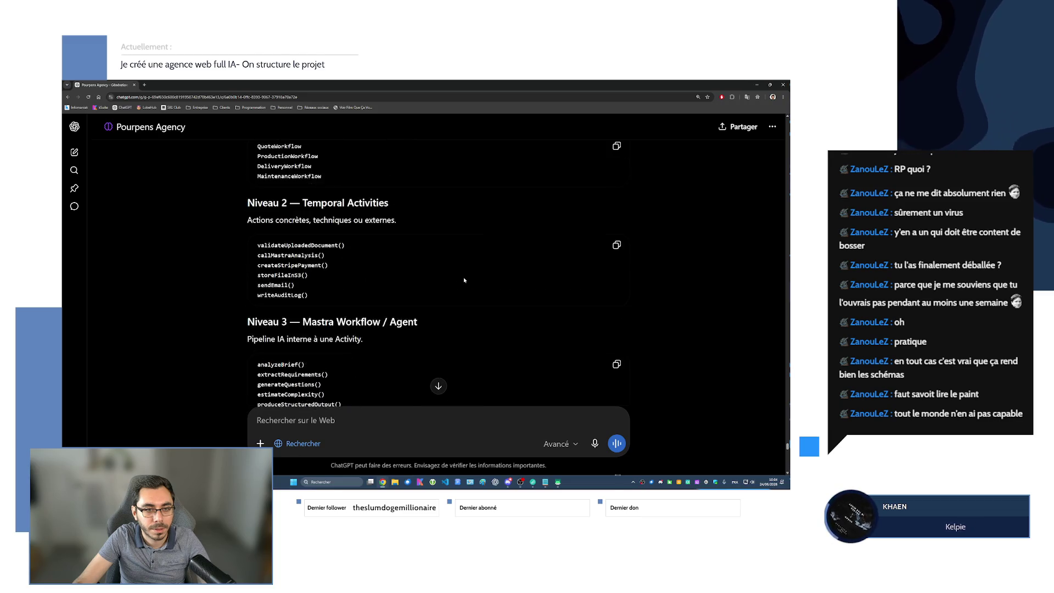
scroll(463, 278, up, 3)
scroll(464, 277, up, 3)
scroll(464, 276, up, 3)
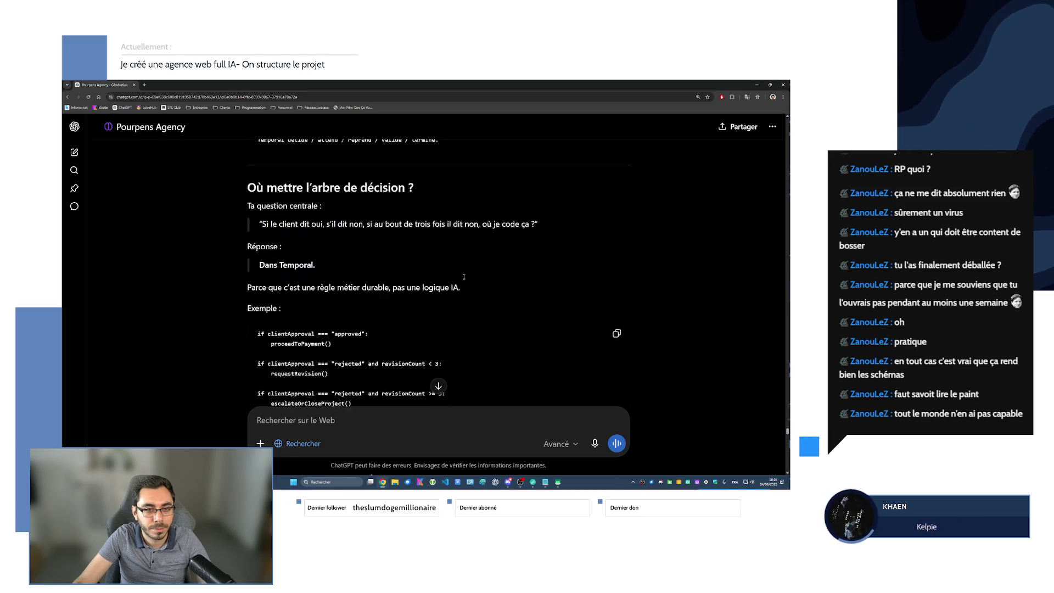
scroll(464, 276, up, 3)
scroll(464, 276, up, 3)
scroll(464, 275, up, 3)
scroll(463, 275, up, 3)
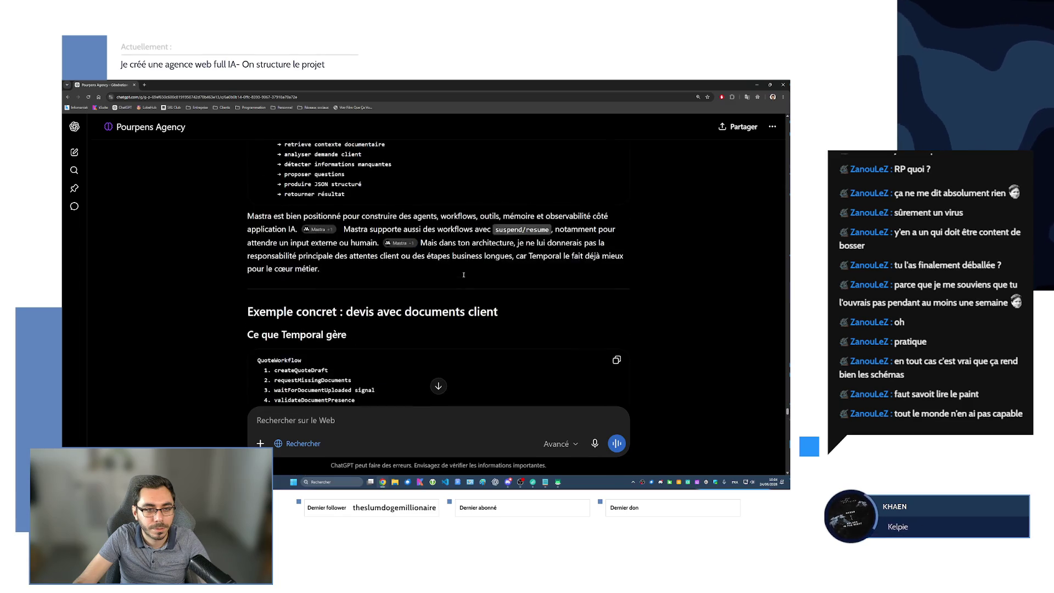
scroll(464, 275, up, 3)
scroll(464, 276, up, 3)
scroll(464, 278, up, 3)
scroll(464, 277, up, 3)
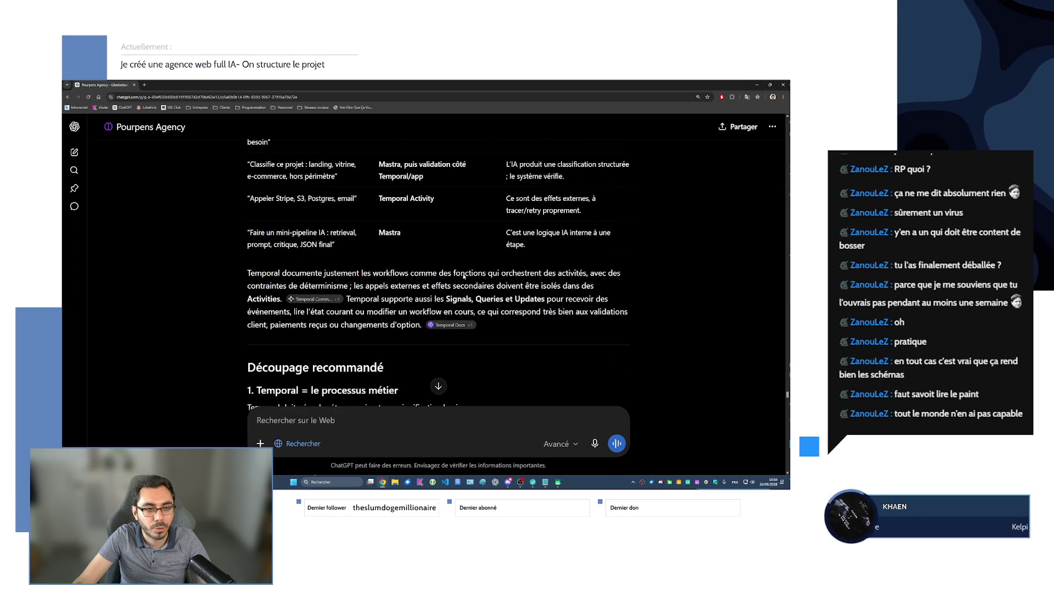
scroll(463, 277, up, 3)
scroll(464, 277, up, 2)
scroll(463, 277, down, 3)
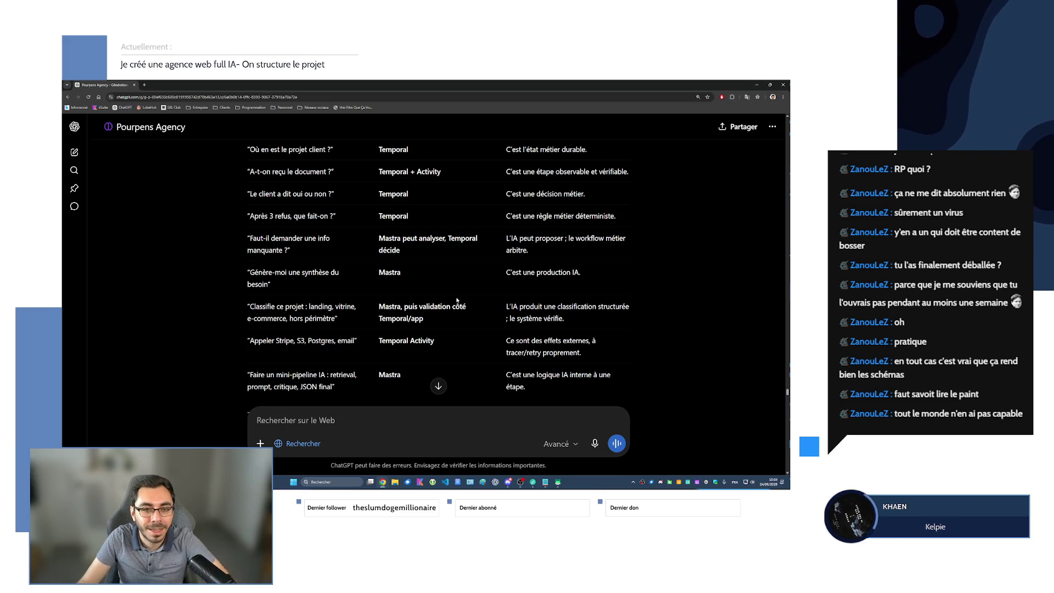
scroll(437, 290, up, 1)
scroll(438, 290, up, 2)
mouse_move(437, 293)
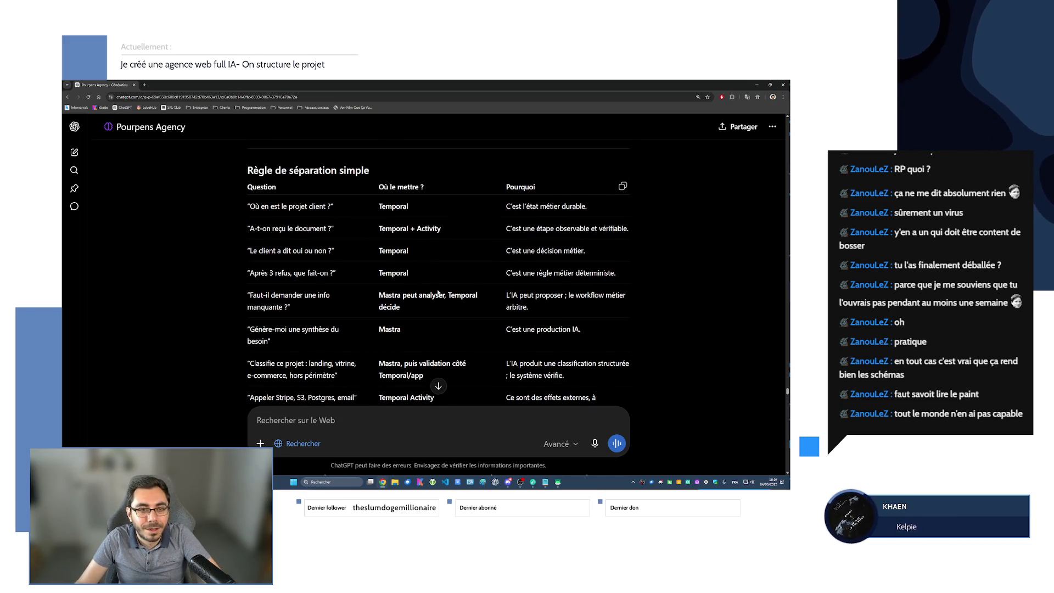
scroll(438, 291, down, 1)
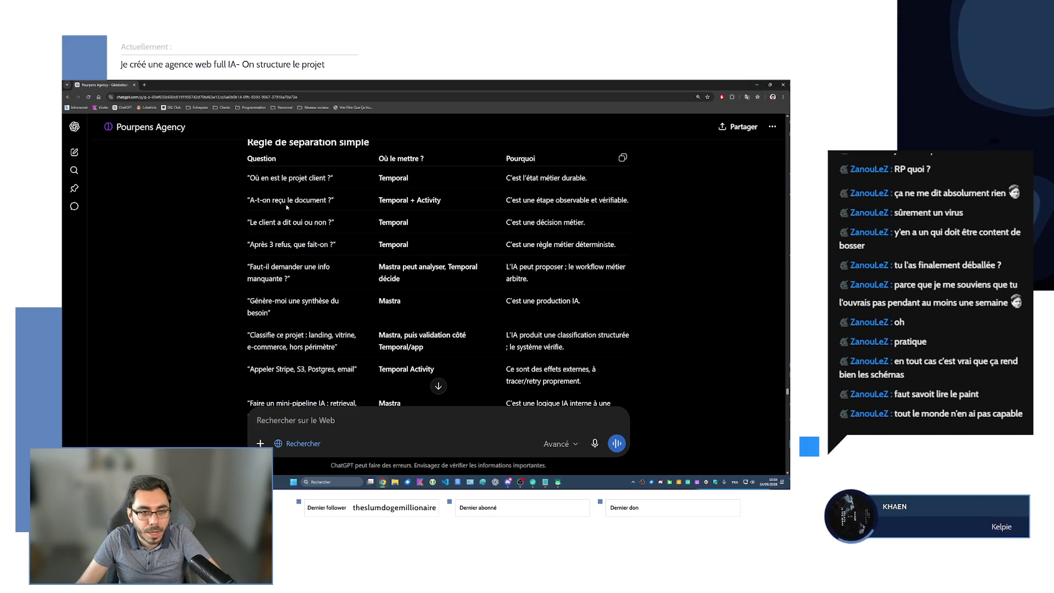
double_click(424, 202)
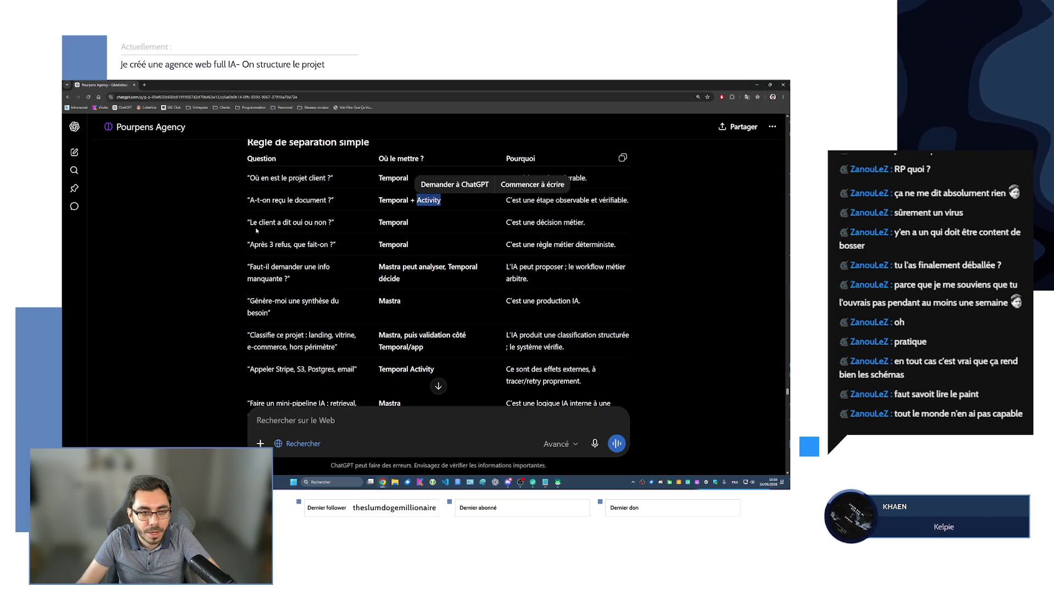
drag(249, 223, 327, 223)
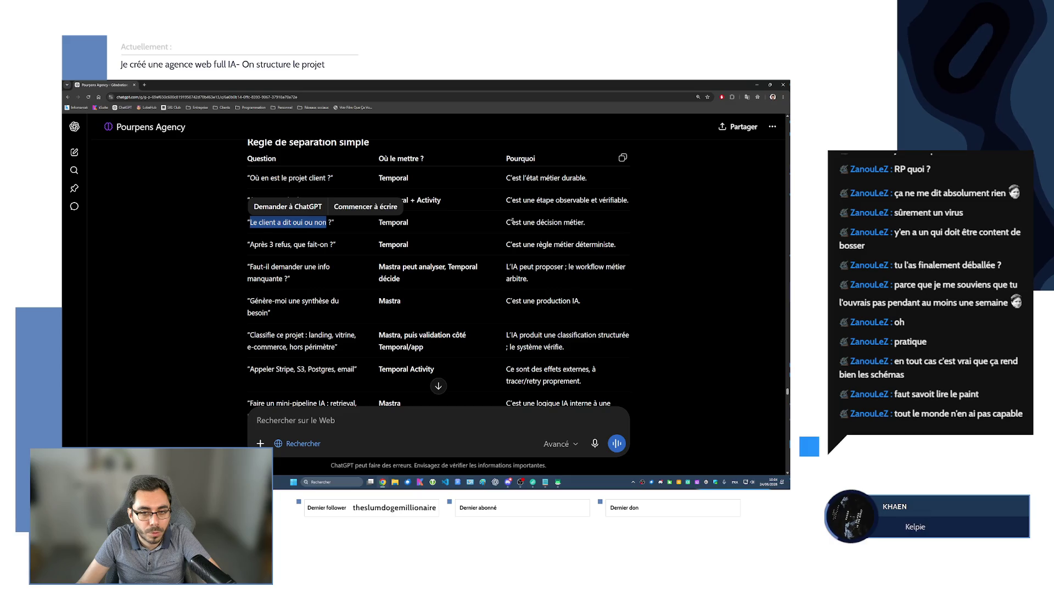
drag(512, 223, 585, 222)
drag(249, 244, 329, 245)
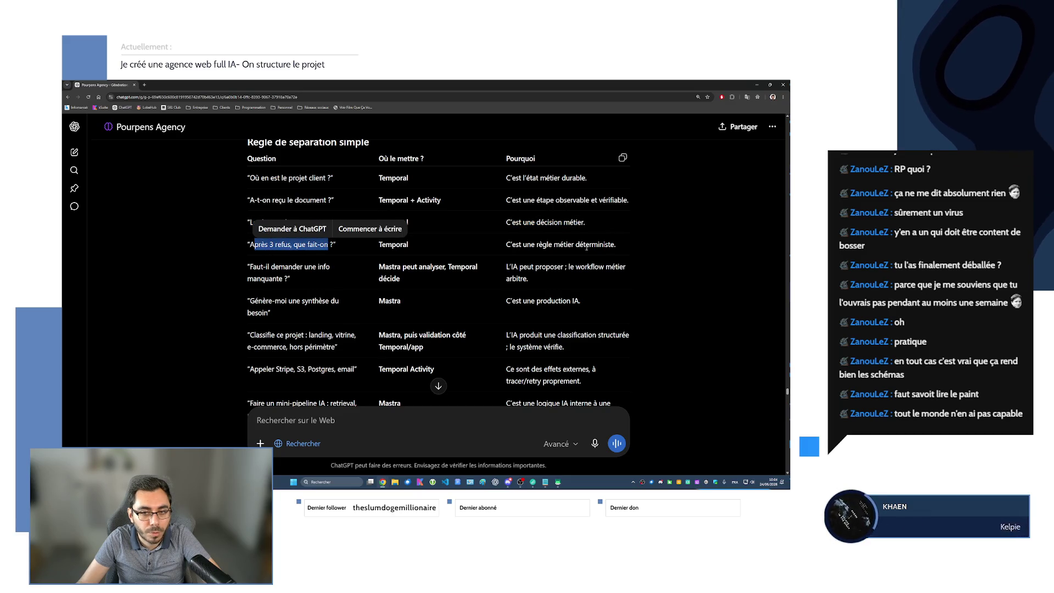
drag(255, 267, 313, 278)
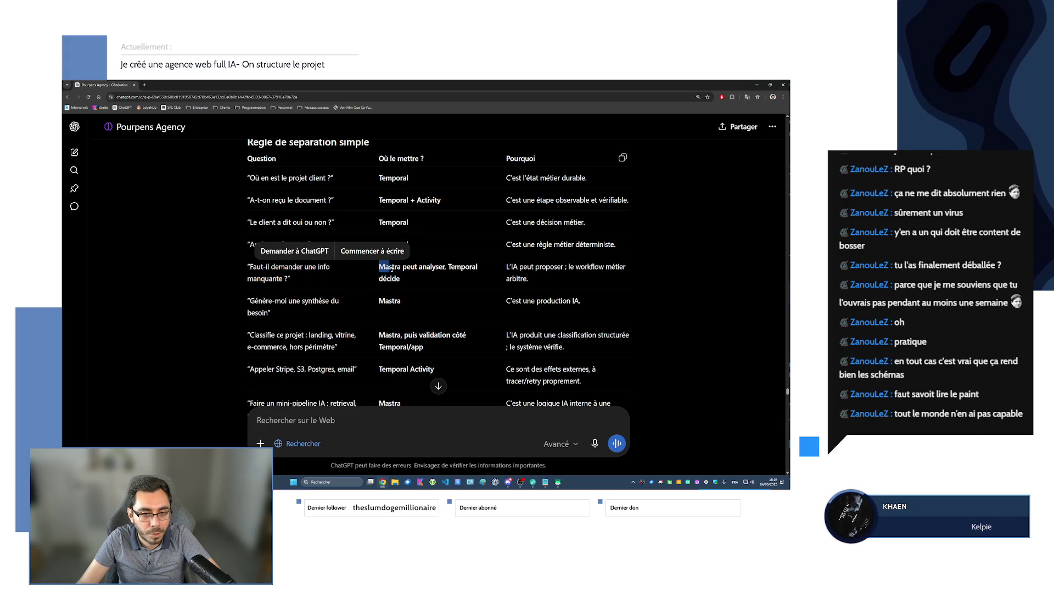
drag(379, 267, 404, 280)
drag(506, 268, 529, 279)
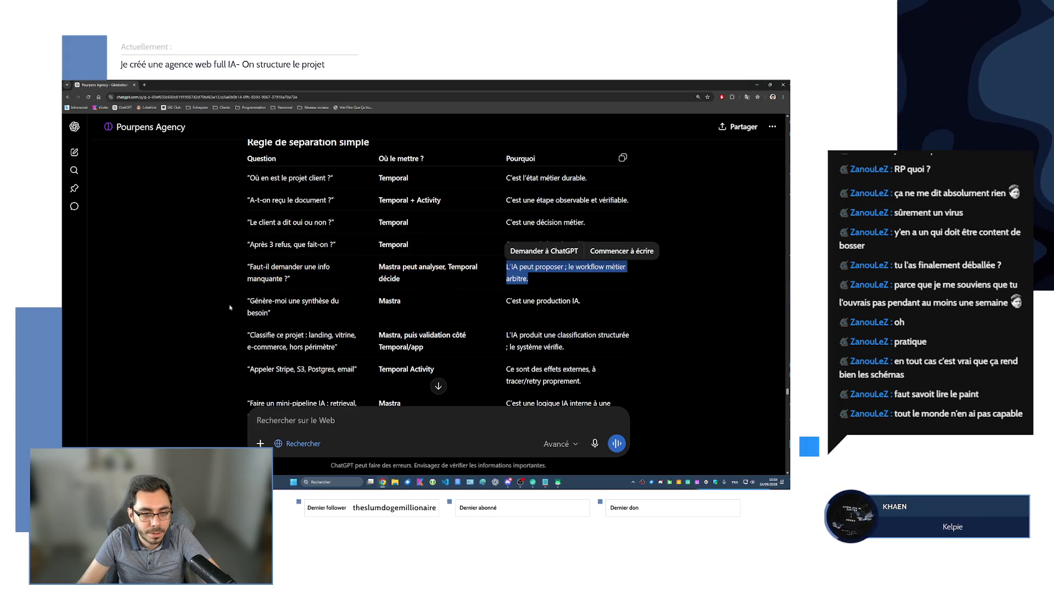
drag(379, 266, 447, 268)
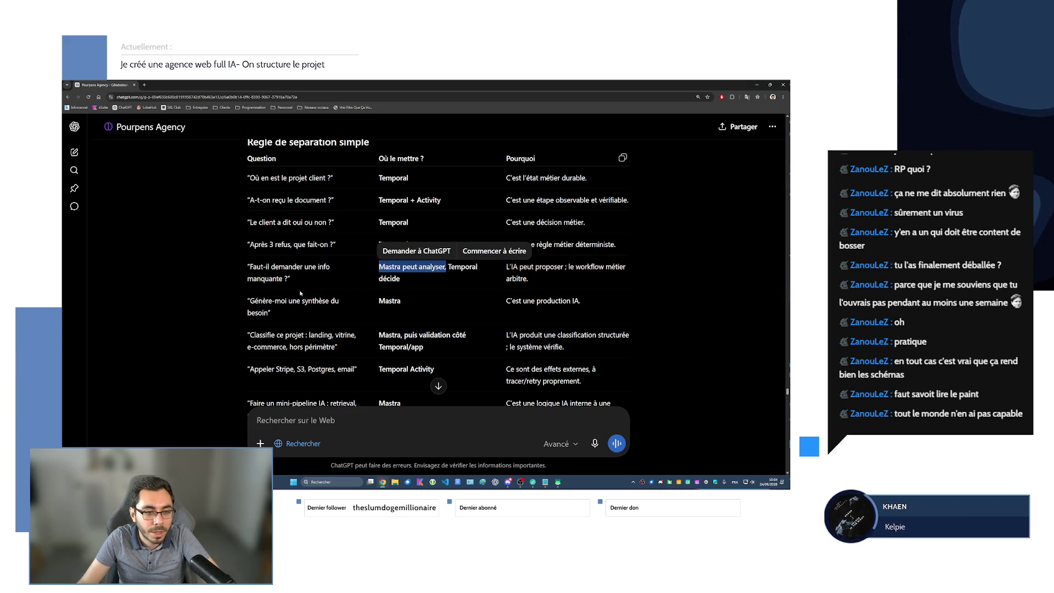
triple_click(522, 302)
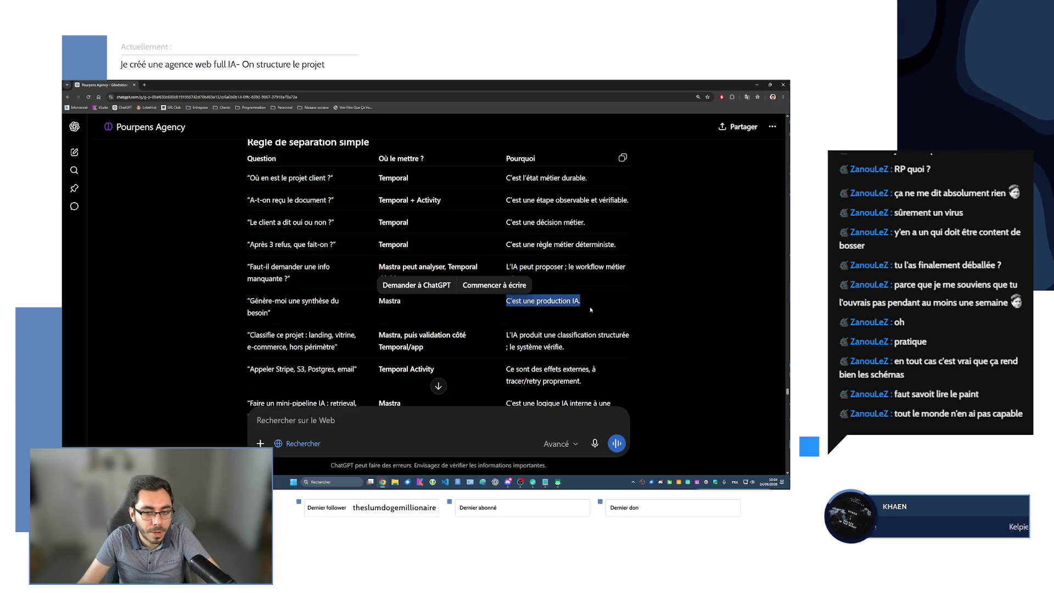
scroll(523, 302, down, 1)
click(391, 244)
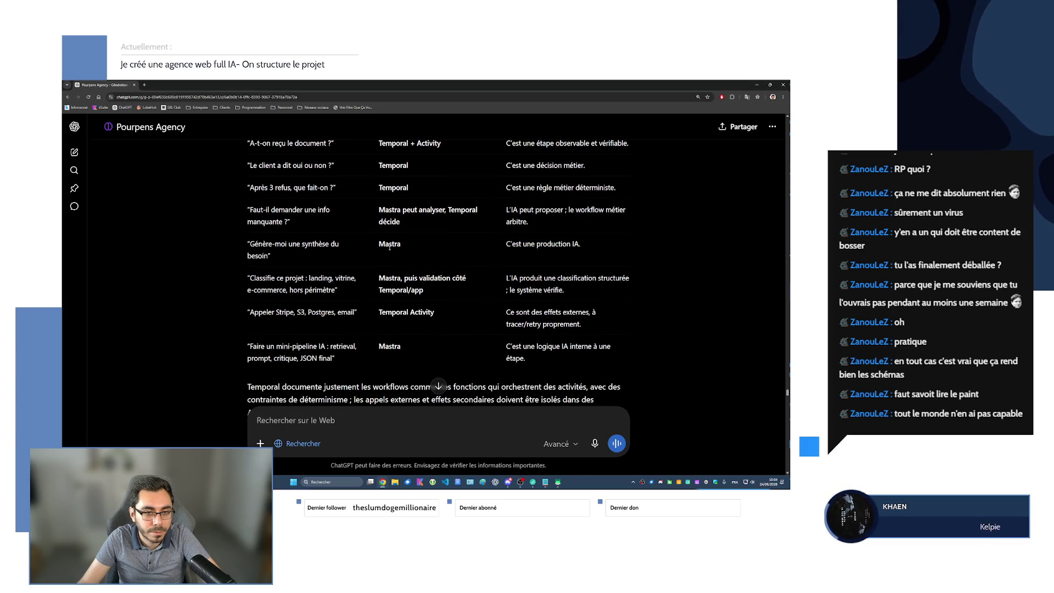
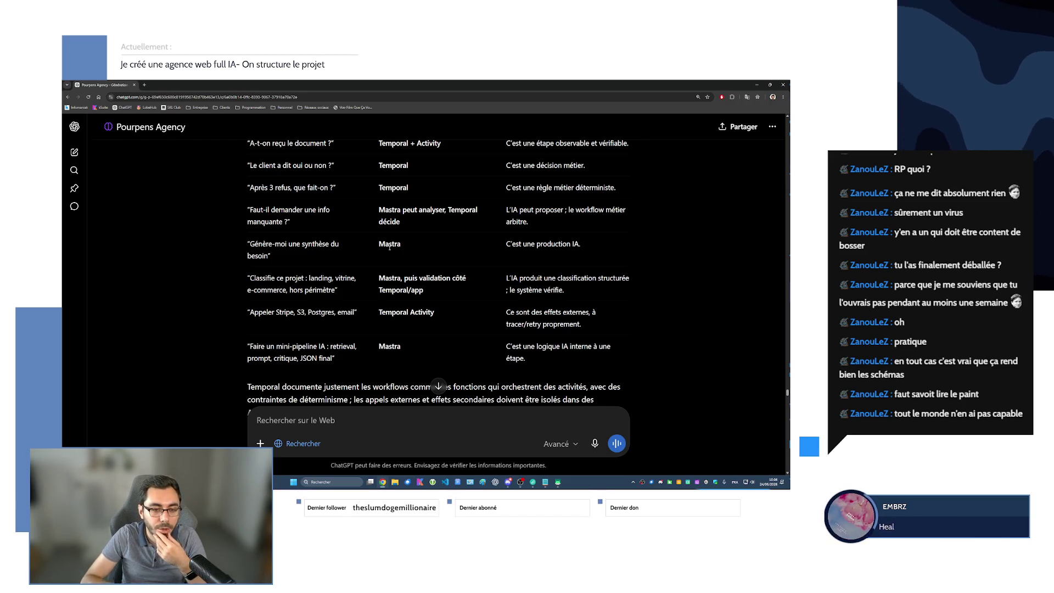
scroll(488, 328, down, 1)
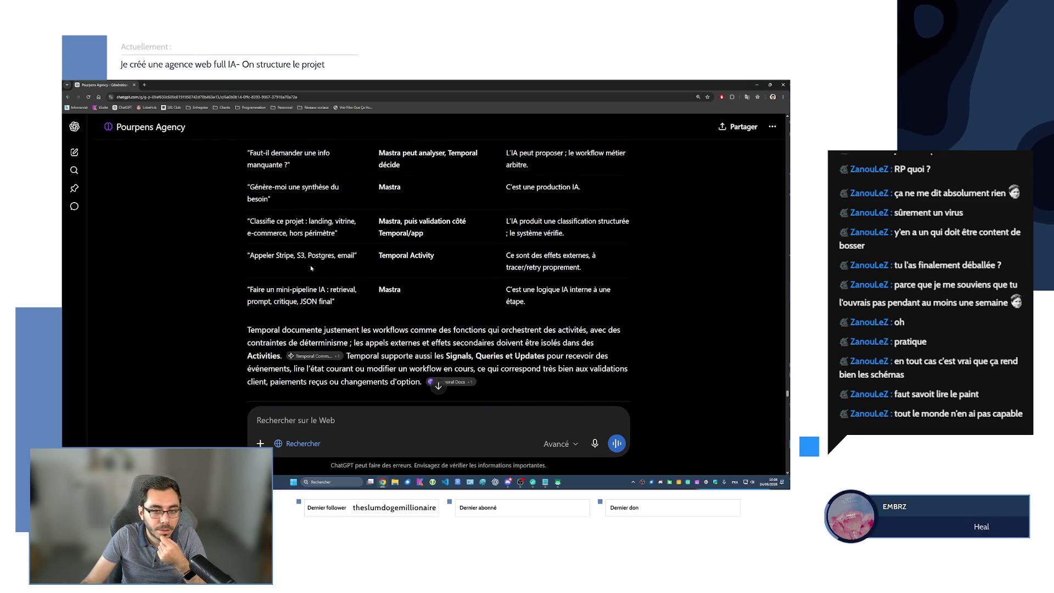
scroll(317, 280, down, 1)
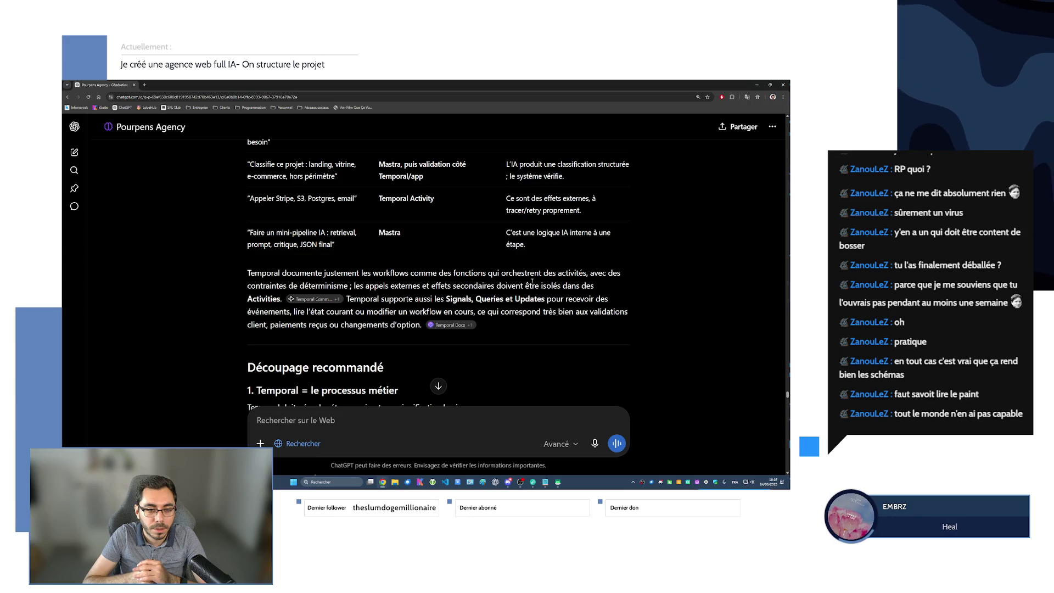
scroll(527, 263, down, 5)
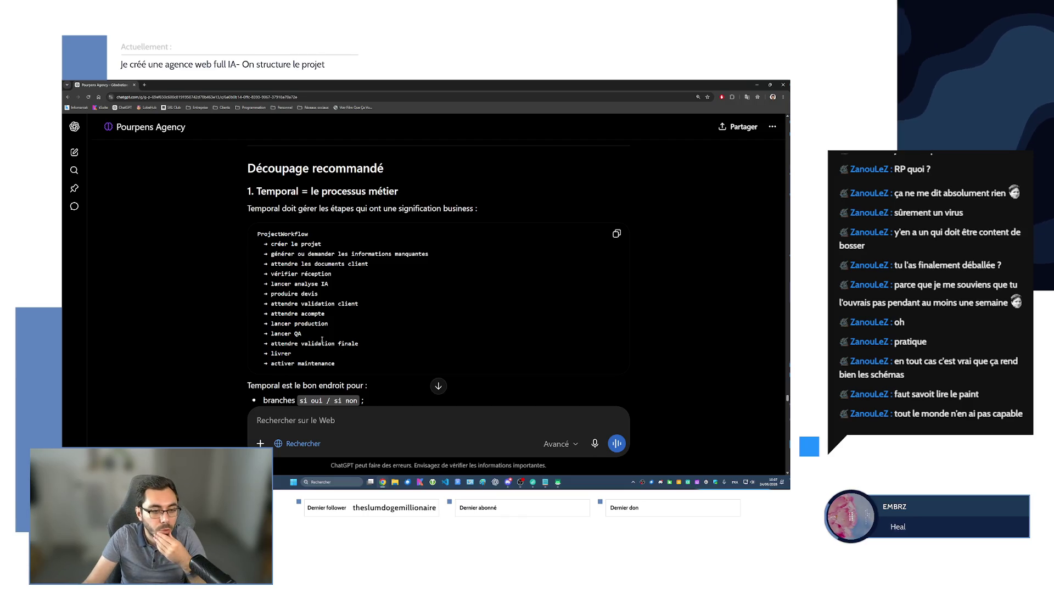
scroll(361, 271, down, 3)
scroll(320, 335, down, 3)
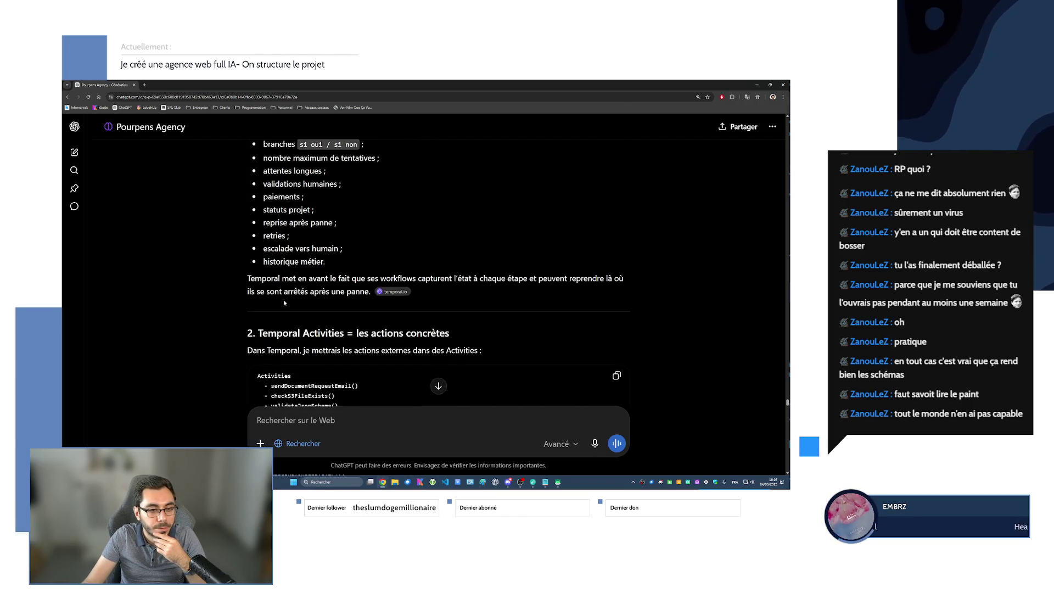
scroll(294, 272, down, 2)
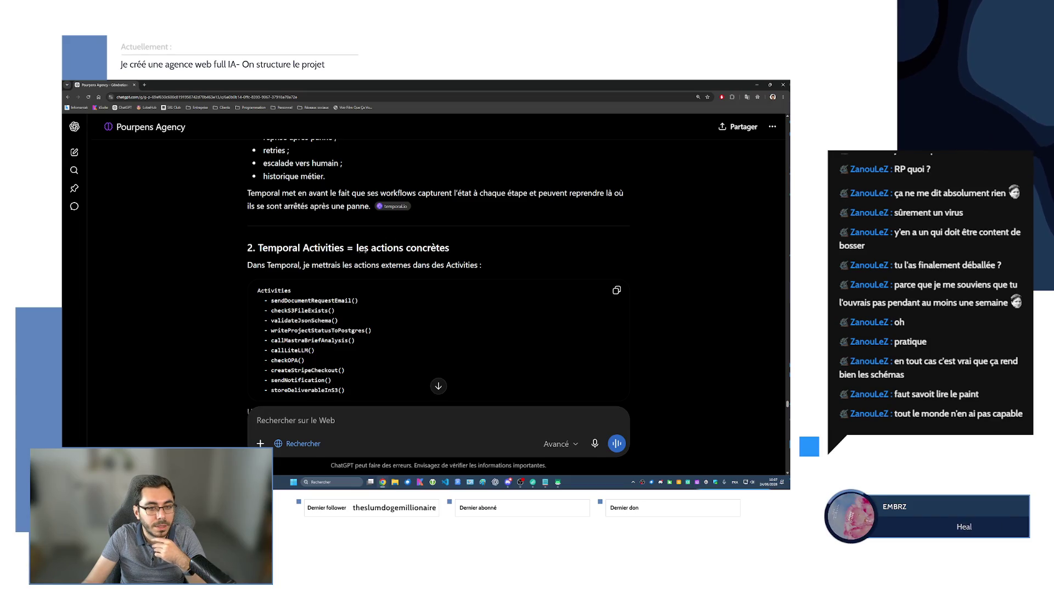
scroll(284, 254, down, 2)
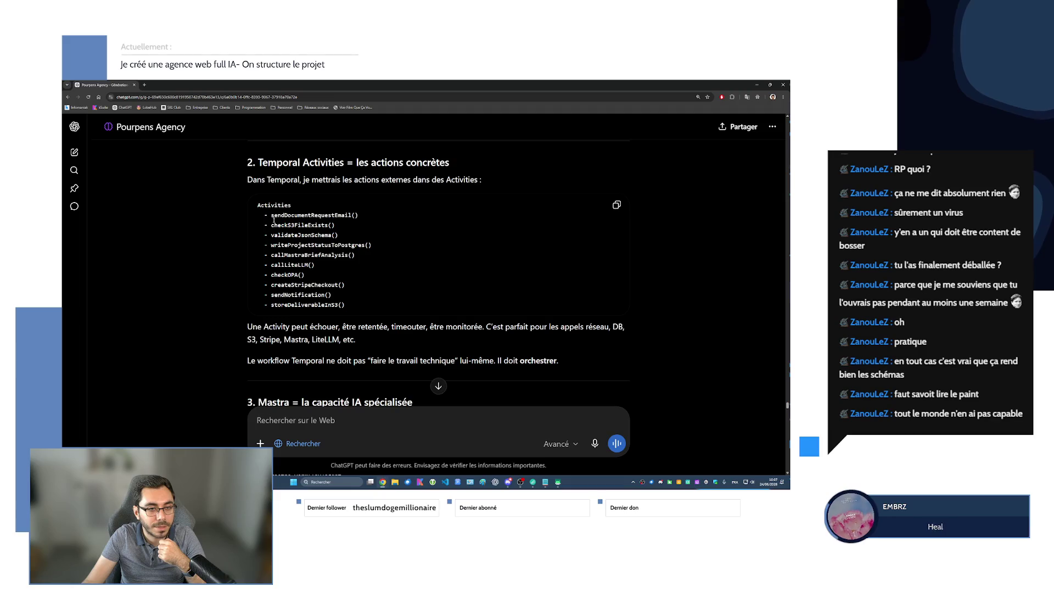
scroll(304, 270, up, 5)
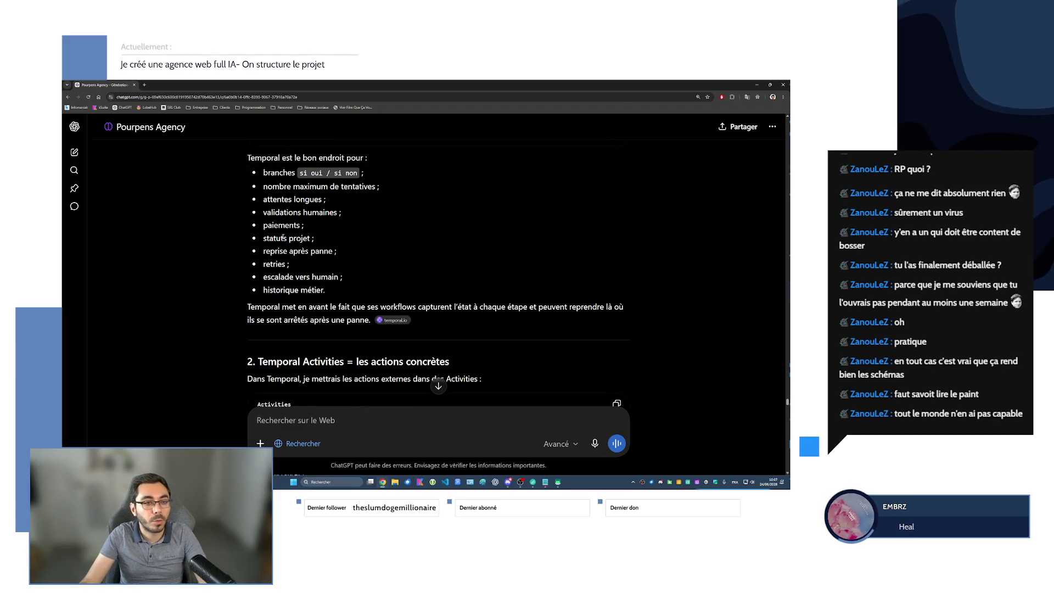
scroll(282, 247, up, 3)
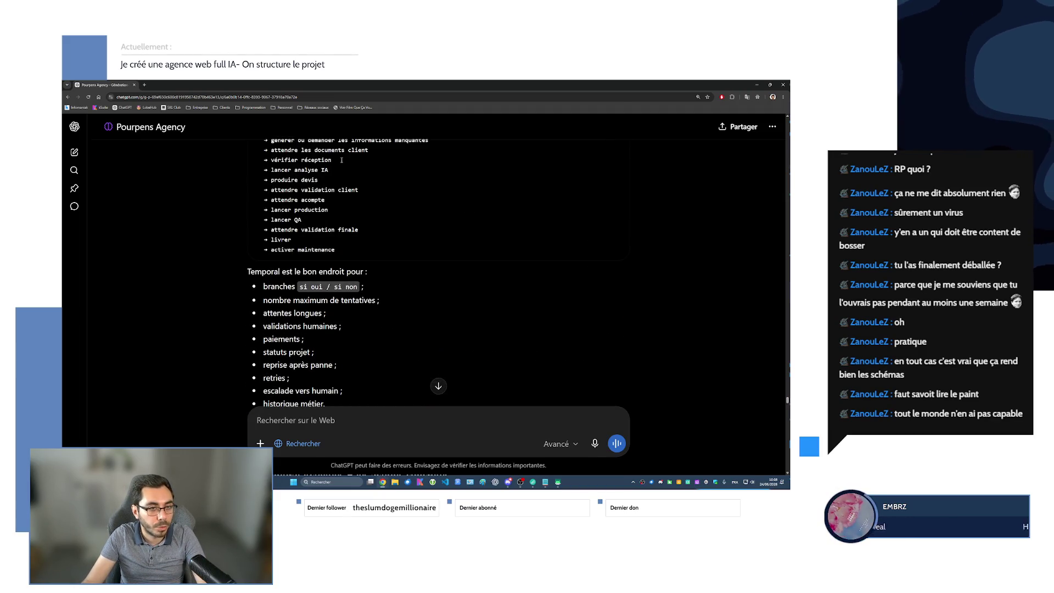
scroll(341, 160, down, 1)
scroll(297, 214, down, 4)
scroll(263, 257, down, 2)
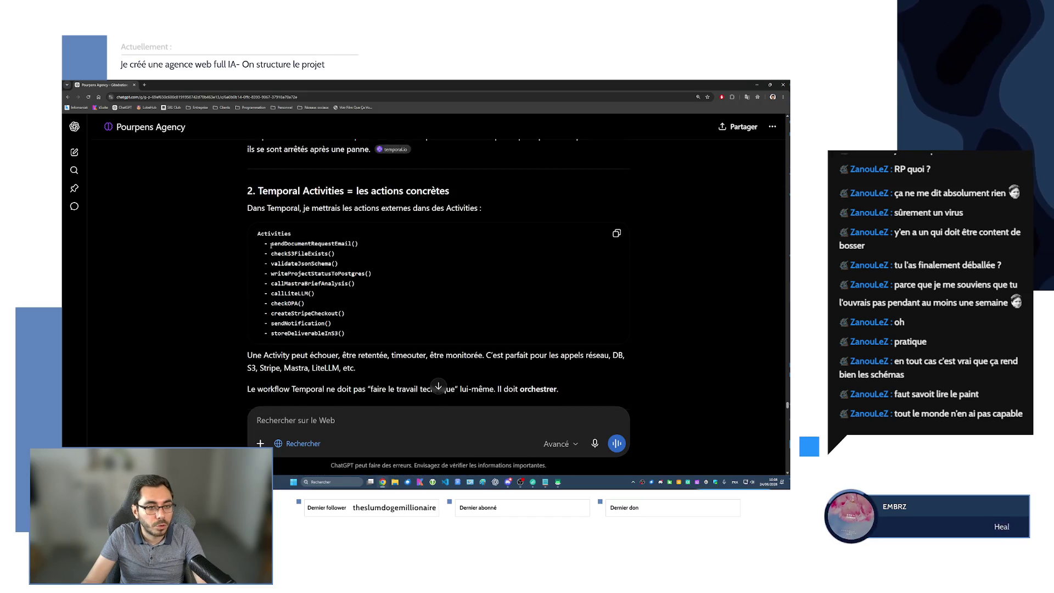
- Highlight the sendDocumentRequestEmail() and project-status-to-Postgres activities while explaining, then clear the selection
drag(272, 246, 359, 244)
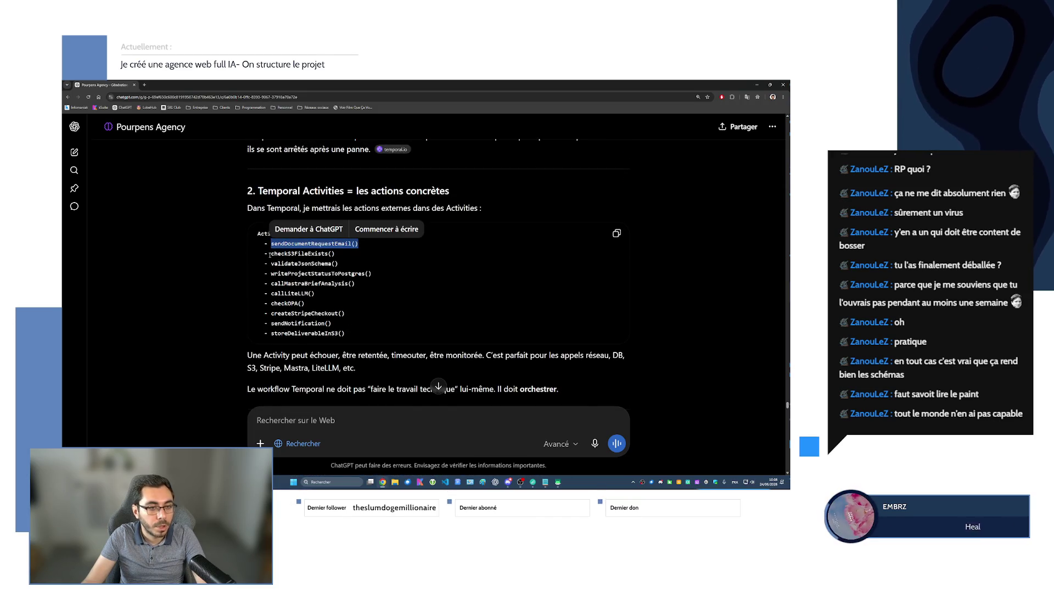
drag(272, 274, 345, 275)
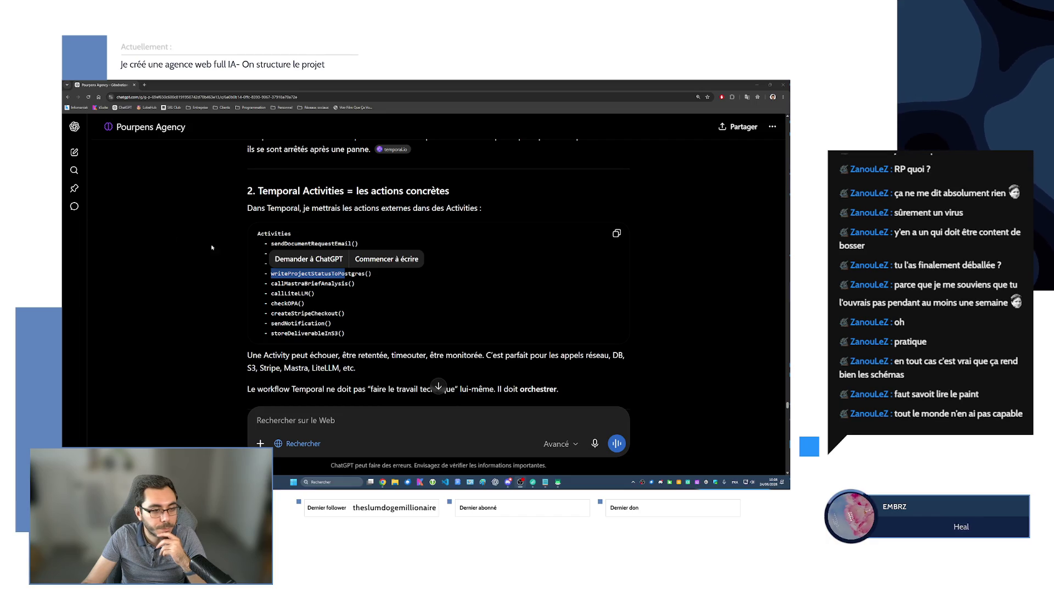
scroll(329, 327, down, 2)
click(328, 328)
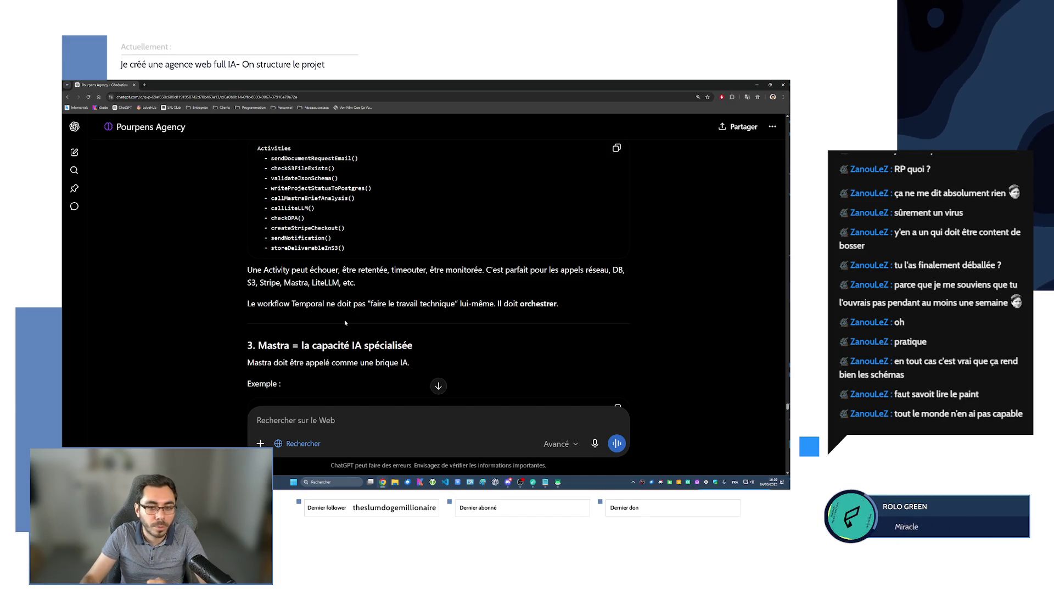
scroll(416, 346, down, 3)
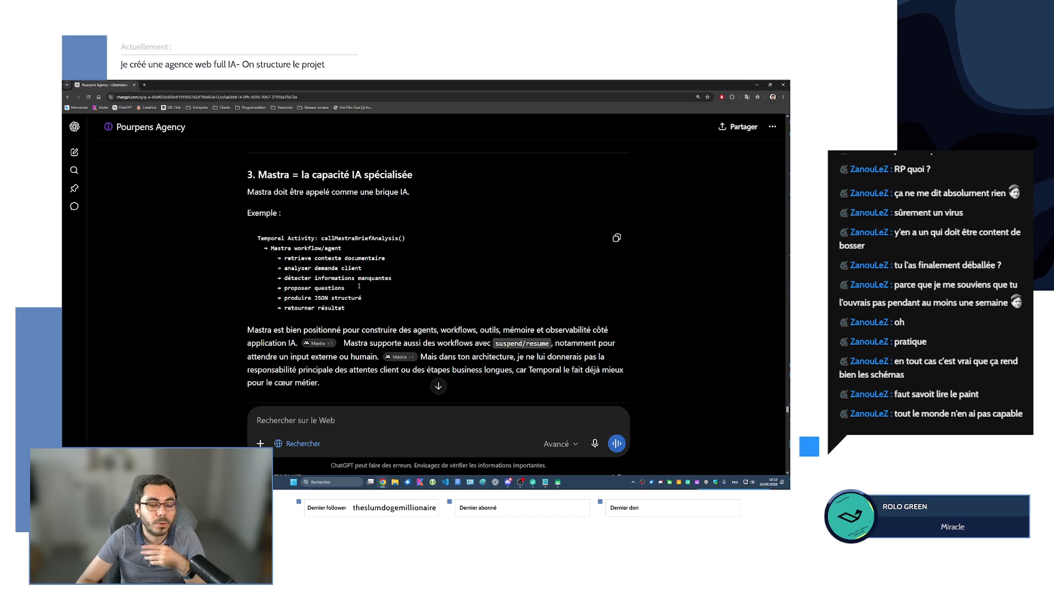
- Highlight Mastra, the retrieve contexte documentaire, demande client and questions steps in the example while reading
drag(271, 248, 348, 247)
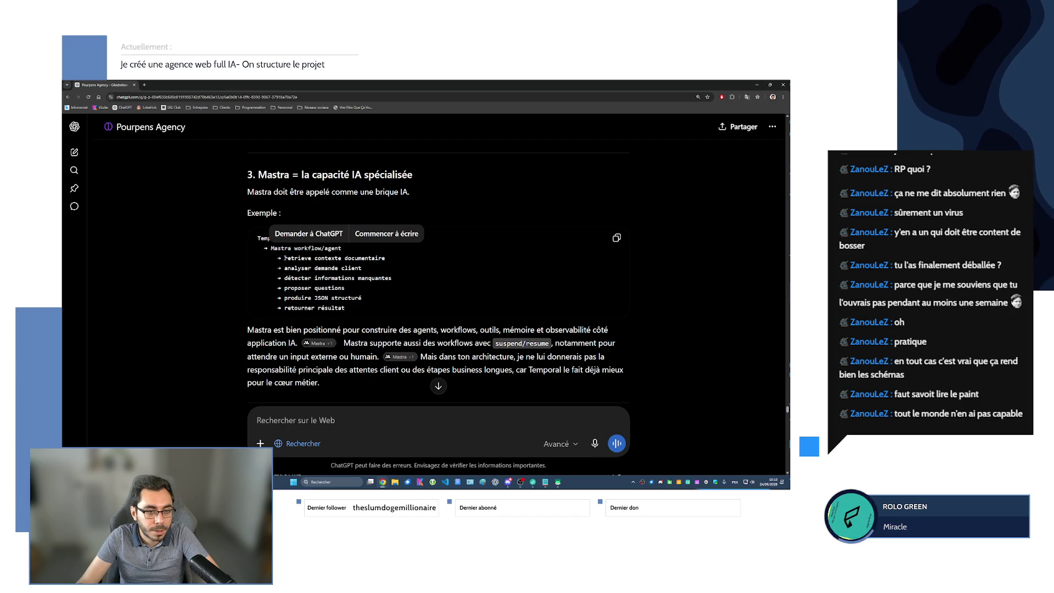
drag(285, 257, 384, 259)
click(330, 259)
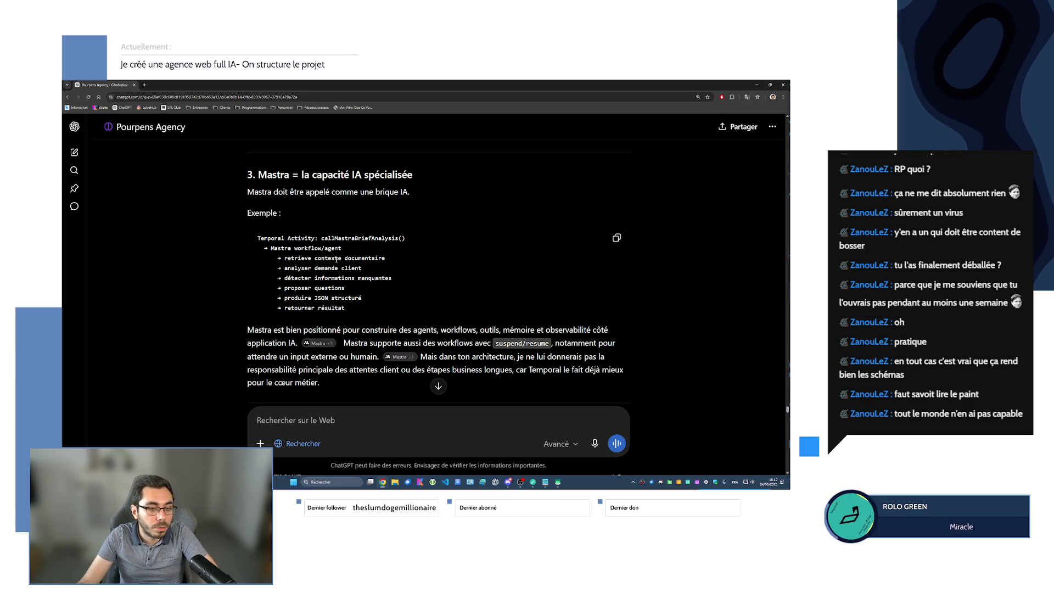
drag(316, 268, 391, 277)
mouse_move(316, 288)
mouse_down()
mouse_move(363, 298)
mouse_move(345, 308)
mouse_up()
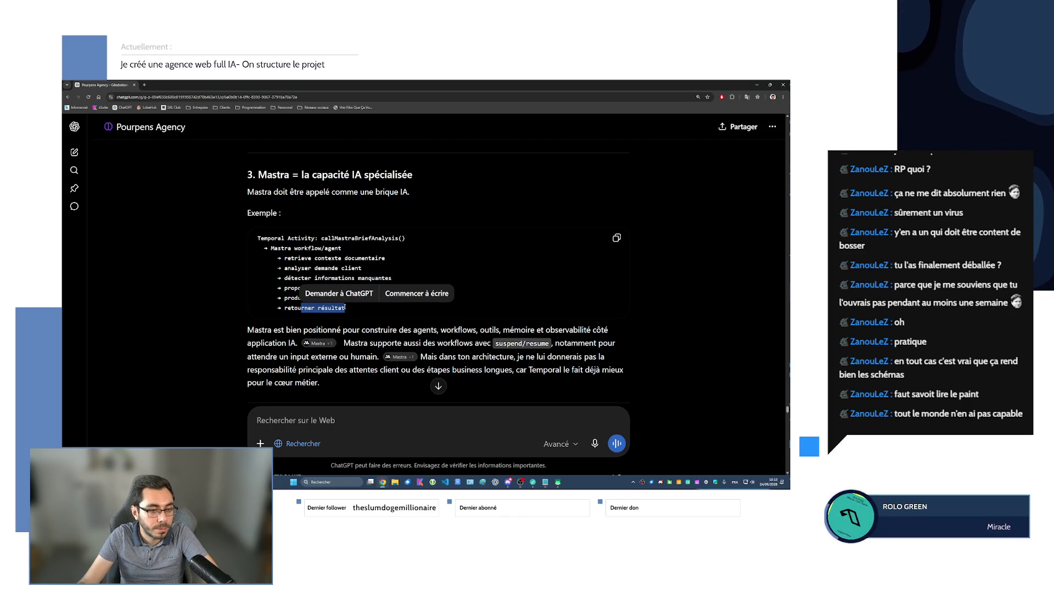
click(347, 308)
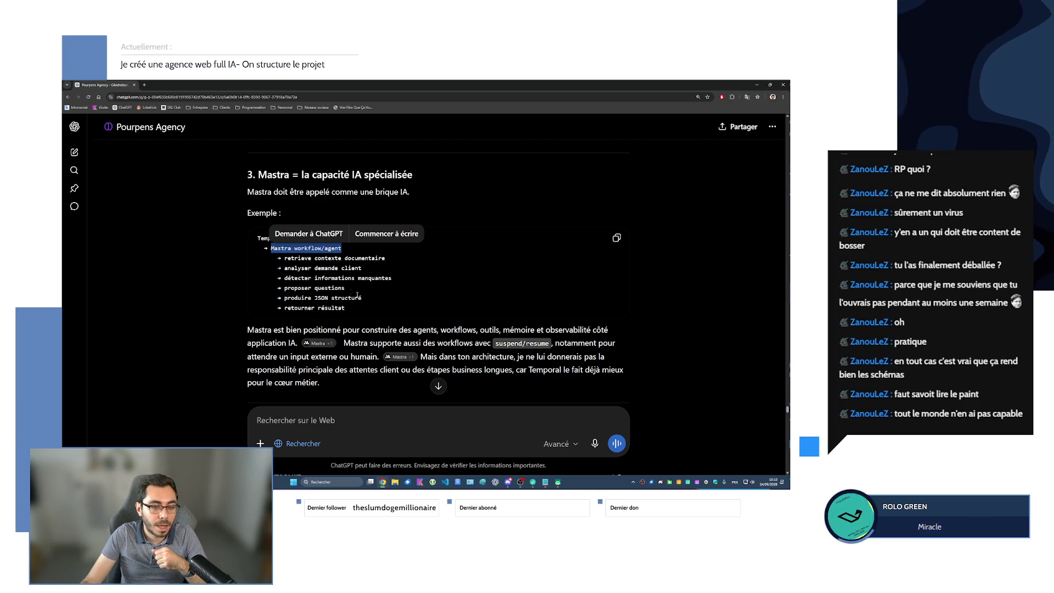
- Highlight retrieve, the callMastraBriefAnalysis() line and the Mastra workflow steps, then clear the selection
double_click(298, 258)
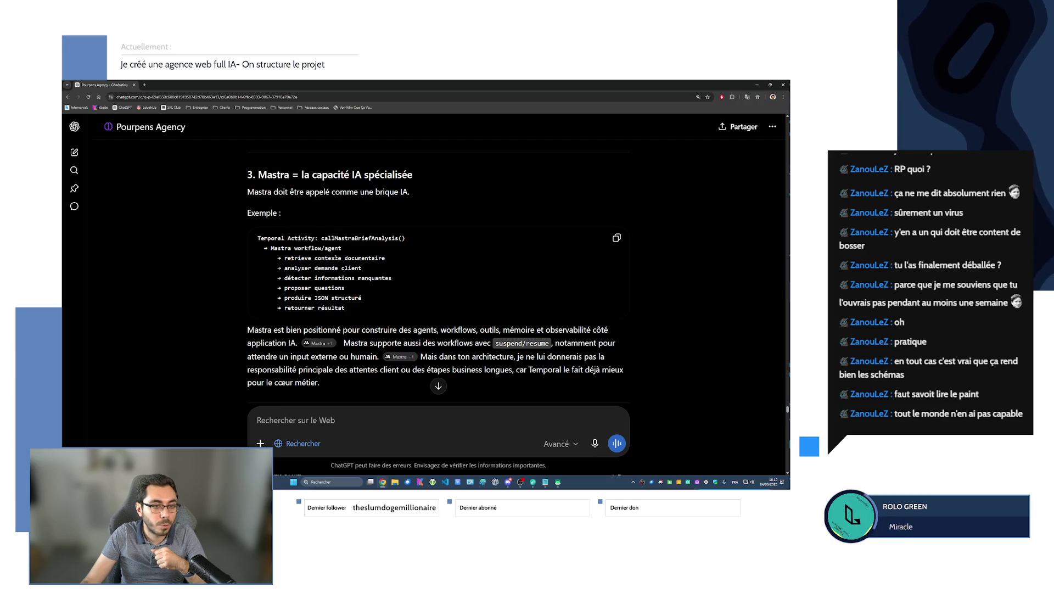
drag(321, 238, 406, 238)
drag(279, 257, 345, 308)
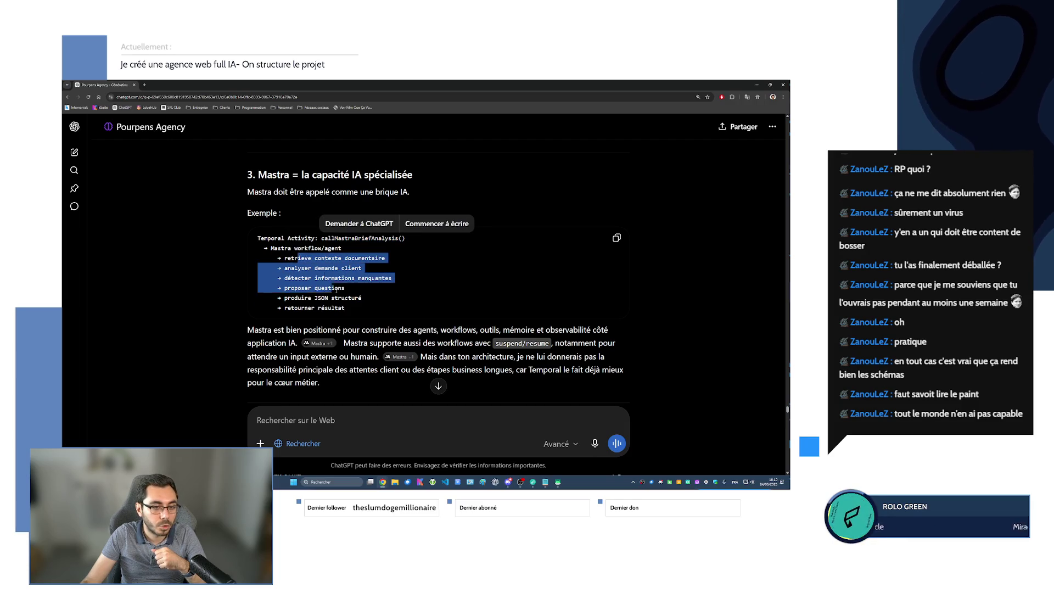
click(365, 328)
scroll(365, 328, down, 1)
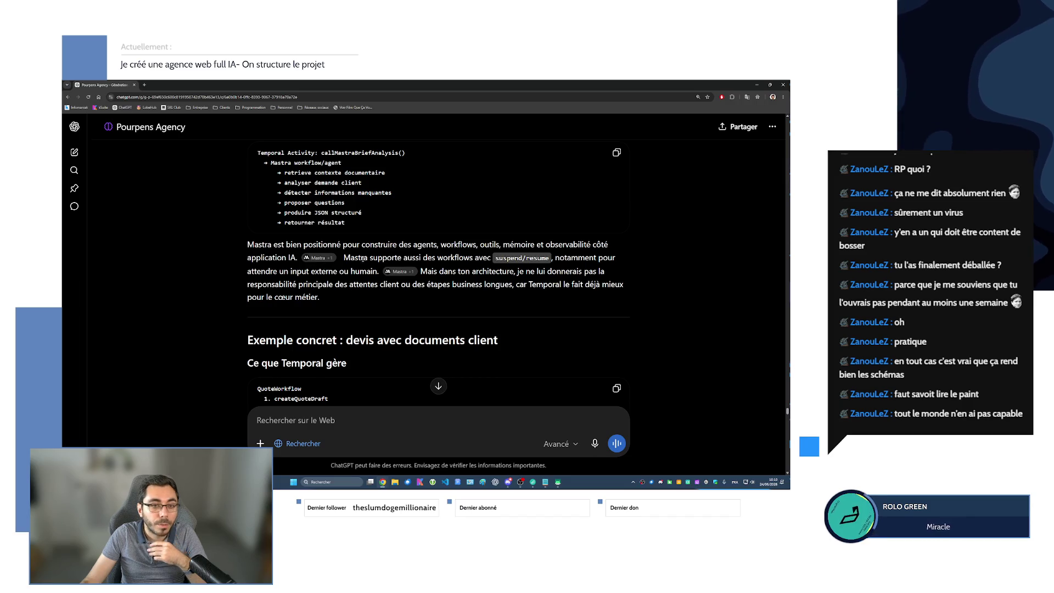
drag(369, 258, 477, 259)
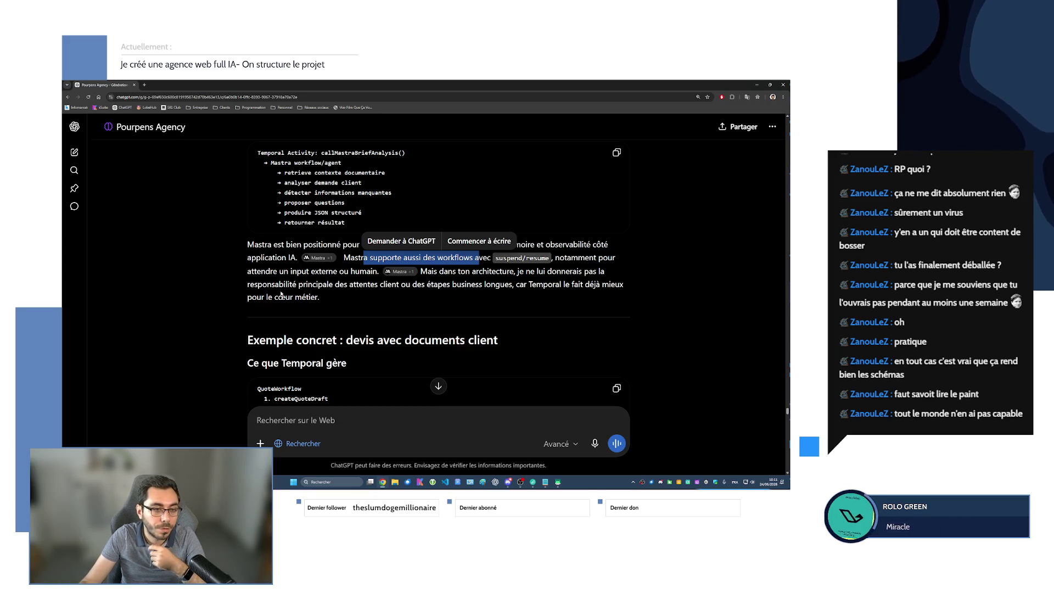
drag(247, 297, 375, 304)
scroll(272, 307, down, 3)
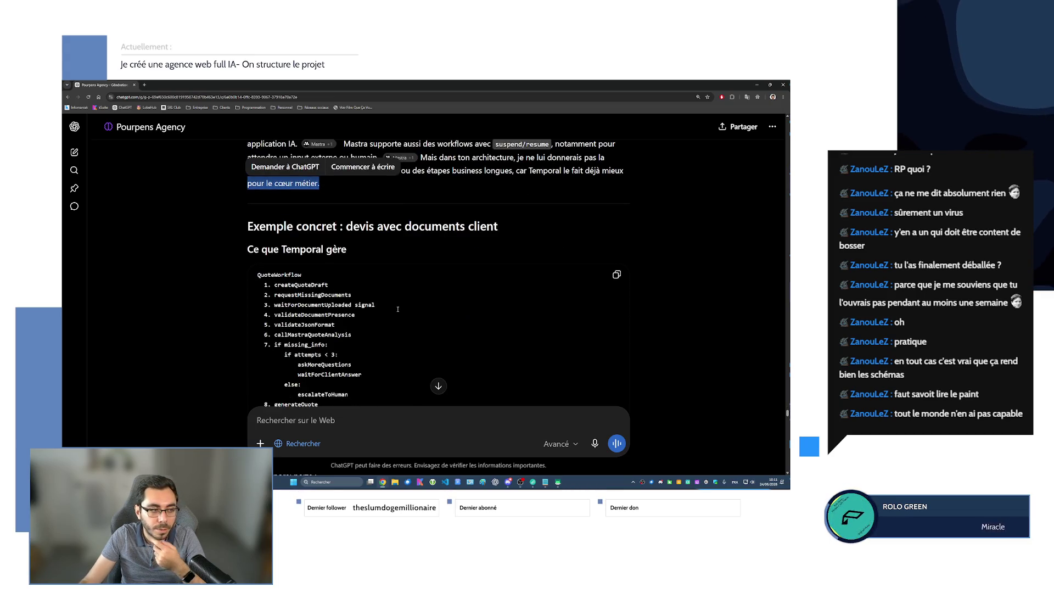
scroll(365, 298, down, 2)
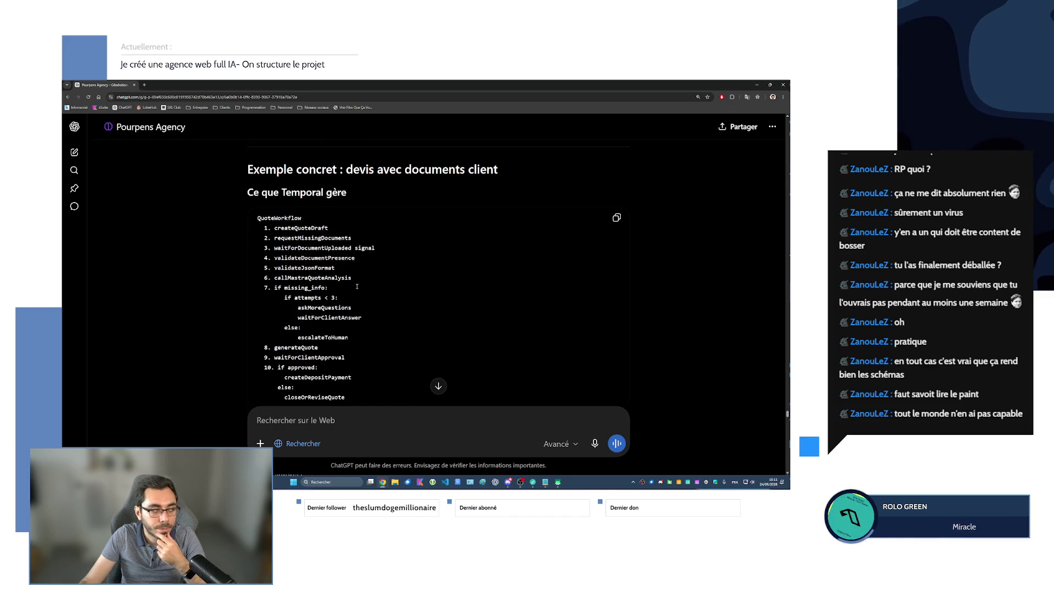
scroll(357, 286, down, 2)
scroll(330, 247, up, 2)
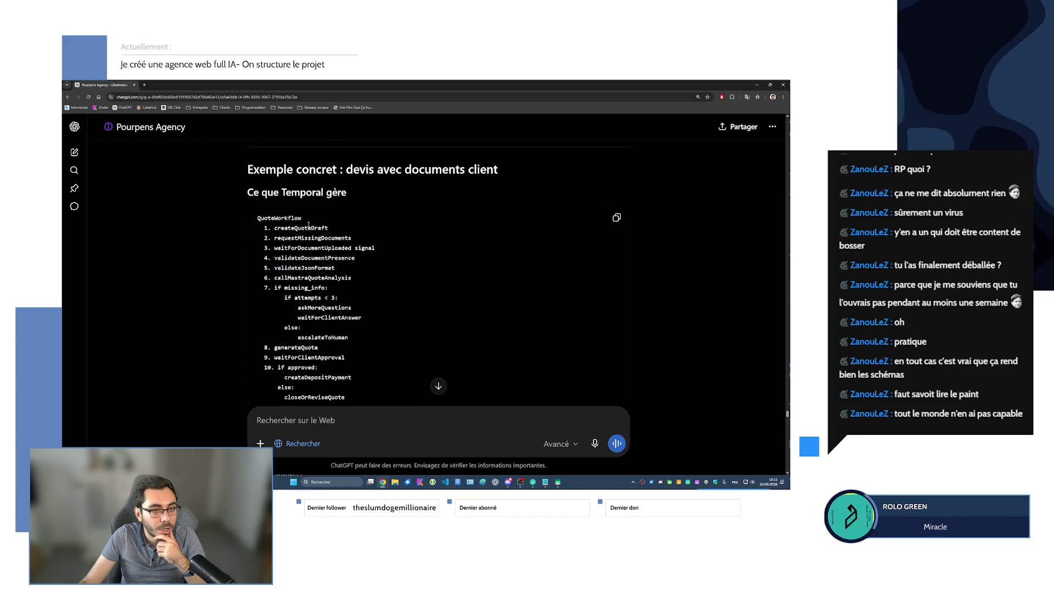
scroll(264, 196, down, 1)
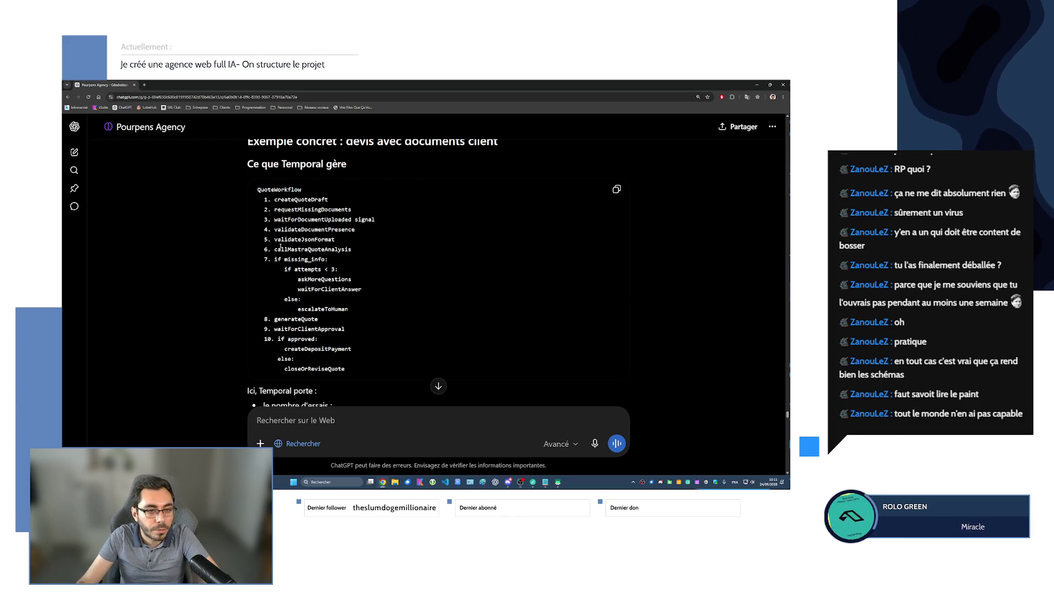
scroll(280, 246, down, 1)
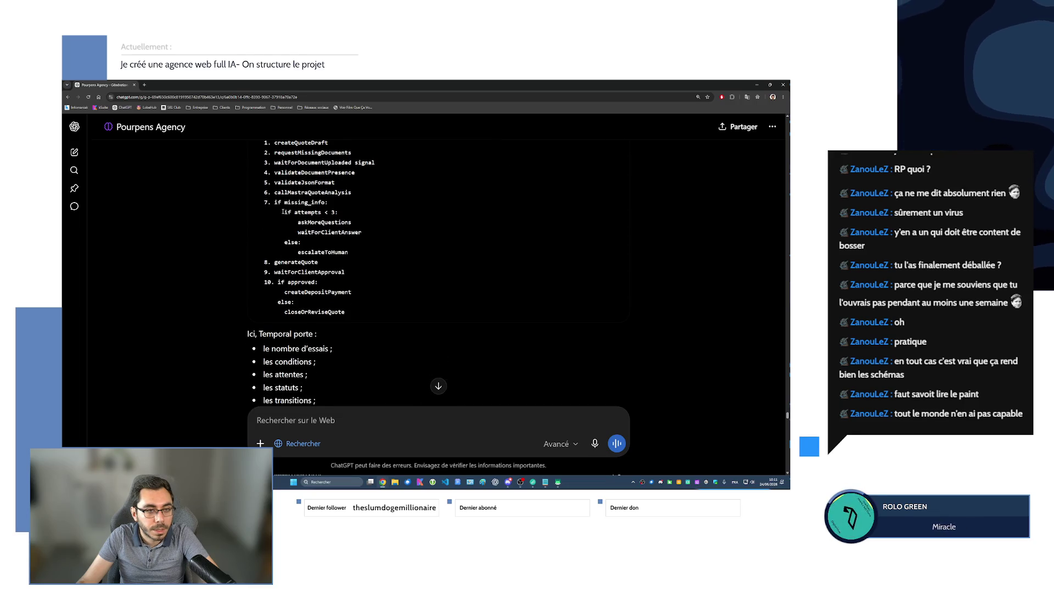
drag(282, 211, 376, 233)
double_click(298, 223)
drag(288, 241, 349, 252)
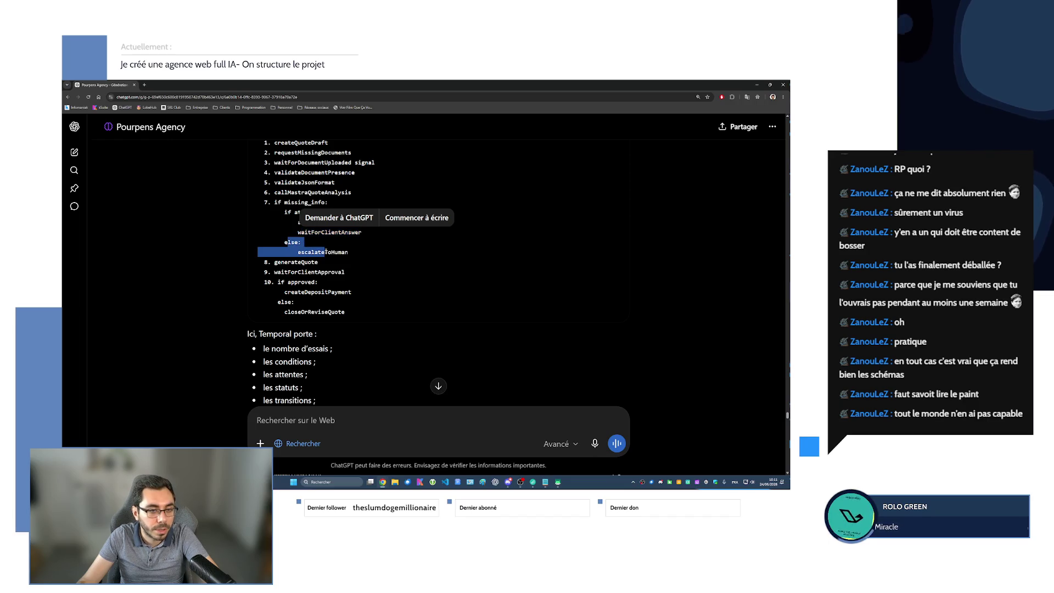
double_click(296, 262)
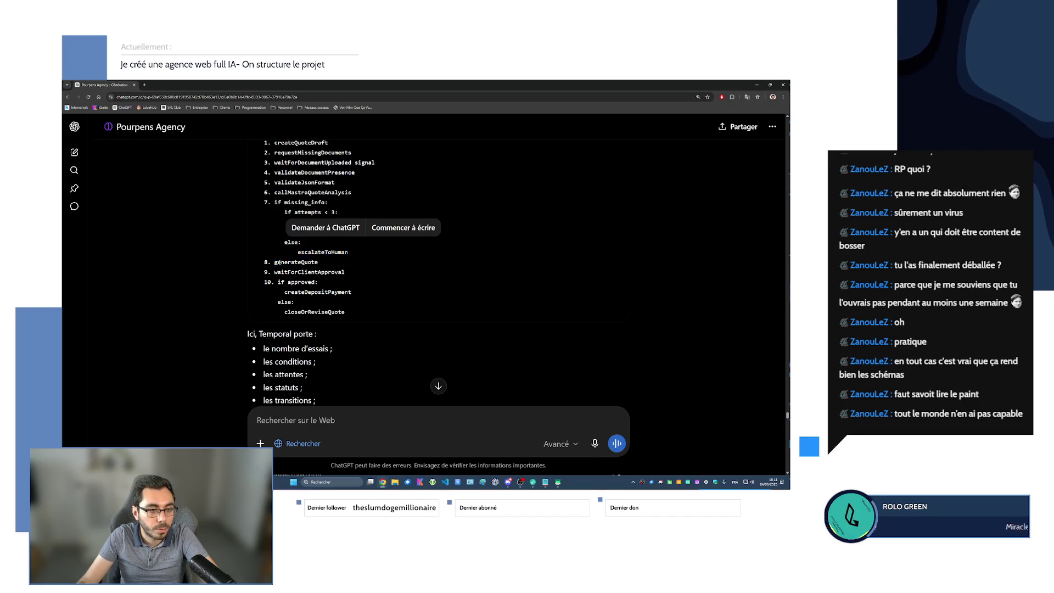
drag(276, 272, 338, 283)
double_click(288, 292)
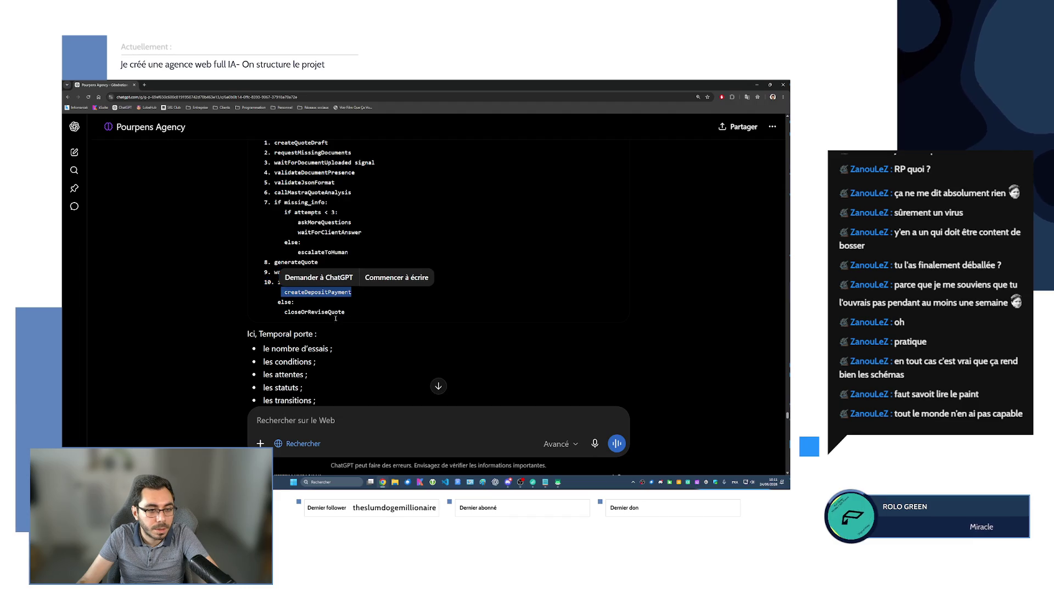
double_click(314, 311)
scroll(337, 323, down, 1)
click(323, 316)
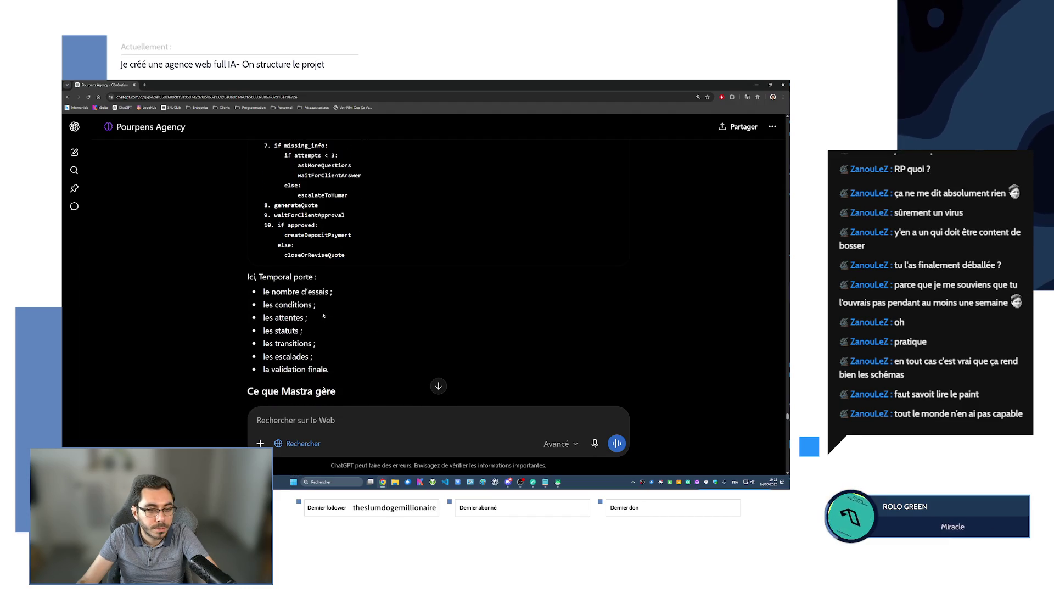
double_click(289, 292)
drag(274, 317, 303, 330)
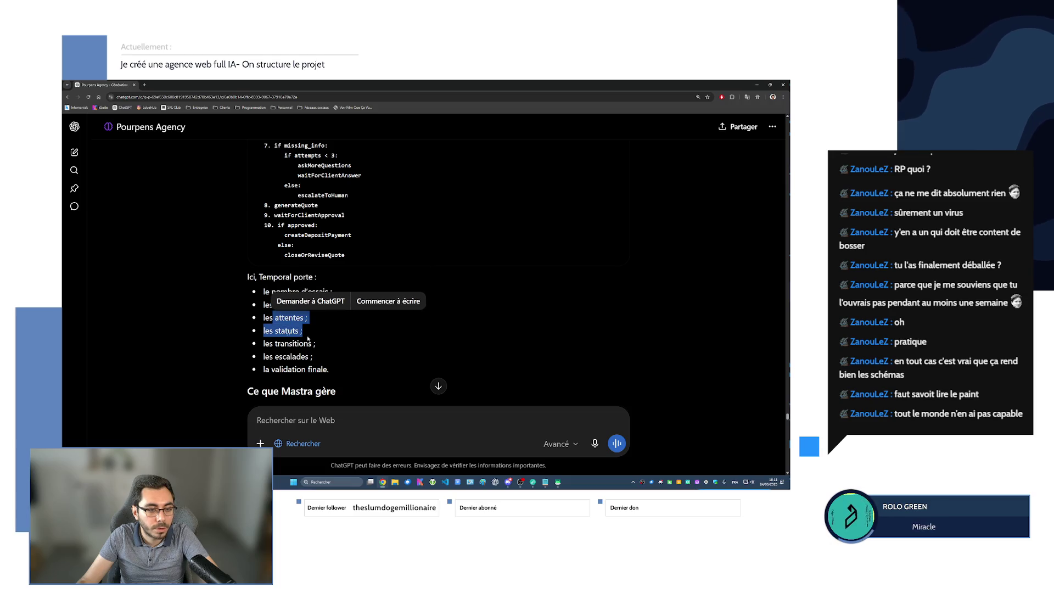
triple_click(279, 367)
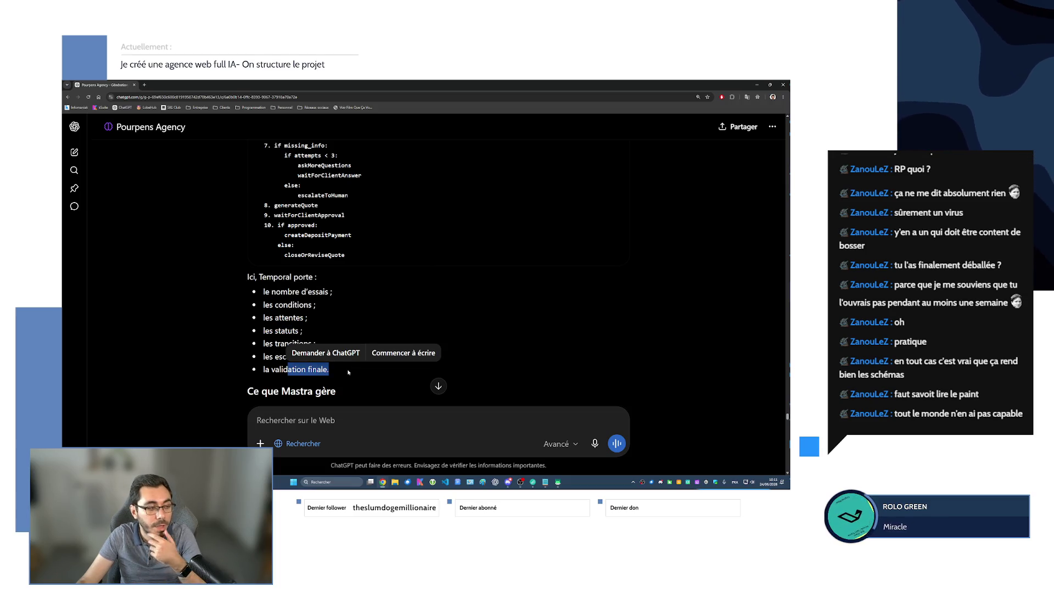
click(348, 380)
scroll(348, 380, down, 1)
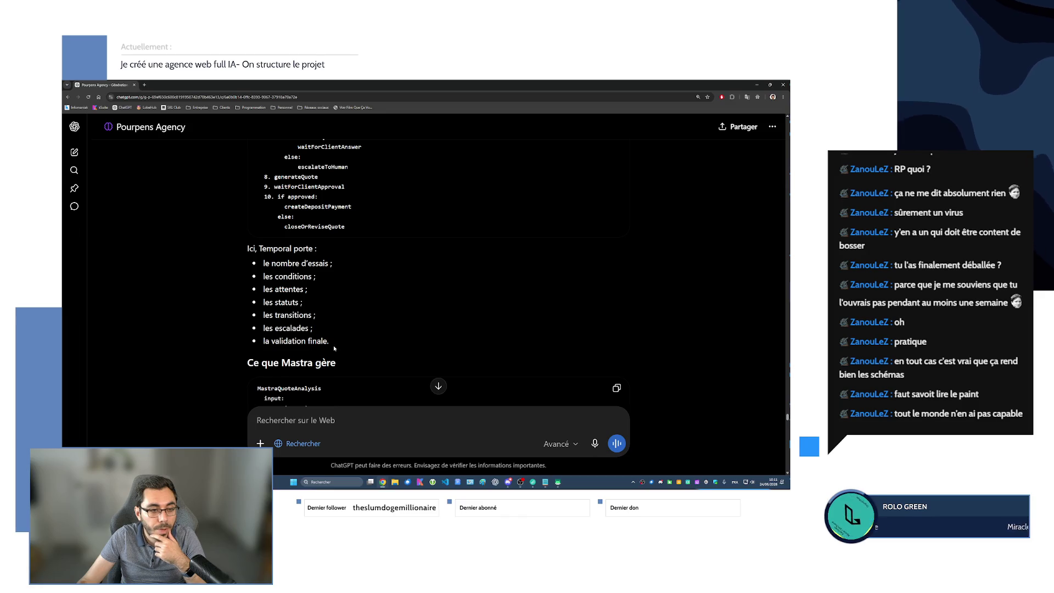
scroll(334, 348, down, 5)
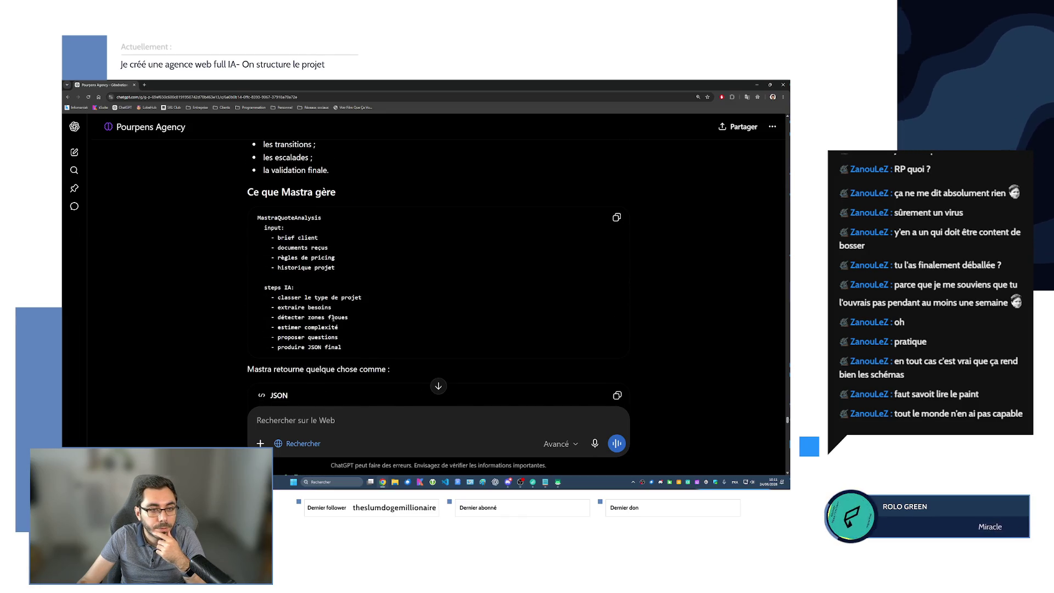
scroll(331, 317, down, 1)
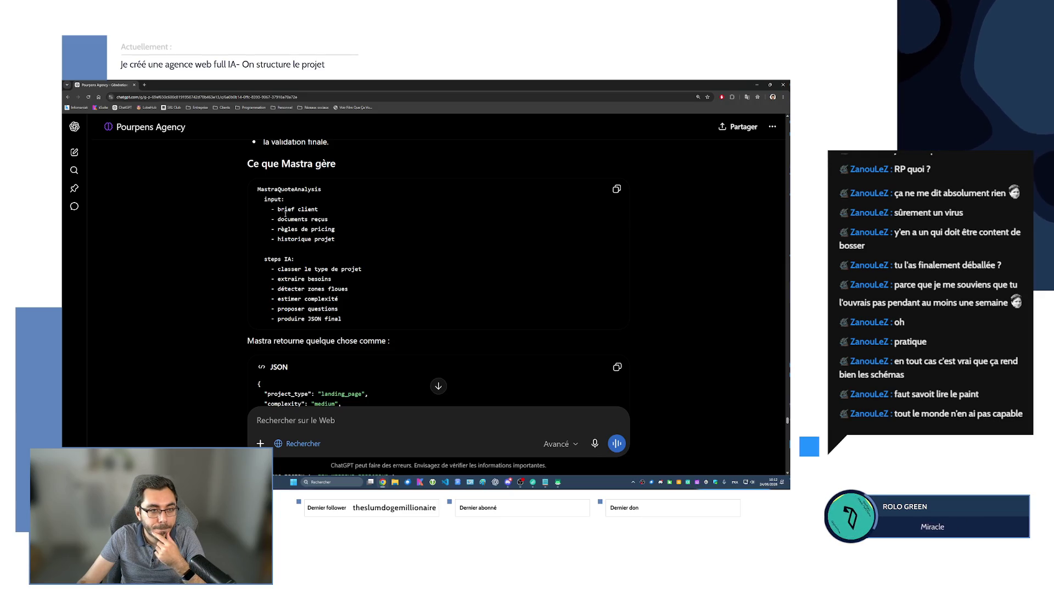
drag(293, 216, 334, 239)
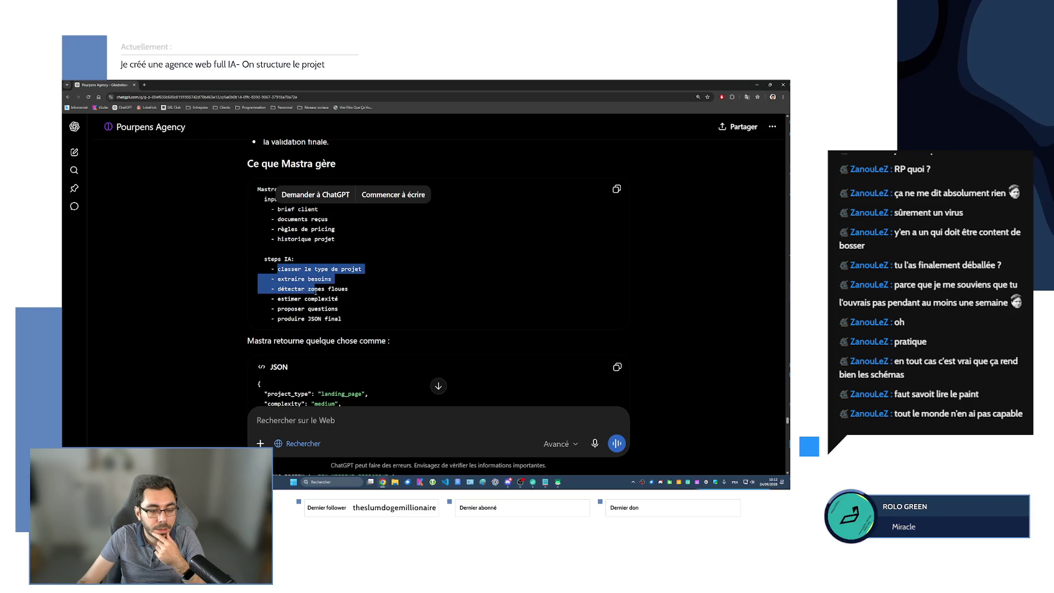
drag(277, 269, 344, 318)
click(345, 318)
scroll(346, 318, down, 2)
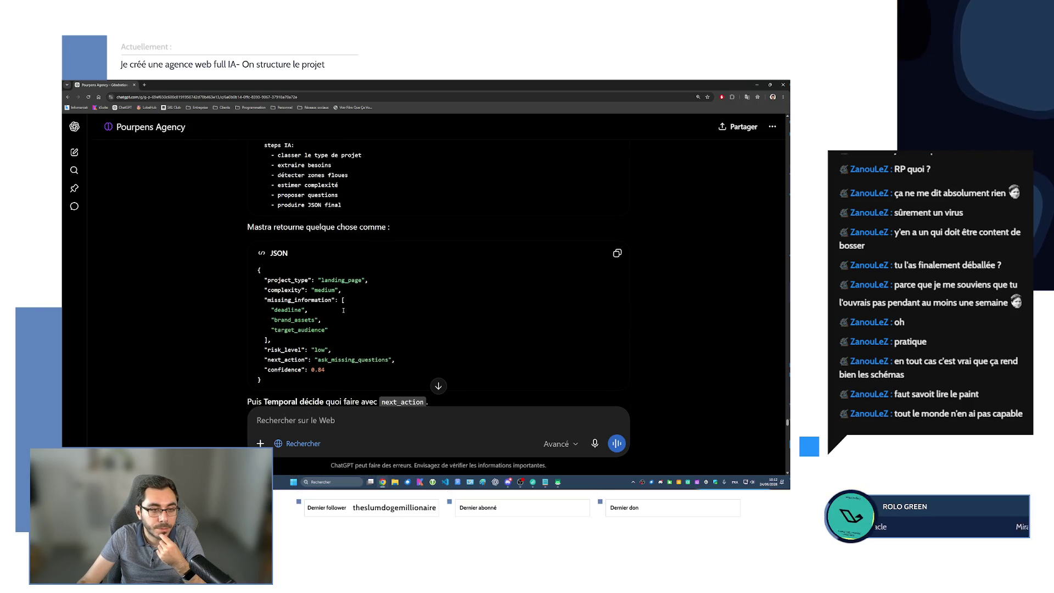
scroll(344, 310, down, 1)
mouse_move(268, 234)
mouse_down()
mouse_move(350, 235)
mouse_move(328, 273)
mouse_up()
drag(258, 302, 335, 314)
click(295, 329)
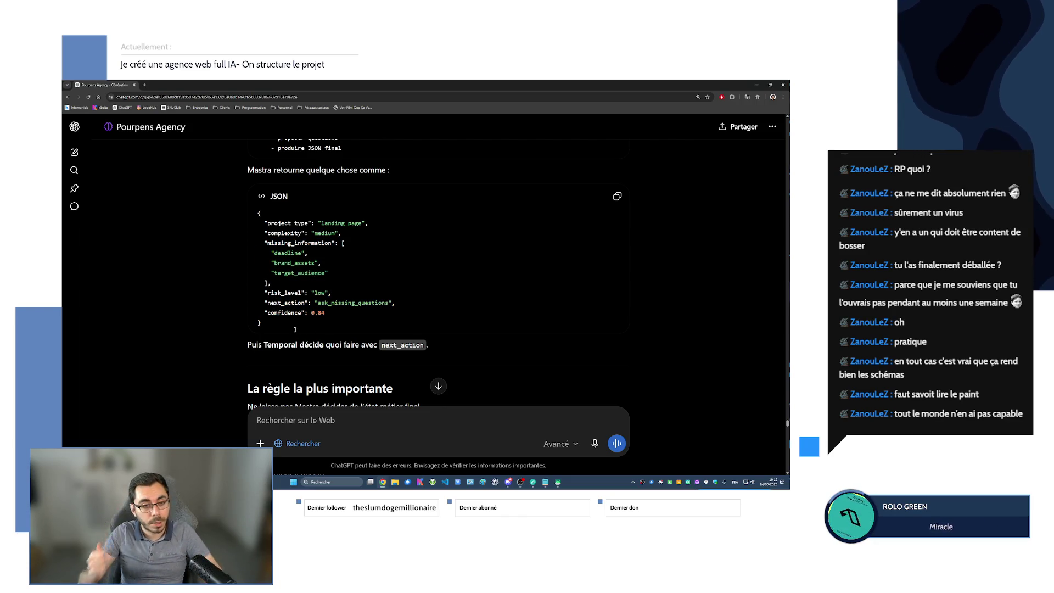
drag(262, 326, 257, 212)
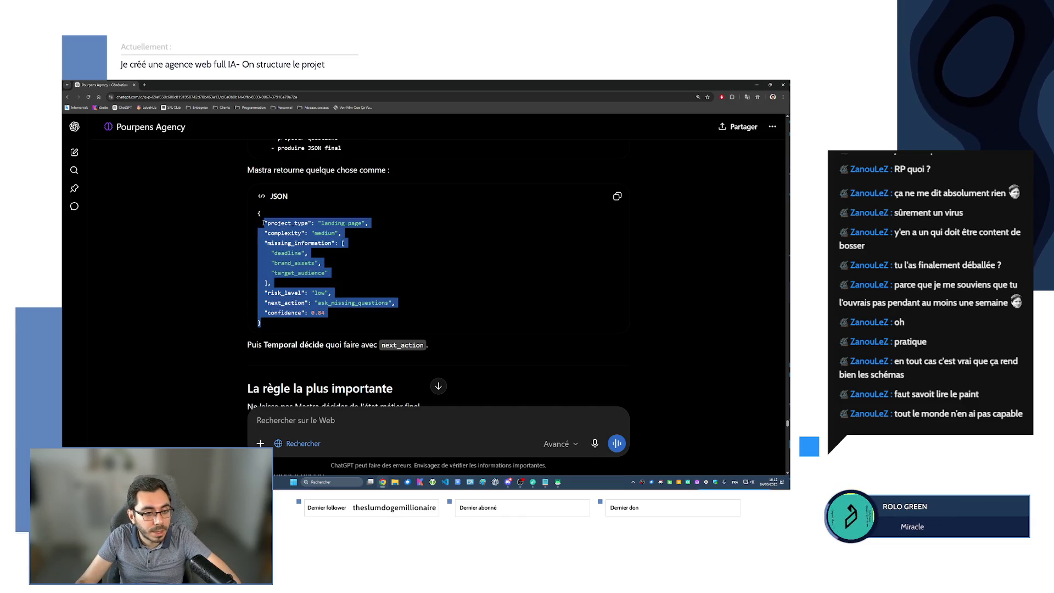
click(367, 321)
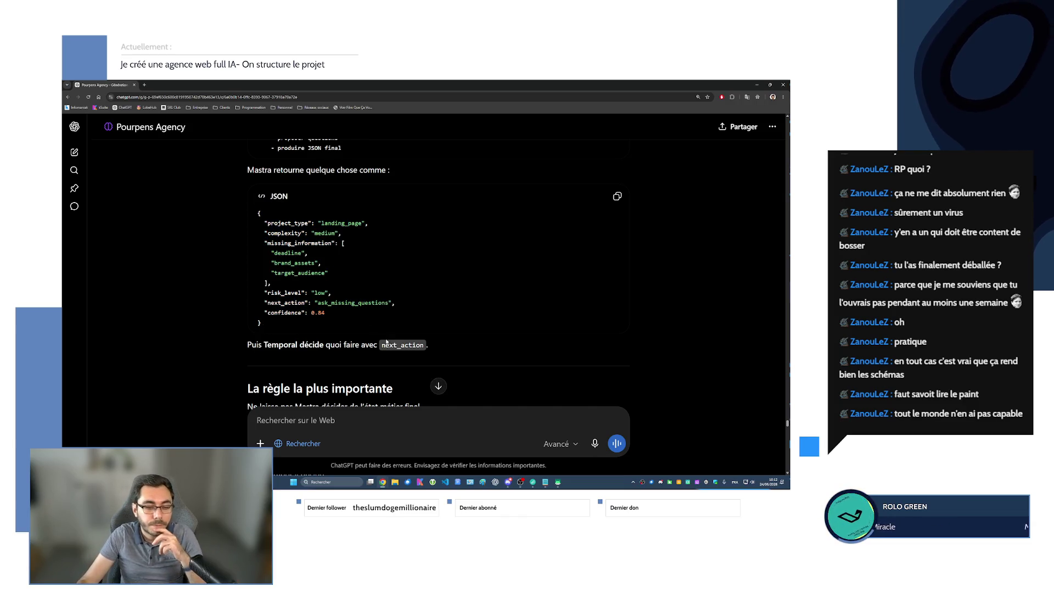
scroll(386, 339, down, 1)
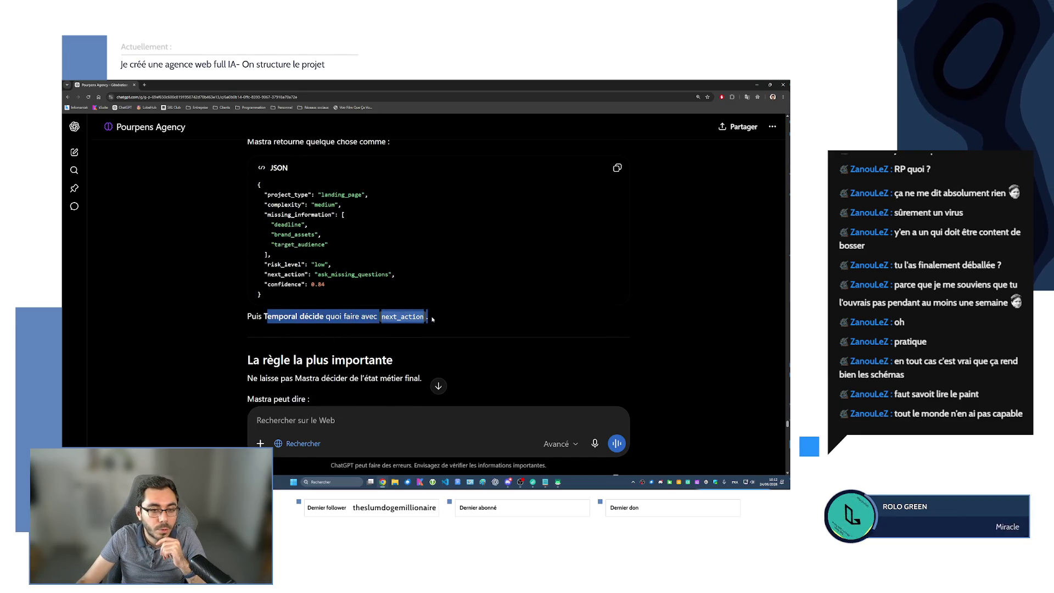
drag(279, 325, 473, 326)
double_click(473, 325)
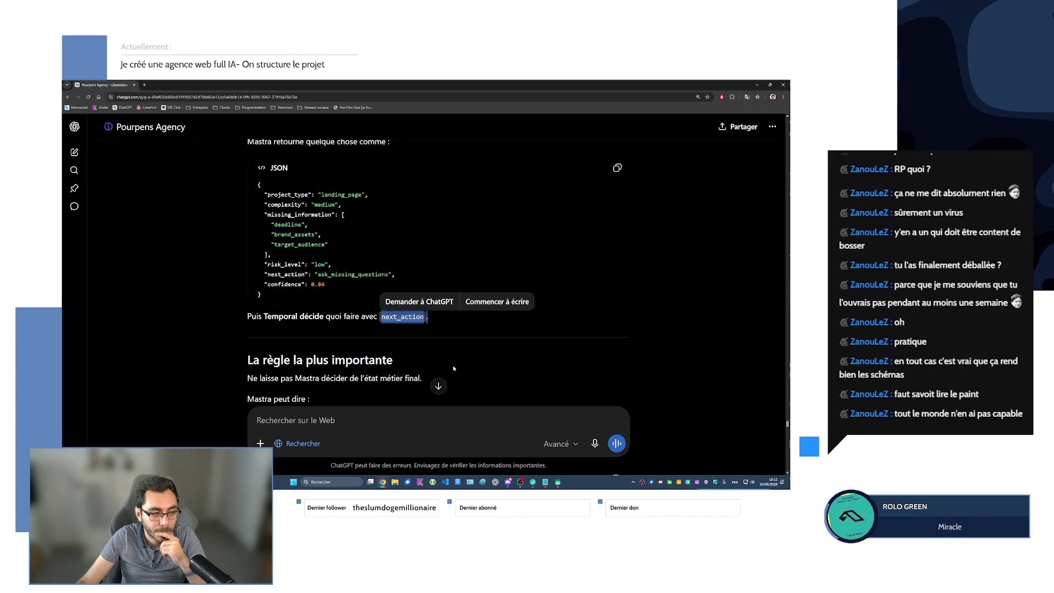
scroll(453, 369, down, 2)
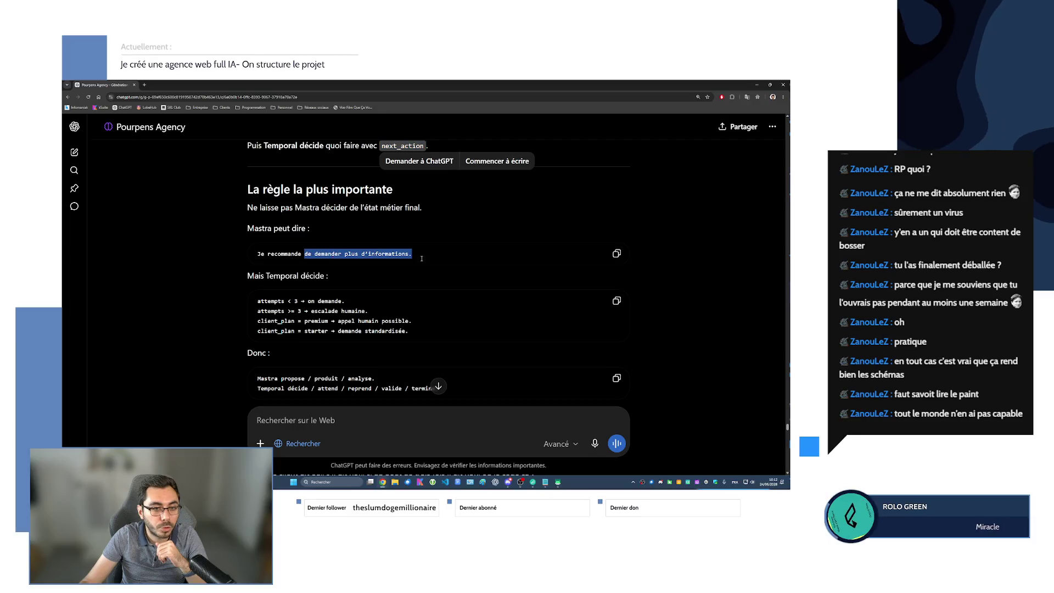
drag(413, 252, 305, 251)
scroll(308, 227, up, 2)
drag(263, 165, 330, 262)
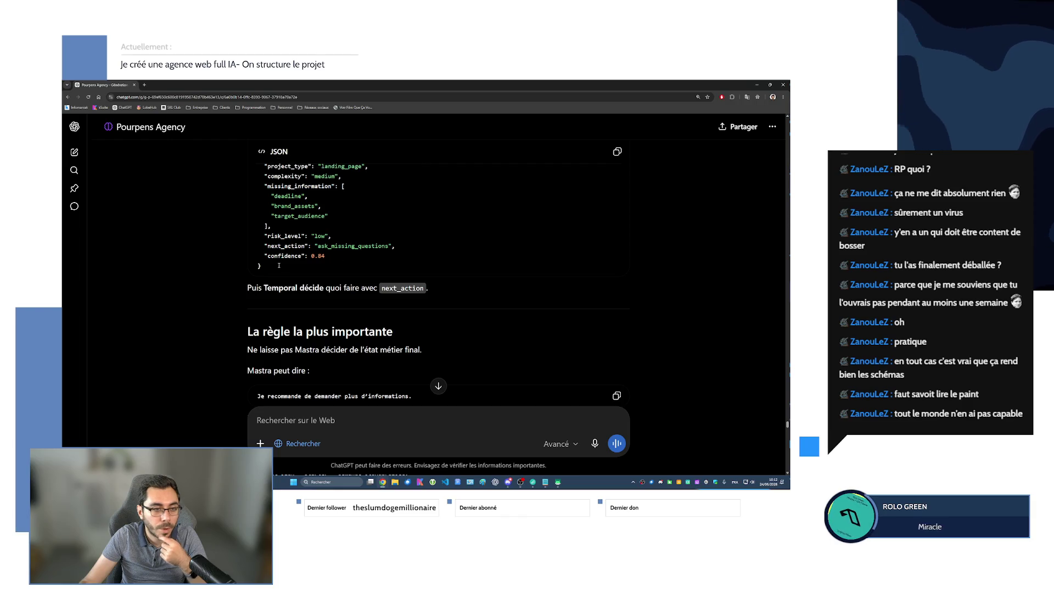
drag(339, 266, 262, 165)
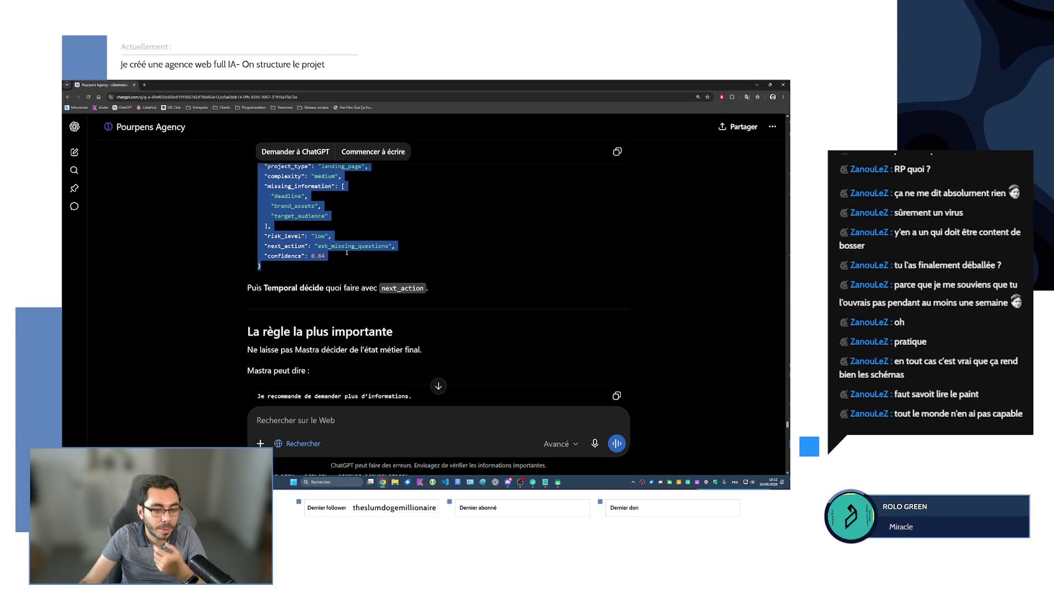
scroll(347, 252, down, 1)
scroll(342, 254, down, 1)
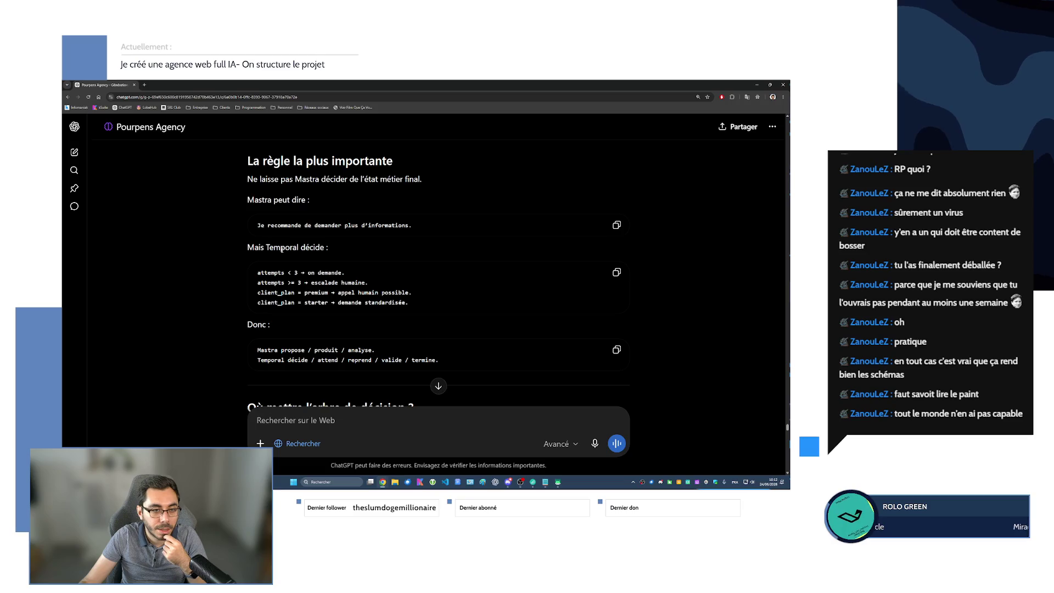
drag(257, 273, 346, 275)
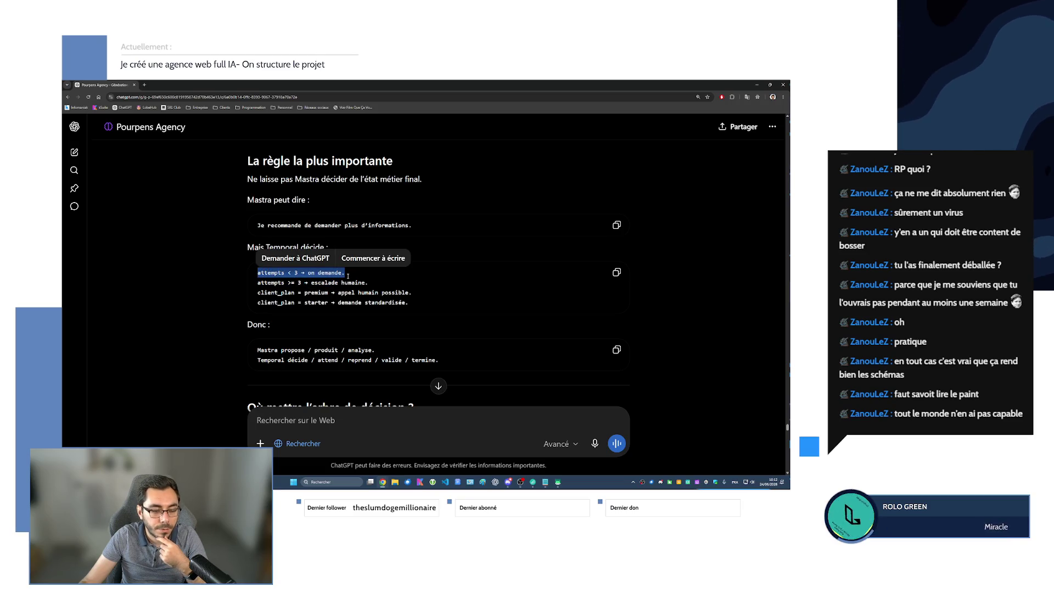
click(348, 274)
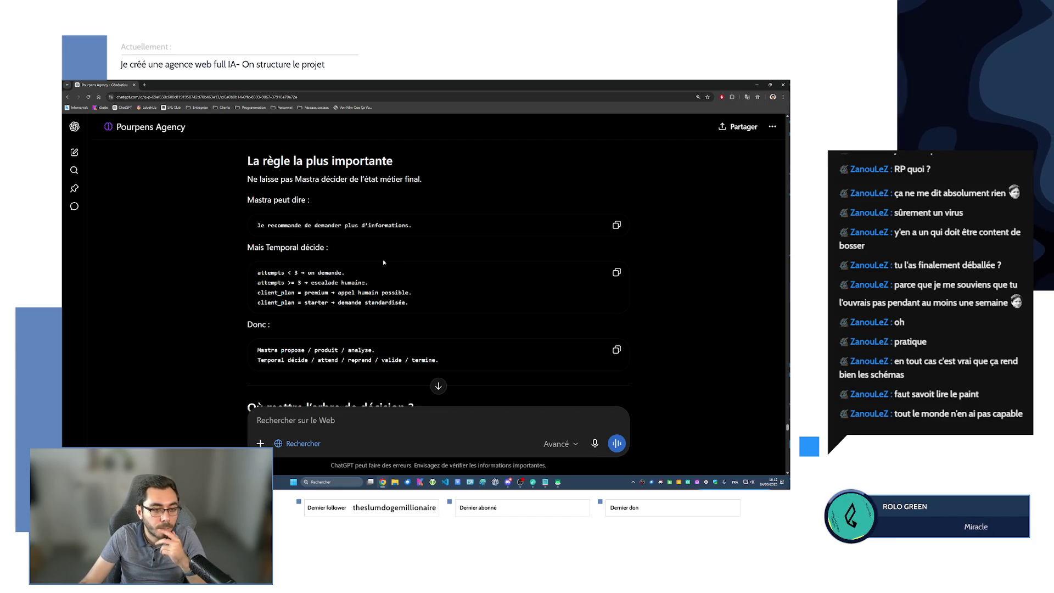
scroll(384, 262, down, 2)
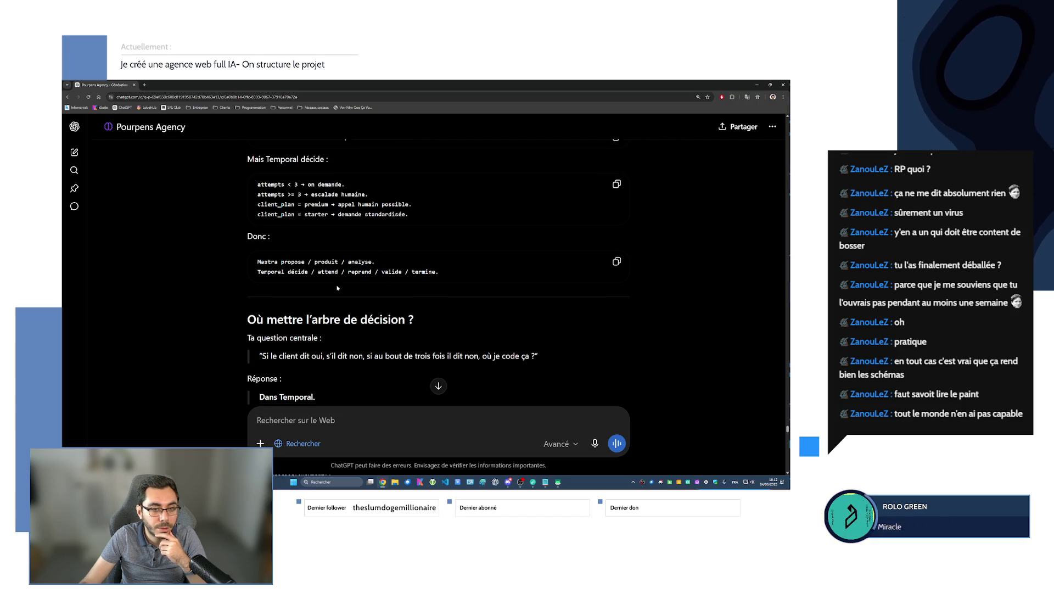
scroll(336, 285, down, 3)
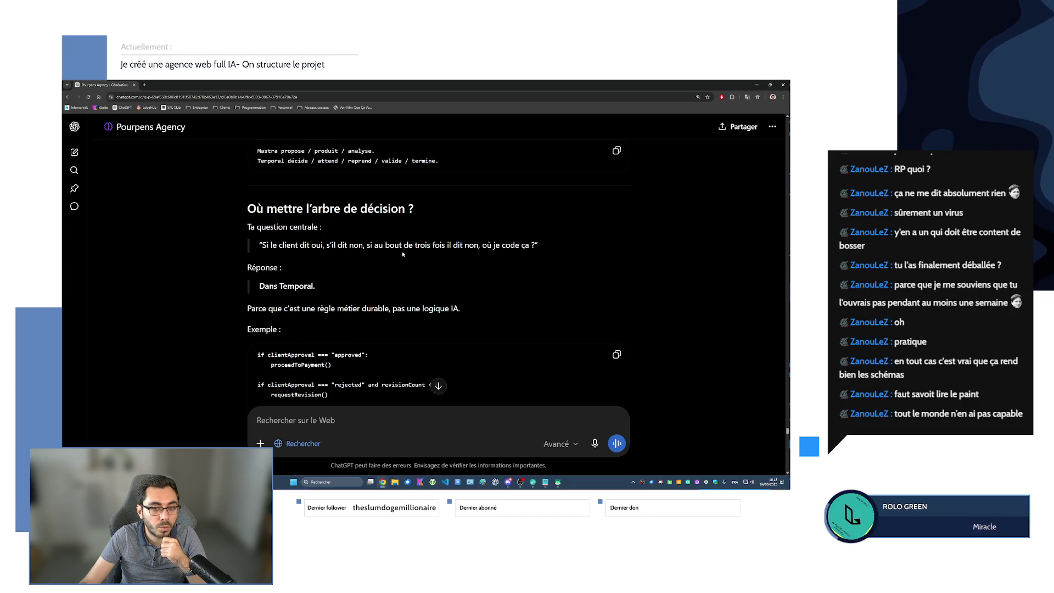
drag(259, 288, 316, 287)
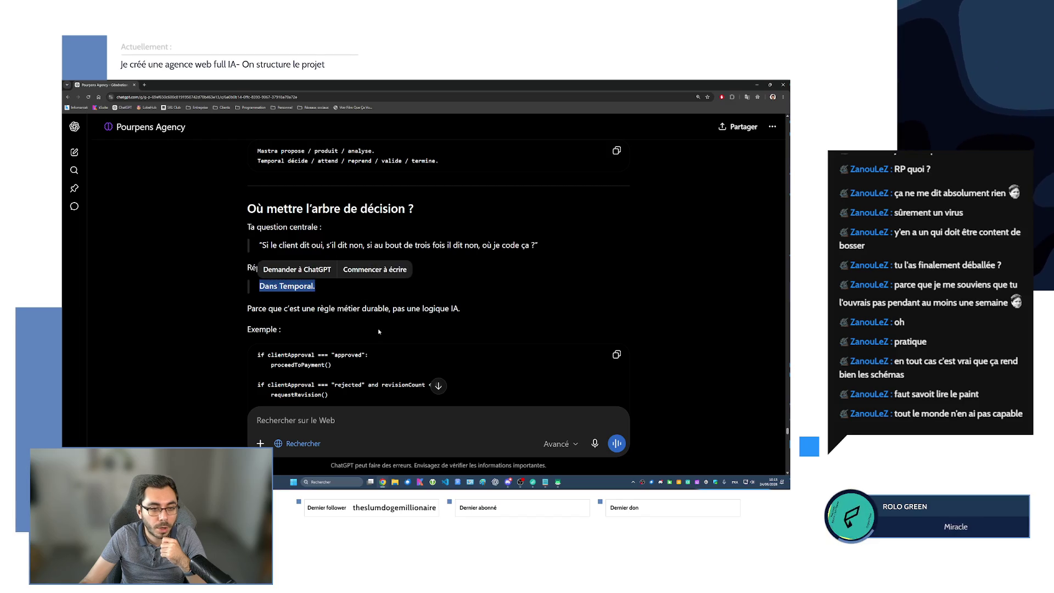
scroll(372, 320, down, 3)
scroll(371, 321, down, 1)
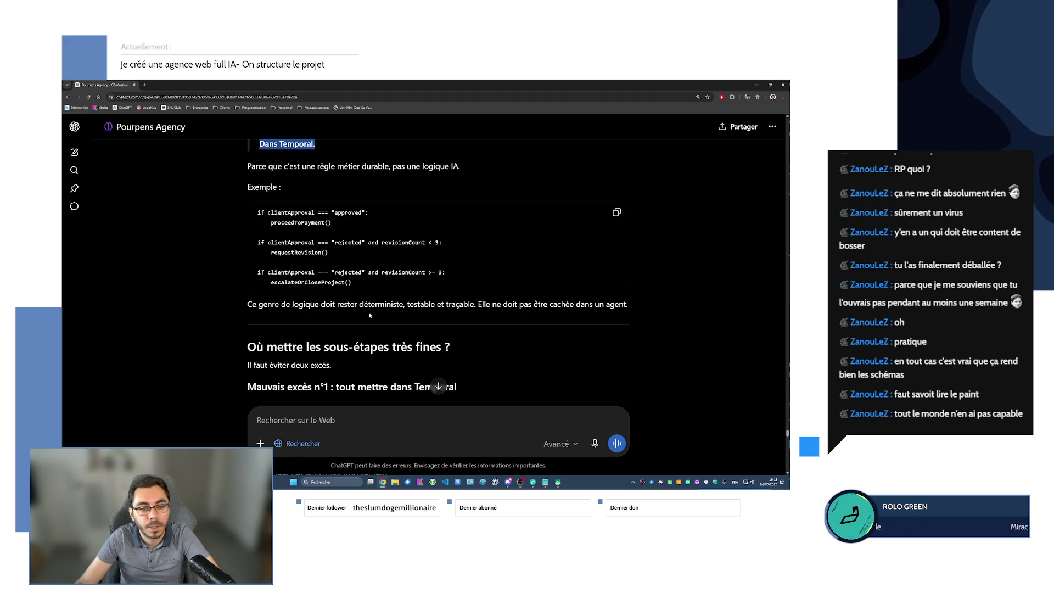
scroll(293, 274, down, 2)
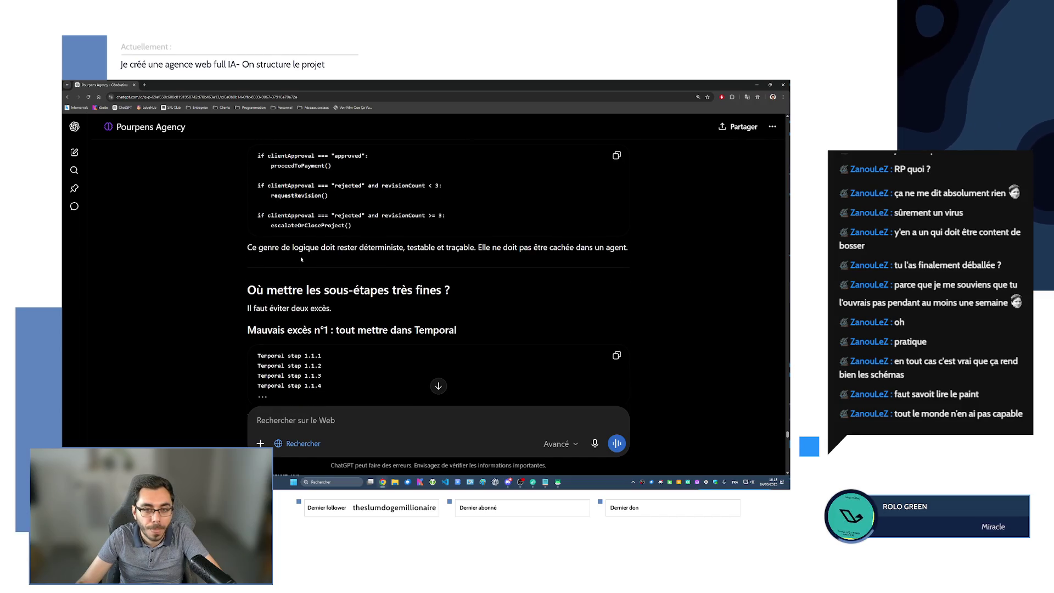
scroll(301, 263, down, 2)
scroll(301, 265, down, 2)
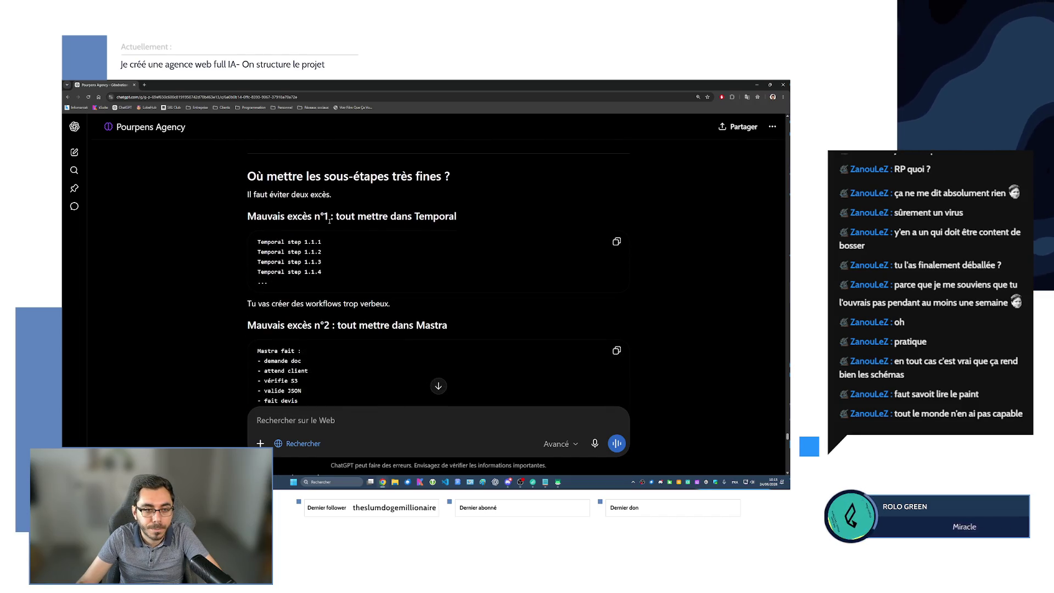
drag(257, 240, 330, 278)
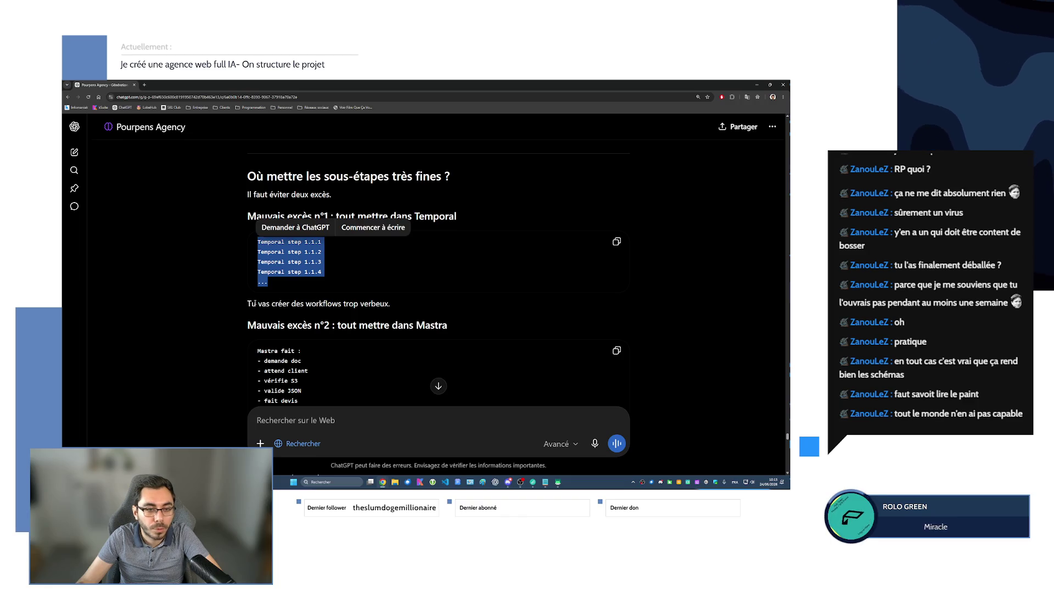
drag(257, 303, 390, 303)
scroll(277, 261, down, 2)
scroll(277, 260, down, 2)
drag(257, 237, 315, 298)
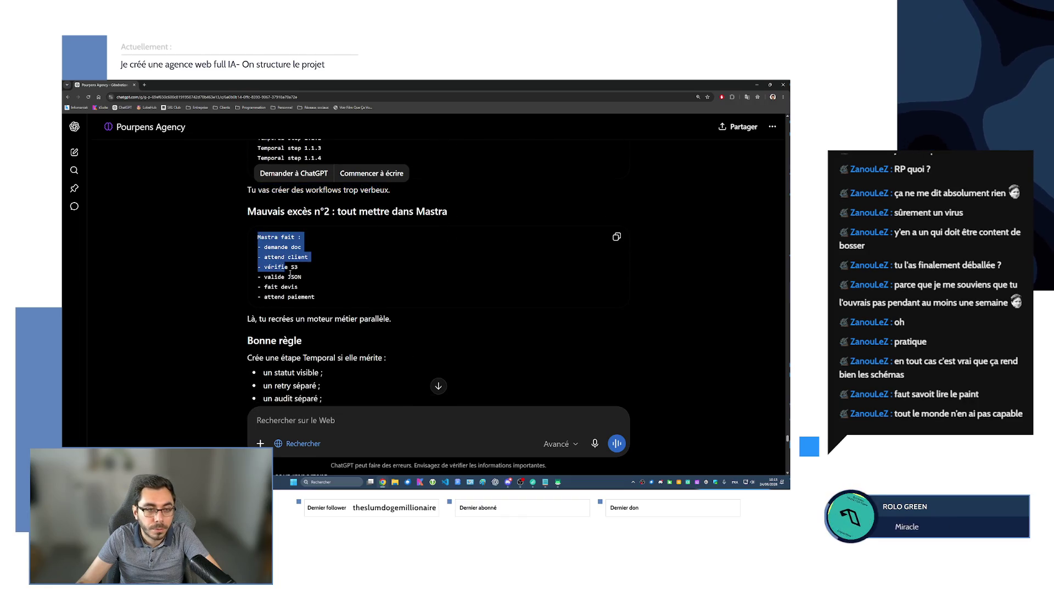
click(345, 308)
scroll(345, 307, down, 2)
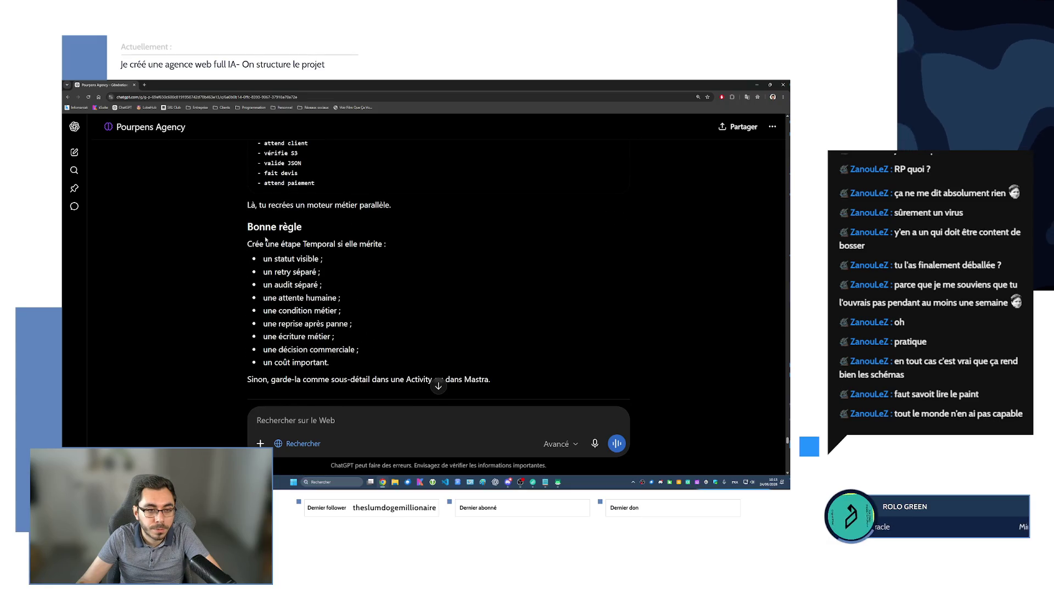
drag(248, 244, 344, 371)
scroll(345, 371, down, 4)
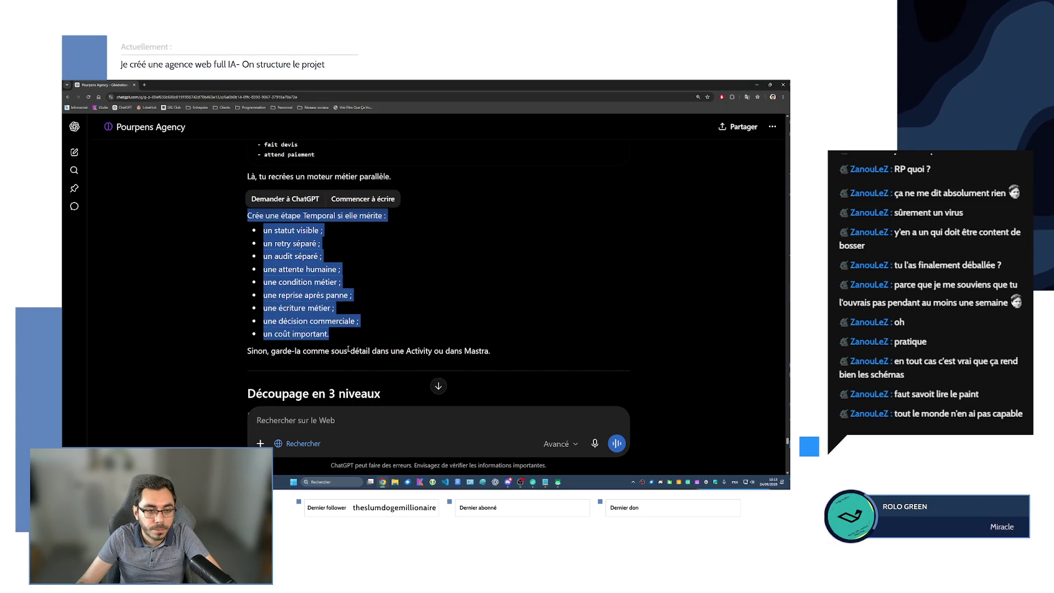
click(344, 371)
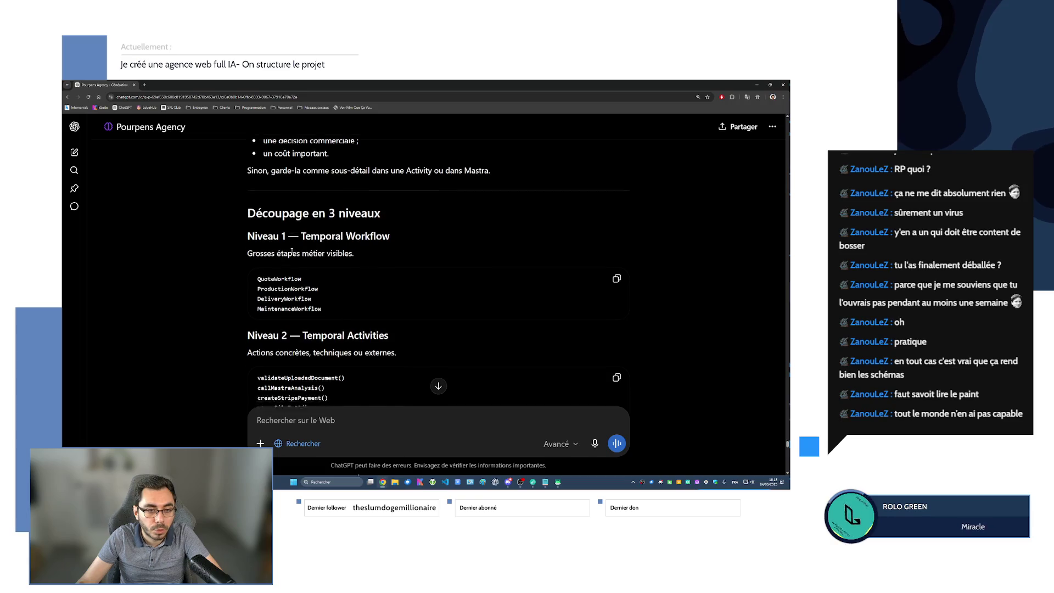
scroll(325, 325, down, 1)
drag(248, 206, 354, 207)
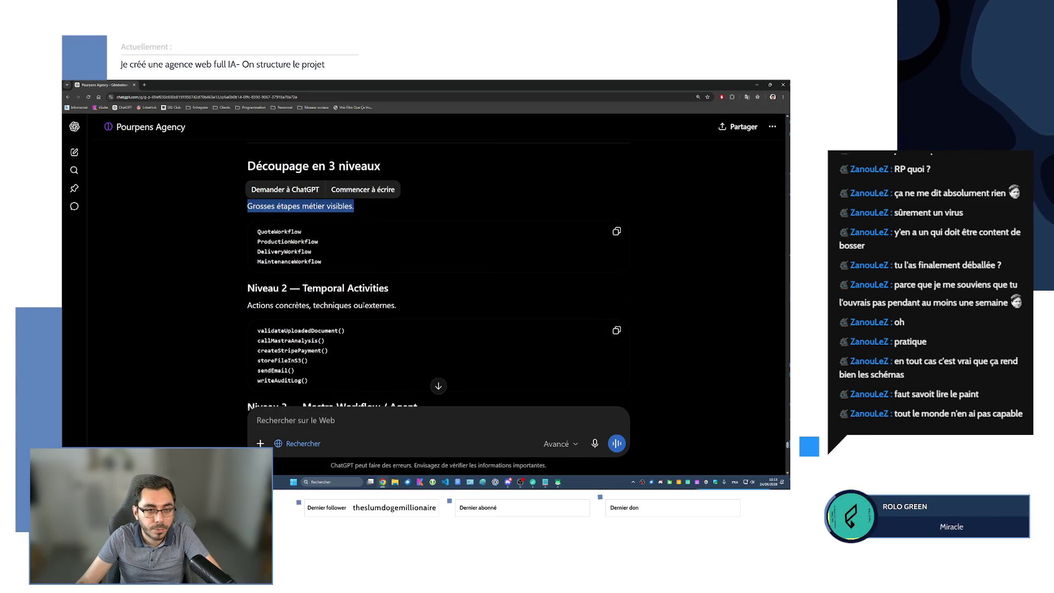
click(297, 287)
scroll(388, 290, down, 1)
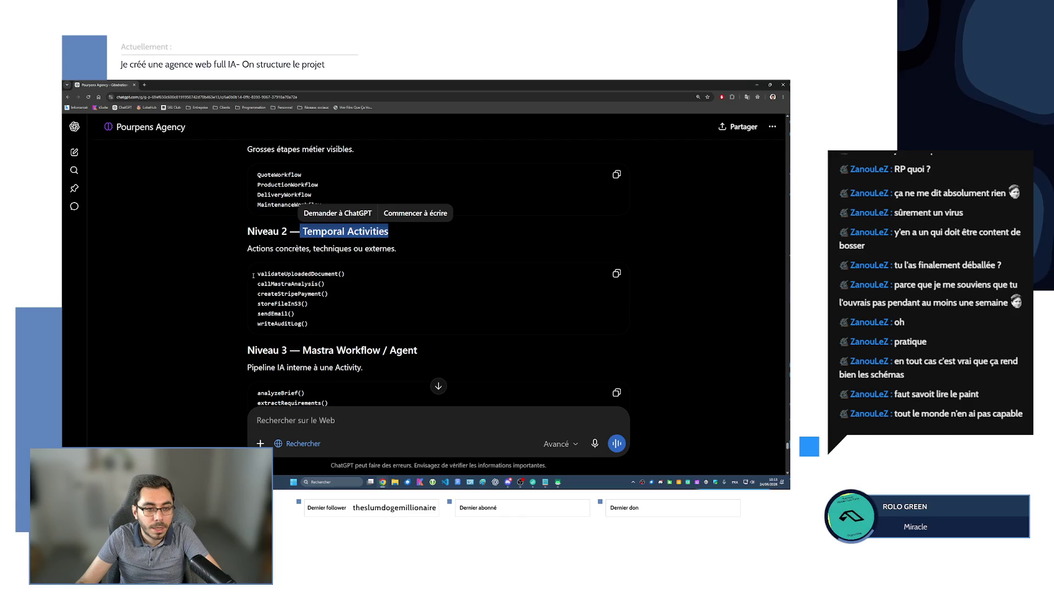
drag(257, 272, 308, 324)
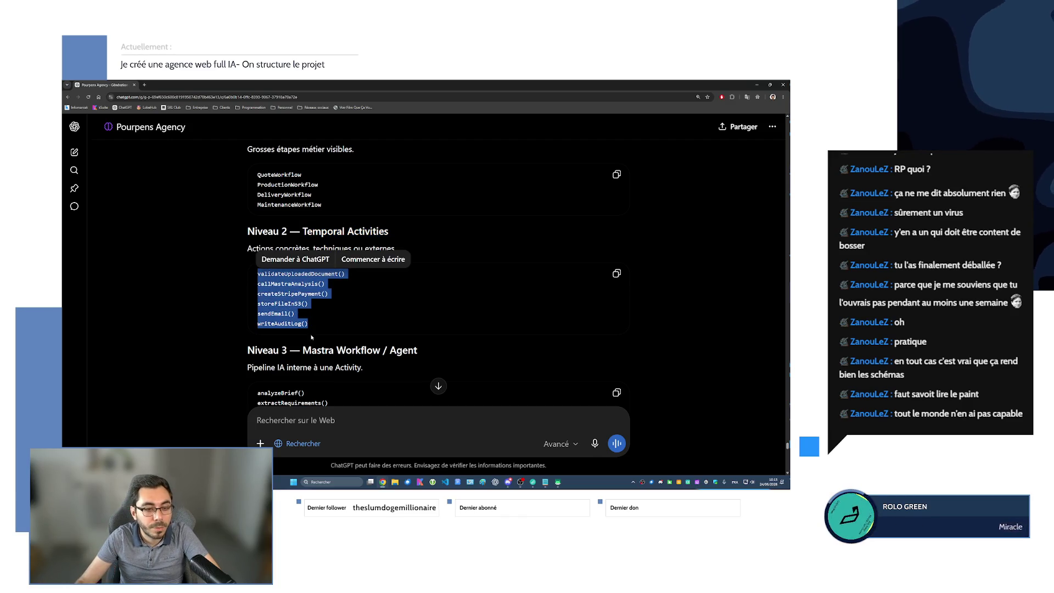
scroll(312, 335, down, 2)
mouse_move(247, 253)
mouse_down()
mouse_move(368, 318)
mouse_move(258, 280)
mouse_up()
click(367, 318)
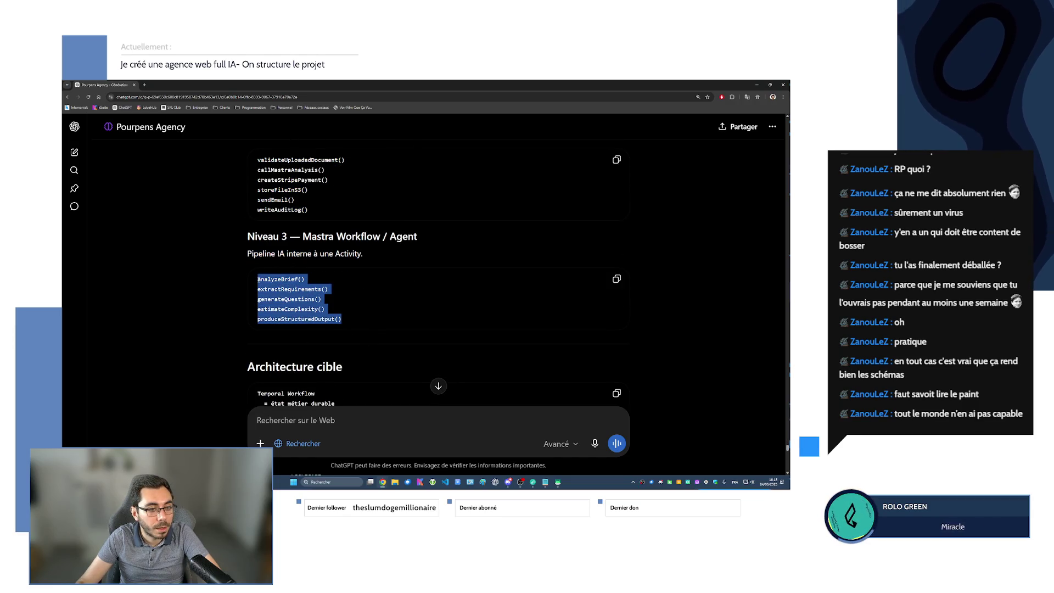
click(350, 320)
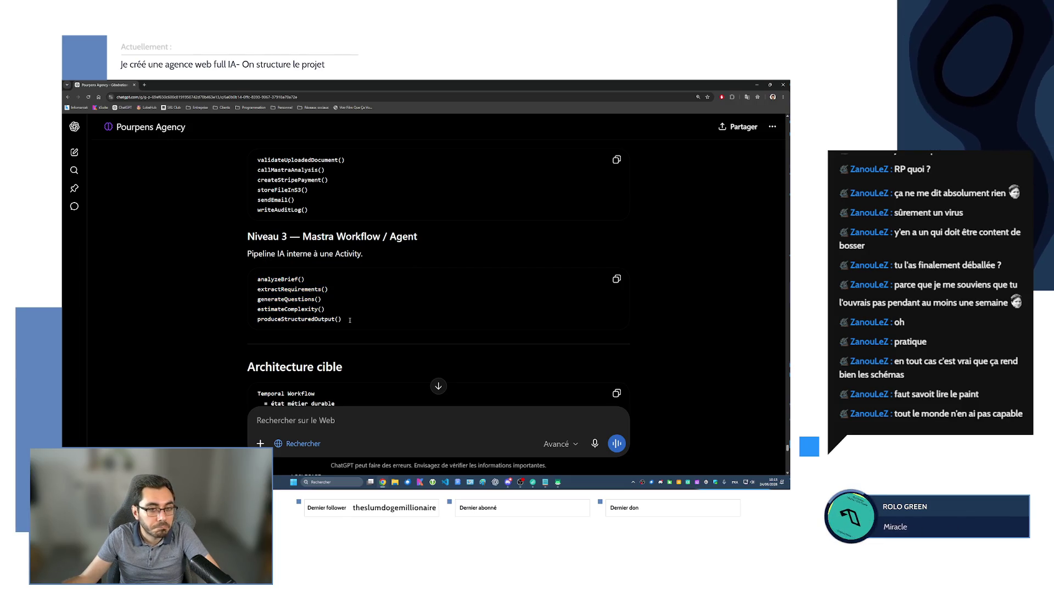
scroll(304, 300, down, 3)
scroll(282, 283, down, 1)
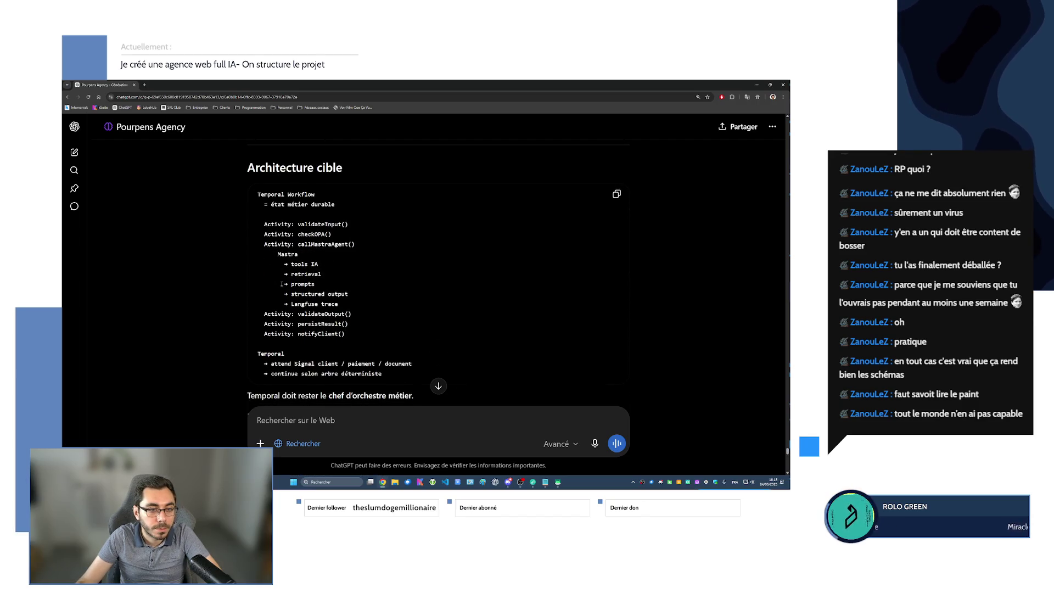
mouse_move(281, 284)
mouse_down()
mouse_move(288, 257)
mouse_move(301, 255)
mouse_up()
click(287, 257)
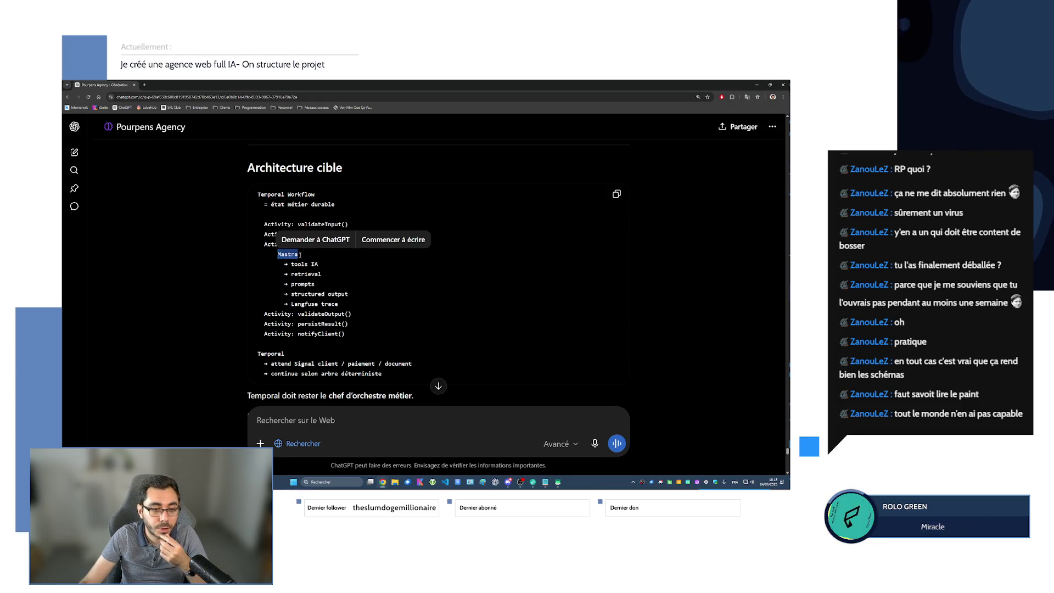
scroll(307, 261, down, 2)
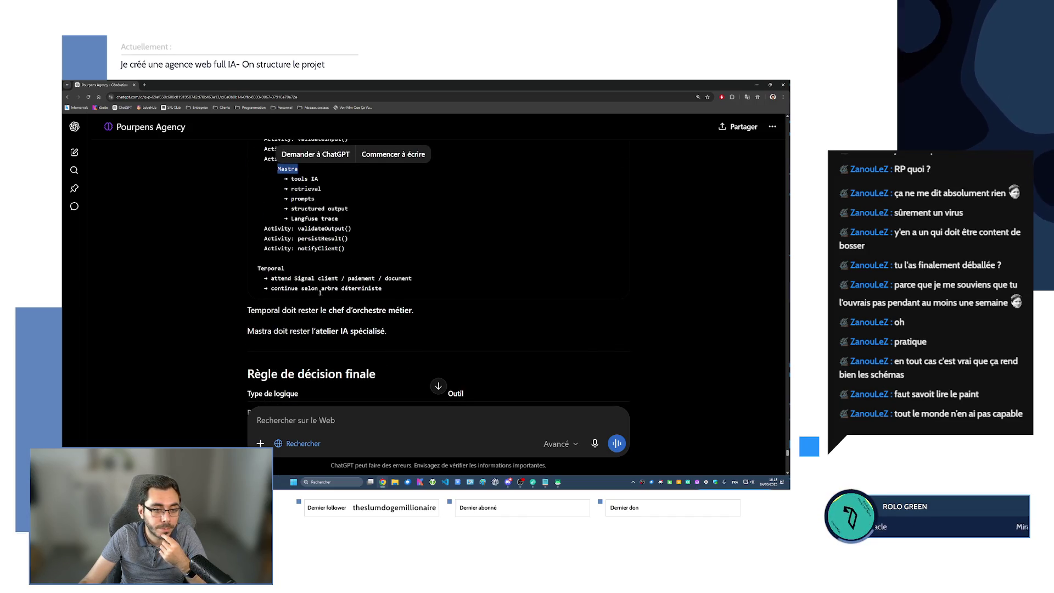
scroll(321, 292, down, 2)
scroll(319, 303, down, 2)
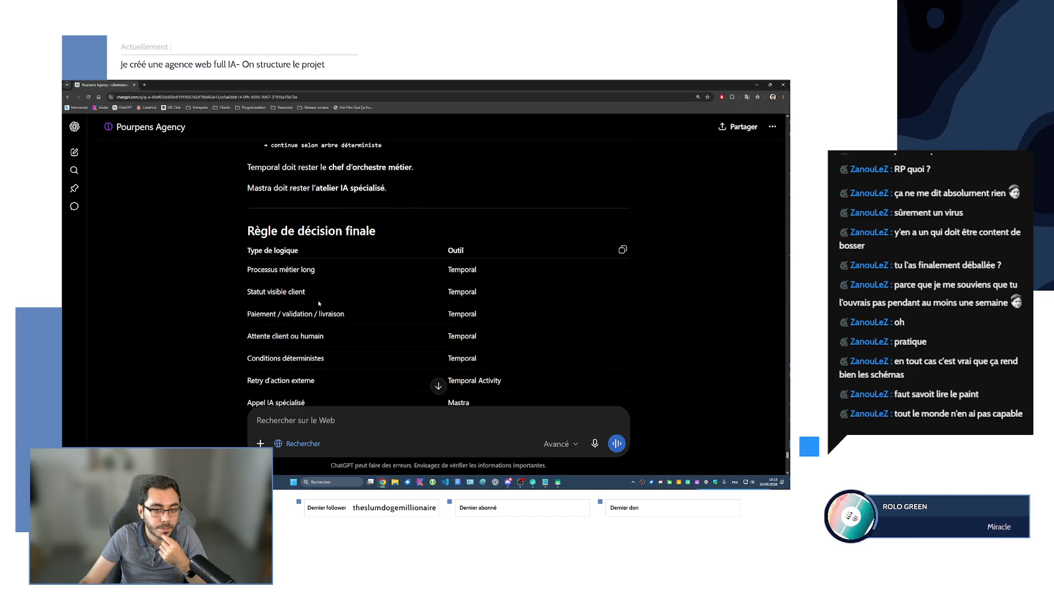
scroll(318, 303, down, 2)
scroll(319, 302, down, 2)
scroll(318, 302, down, 1)
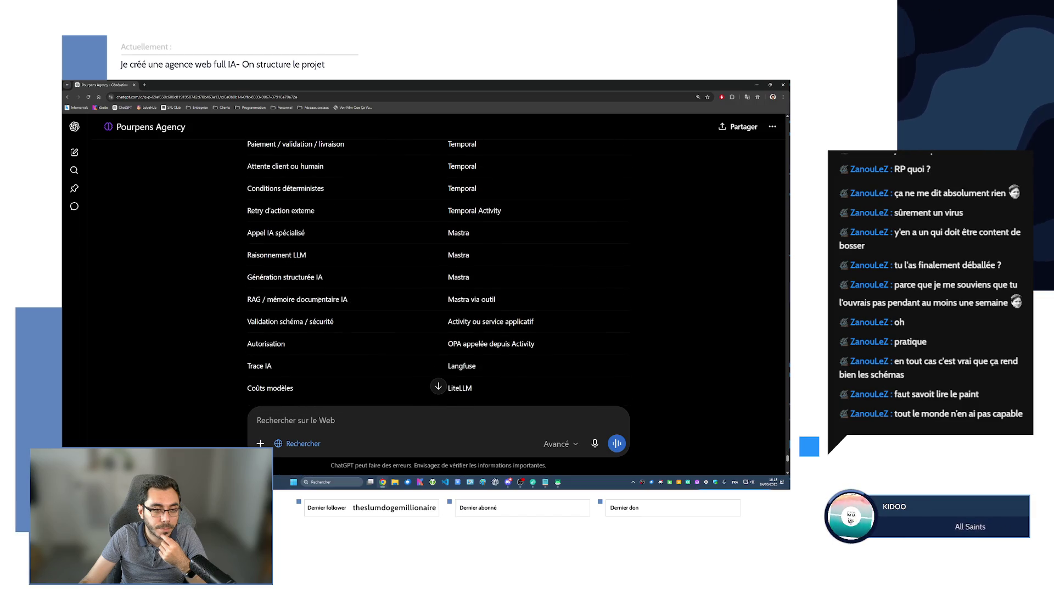
scroll(319, 302, up, 3)
drag(246, 194, 315, 214)
click(273, 237)
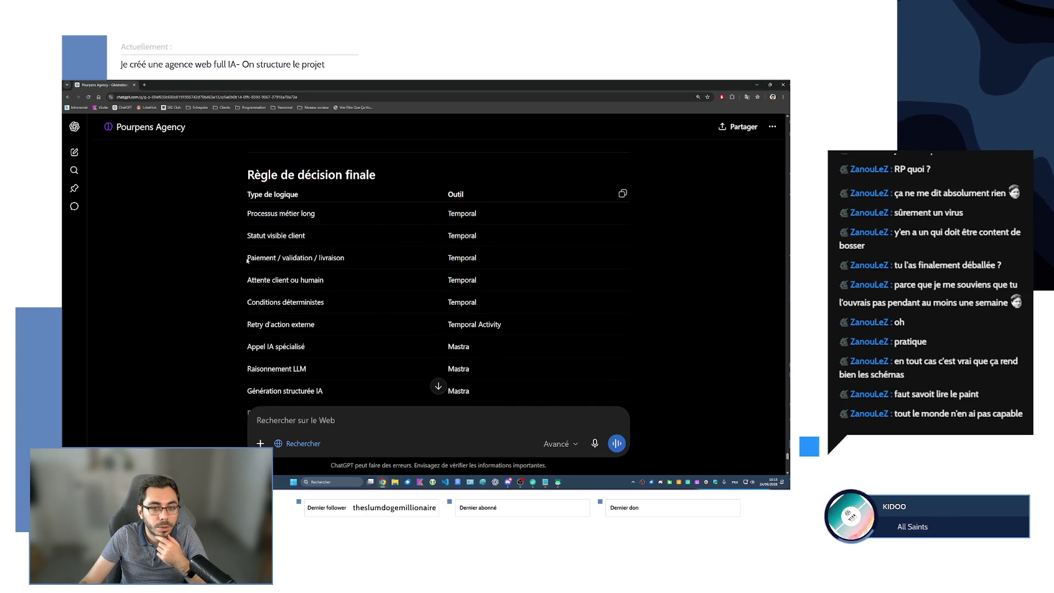
scroll(298, 319, down, 1)
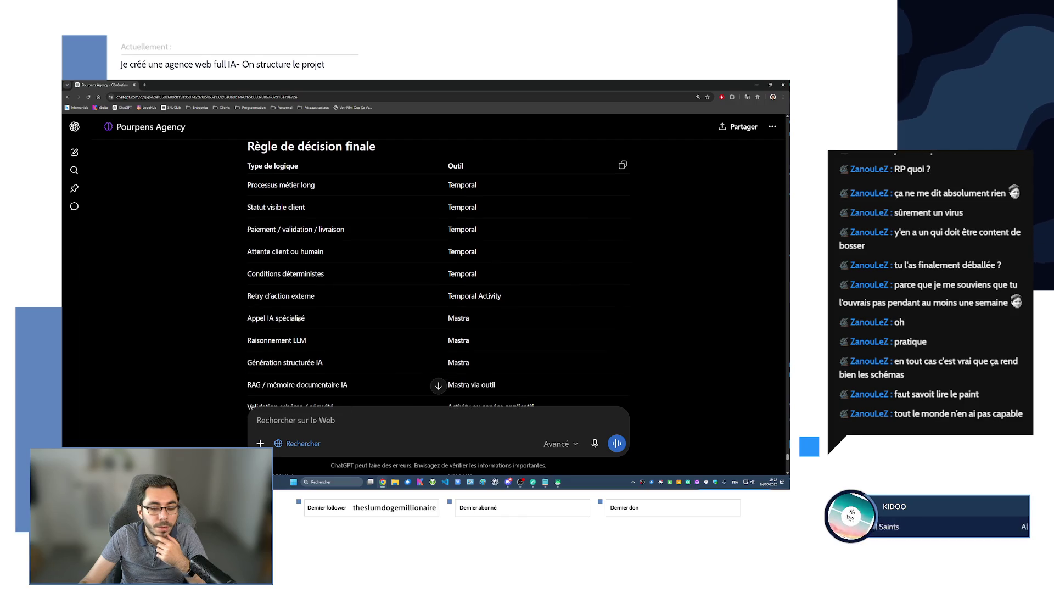
scroll(258, 257, down, 2)
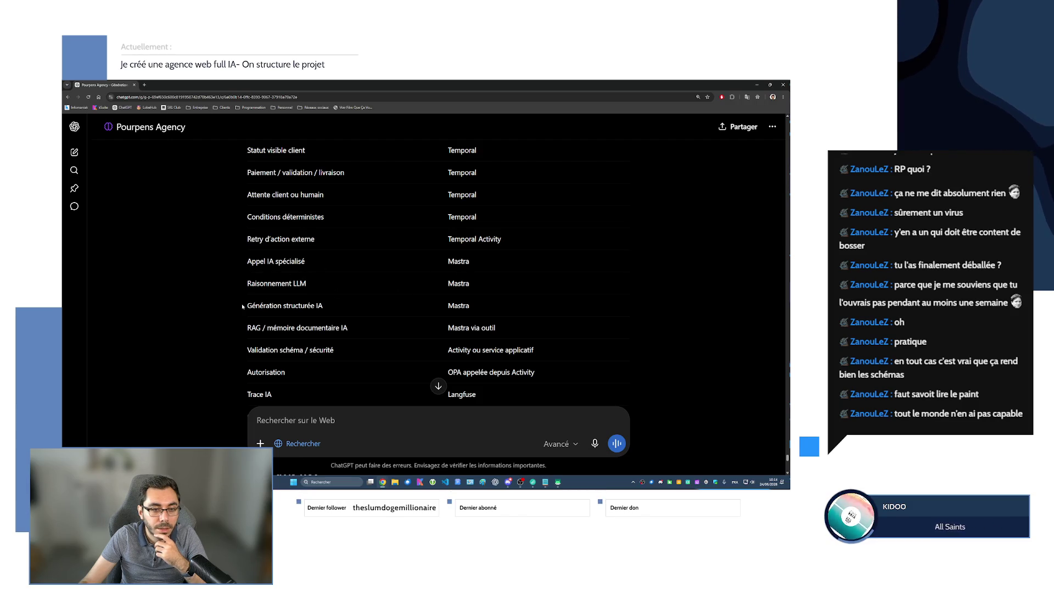
scroll(231, 332, down, 2)
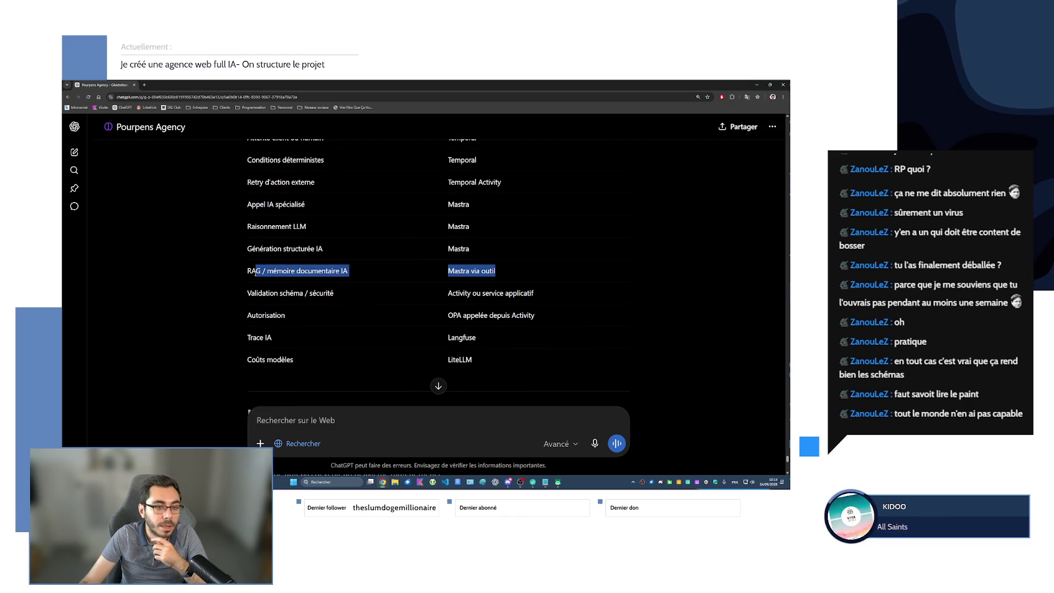
mouse_move(470, 271)
mouse_down()
mouse_move(254, 282)
mouse_move(532, 299)
mouse_move(447, 317)
mouse_move(503, 300)
mouse_up()
scroll(437, 339, down, 1)
- Clear the highlighted table rows at the end of the ChatGPT reply
click(503, 298)
scroll(342, 309, down, 1)
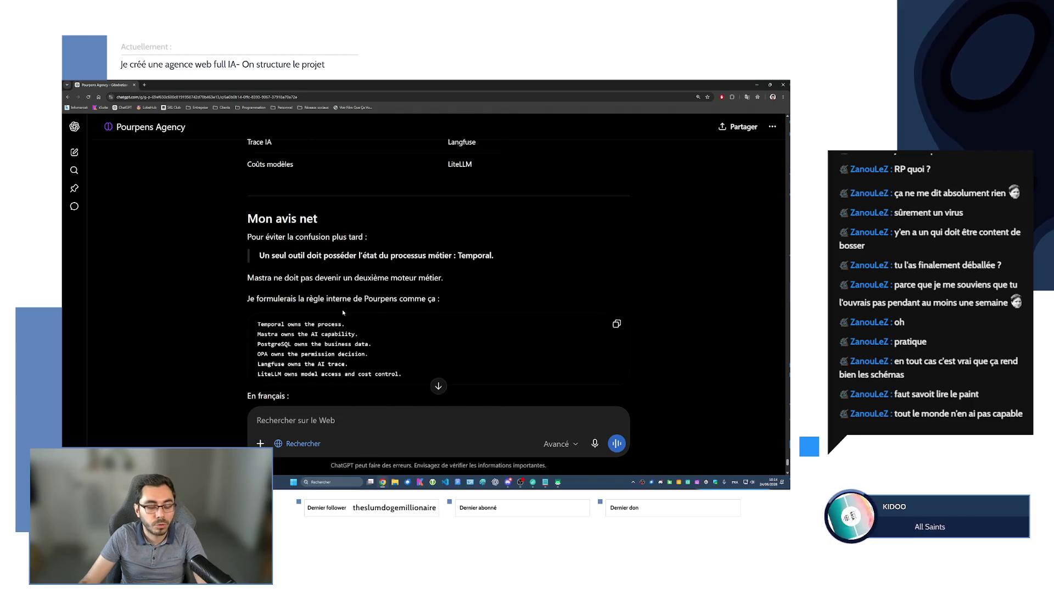
scroll(343, 302, down, 1)
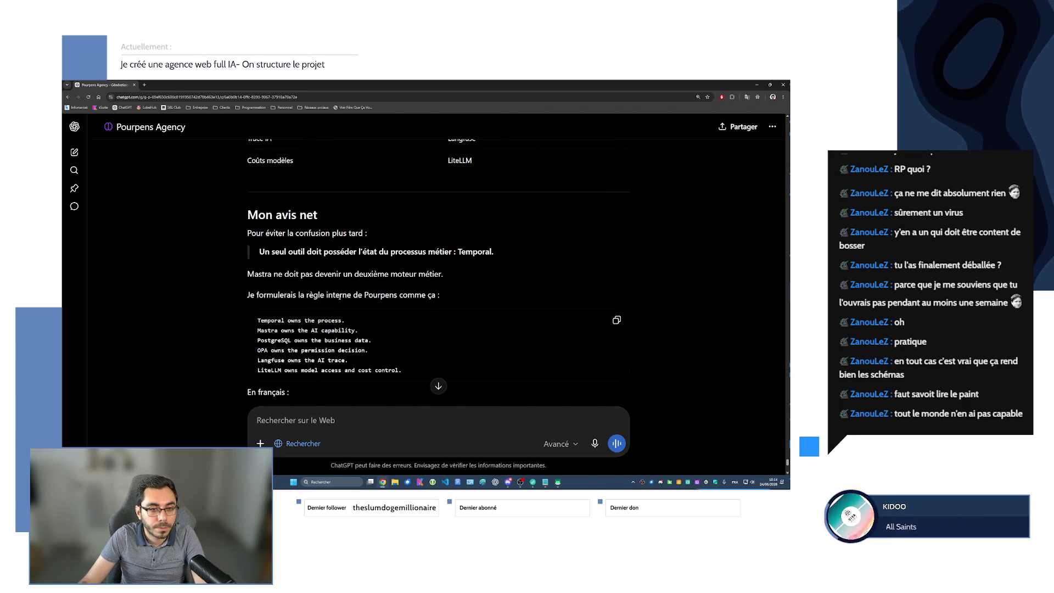
scroll(340, 296, down, 1)
scroll(340, 298, down, 2)
scroll(340, 297, down, 1)
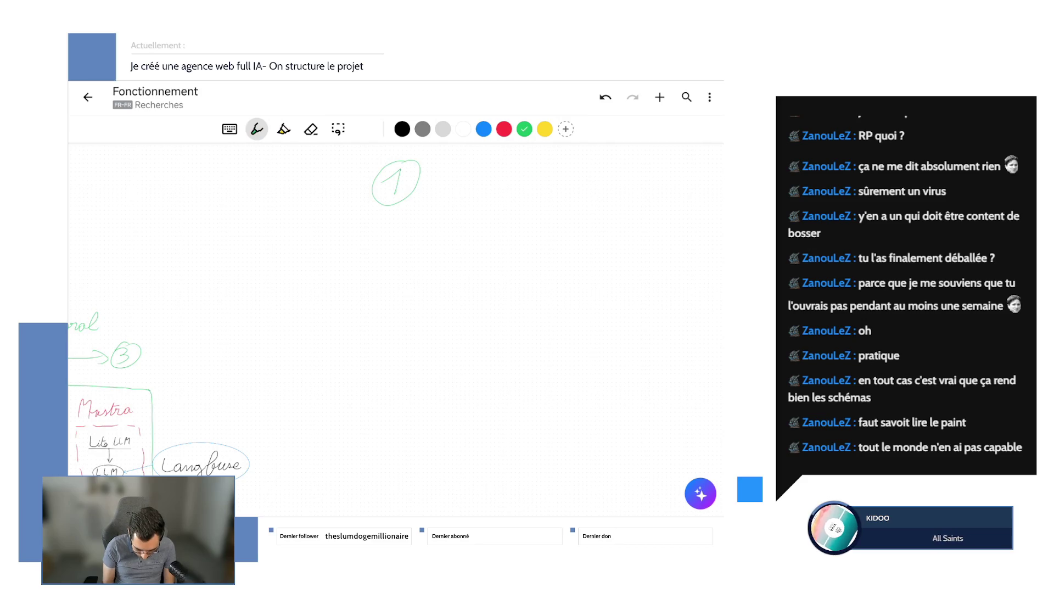
scroll(395, 330, up, 2)
scroll(395, 330, up, 2)
scroll(395, 329, down, 2)
scroll(396, 329, right, 1)
scroll(395, 330, down, 1)
scroll(396, 330, right, 1)
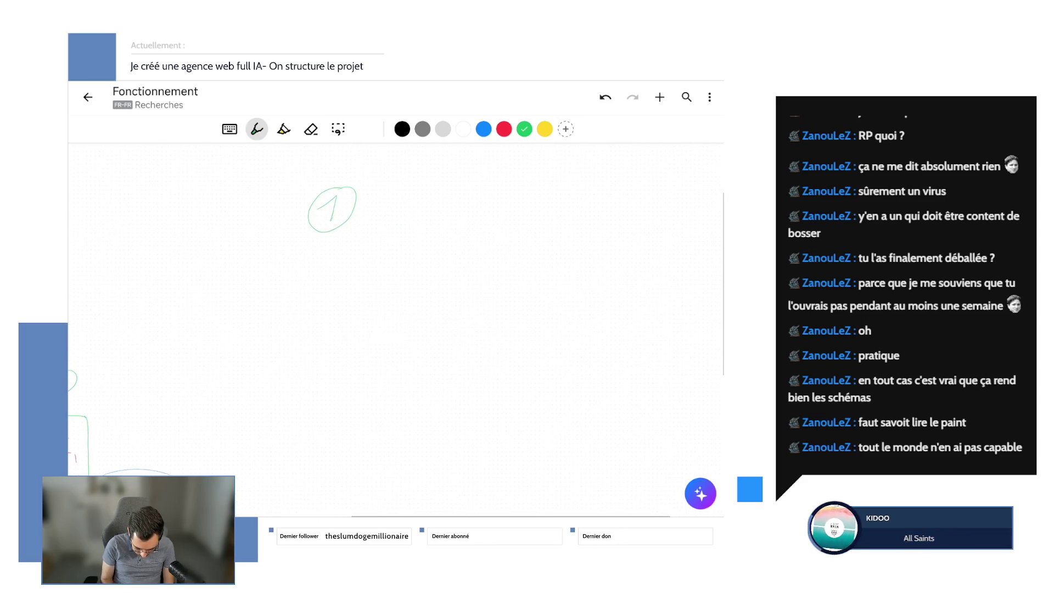
- Handwrite 'Créer devis' in green under the circled 1
mouse_move(260, 254)
mouse_down()
mouse_move(247, 283)
mouse_move(304, 280)
mouse_move(331, 265)
mouse_up()
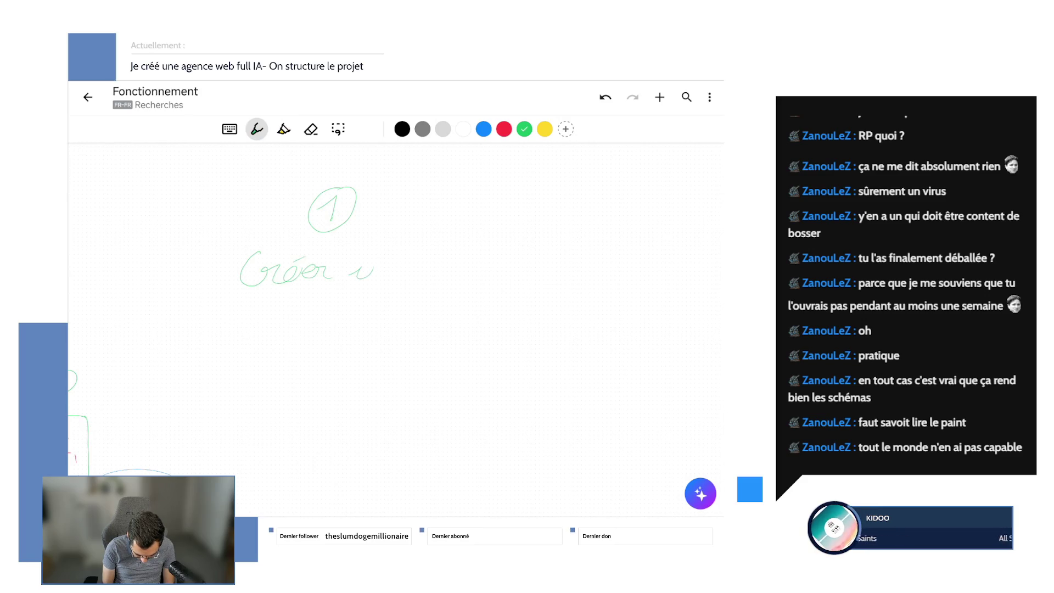
mouse_move(404, 277)
mouse_down()
mouse_move(427, 266)
mouse_move(432, 280)
mouse_up()
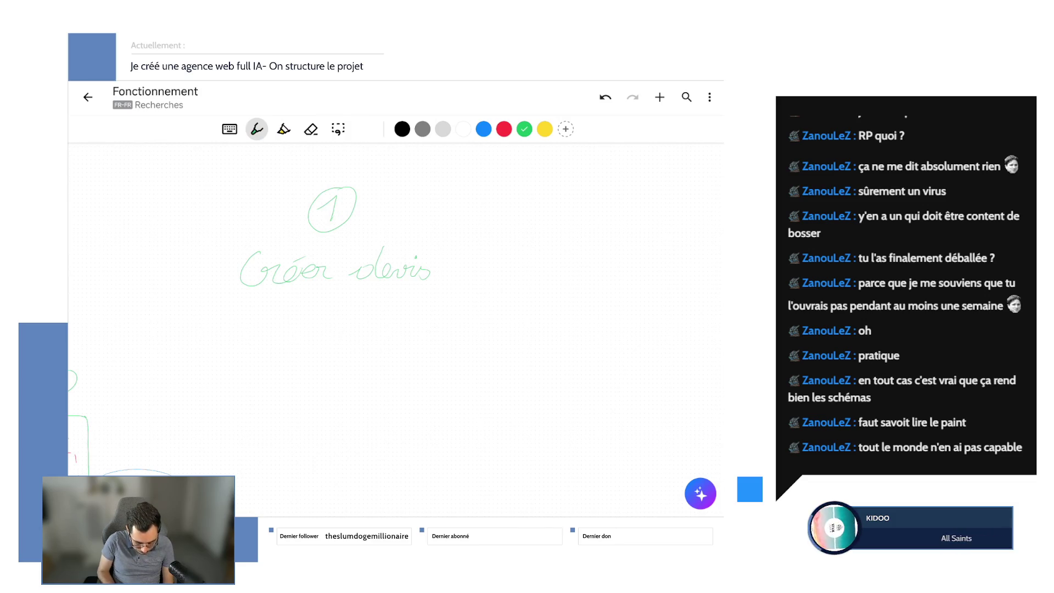
scroll(395, 329, down, 2)
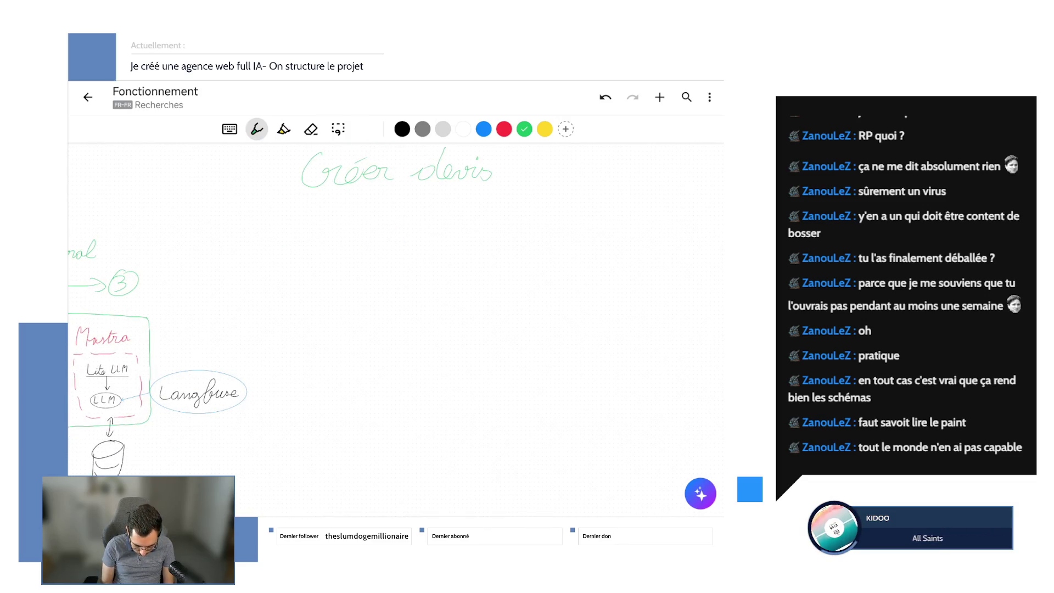
scroll(395, 330, up, 2)
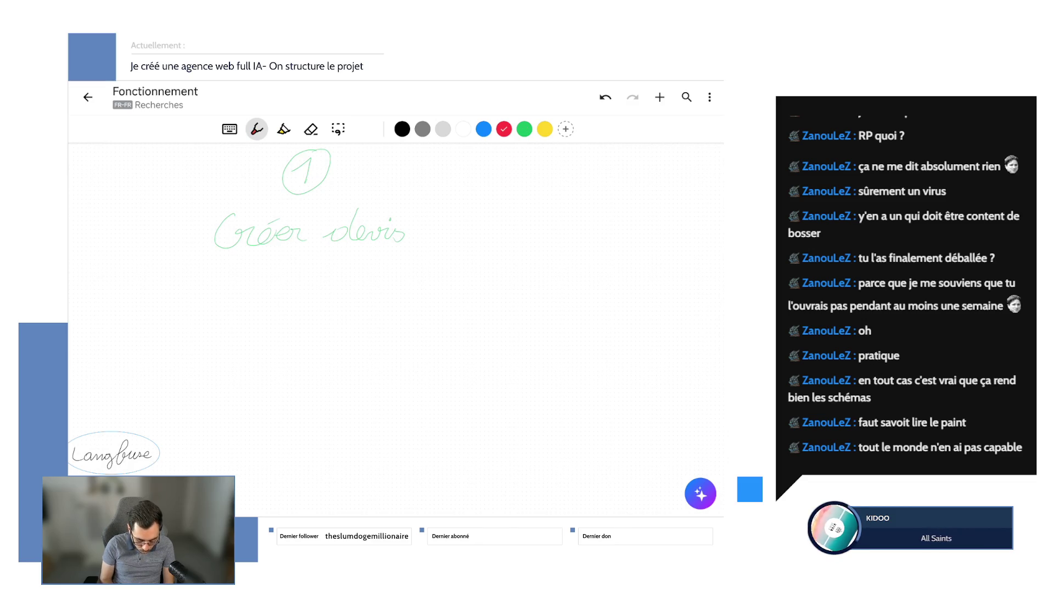
- Draw a red box below Créer devis with a circled 1 and 'Demander', scratching out its badly written ending
mouse_move(221, 281)
mouse_down()
mouse_move(394, 272)
mouse_move(306, 395)
mouse_move(221, 279)
mouse_up()
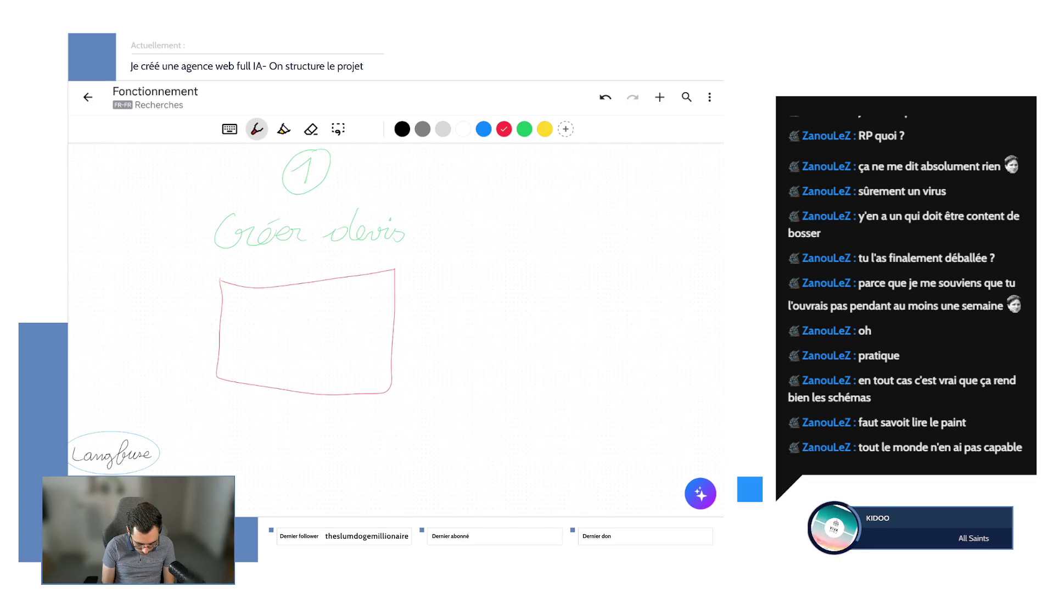
mouse_move(232, 301)
mouse_down()
mouse_move(234, 314)
mouse_move(242, 299)
mouse_move(260, 312)
mouse_move(321, 307)
mouse_move(331, 290)
mouse_move(340, 301)
mouse_up()
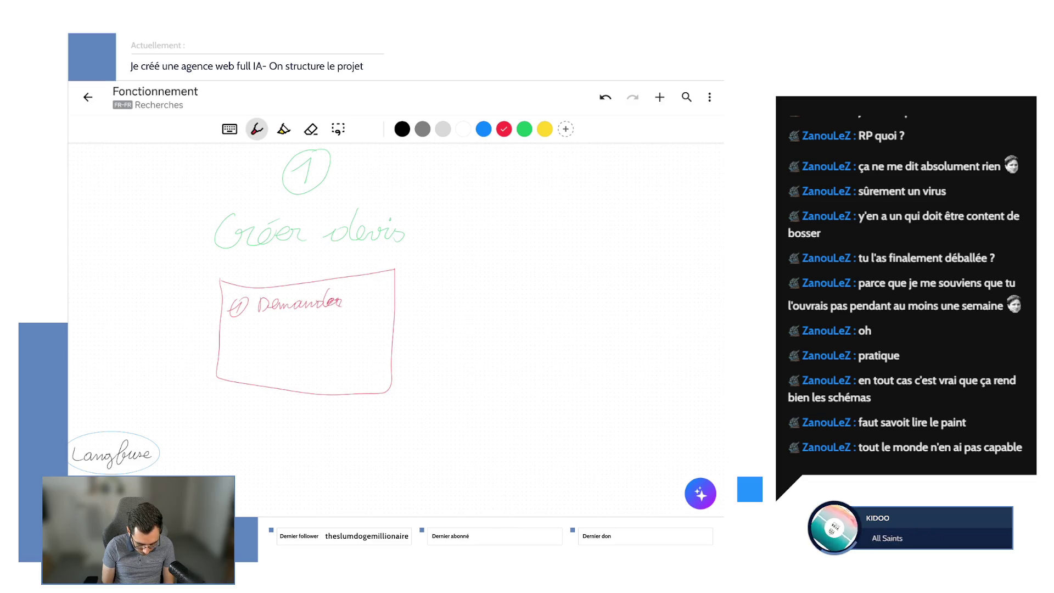
key(ctrl+z)
key(ctrl+z)
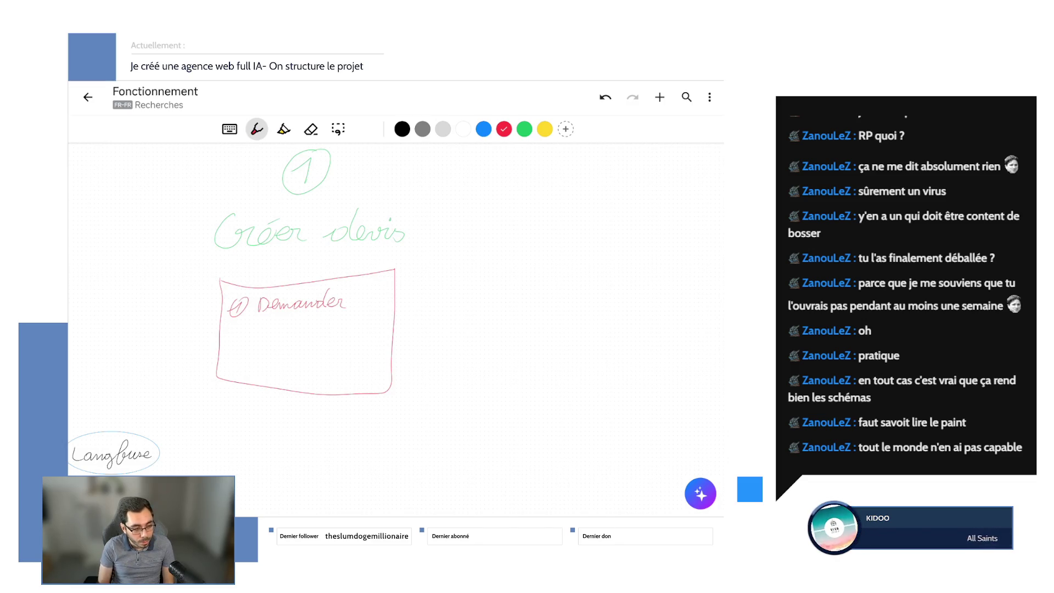
mouse_move(310, 309)
mouse_down()
mouse_move(327, 293)
mouse_move(347, 296)
mouse_move(327, 293)
mouse_move(346, 304)
mouse_up()
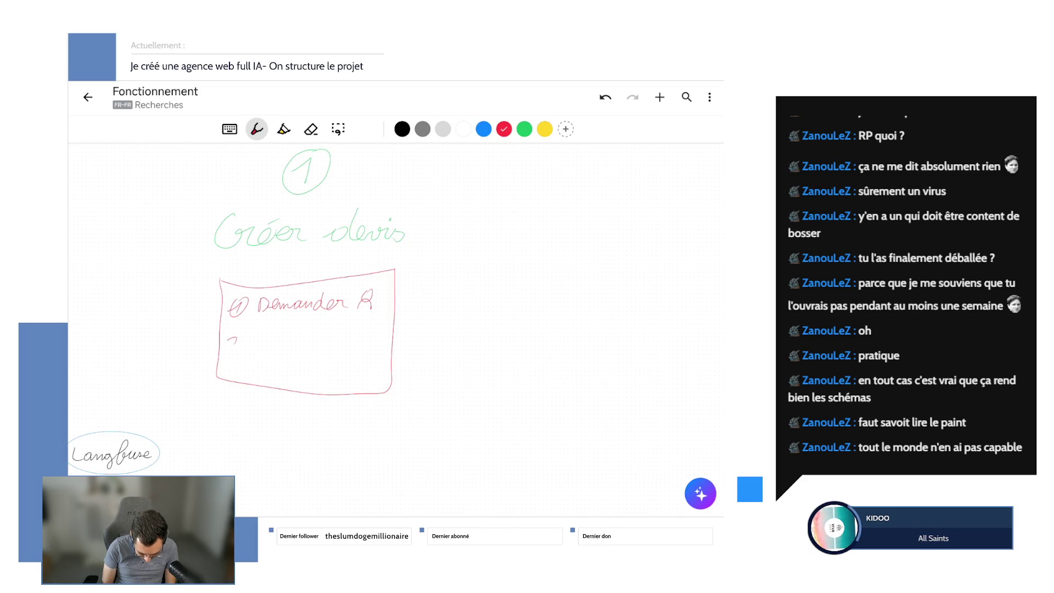
- Write a circled 2 with 'Créer PDF' and start 'Résumé' after the circled 3, redoing bad strokes with Undo
mouse_move(231, 336)
mouse_down()
mouse_move(241, 353)
mouse_move(234, 330)
mouse_up()
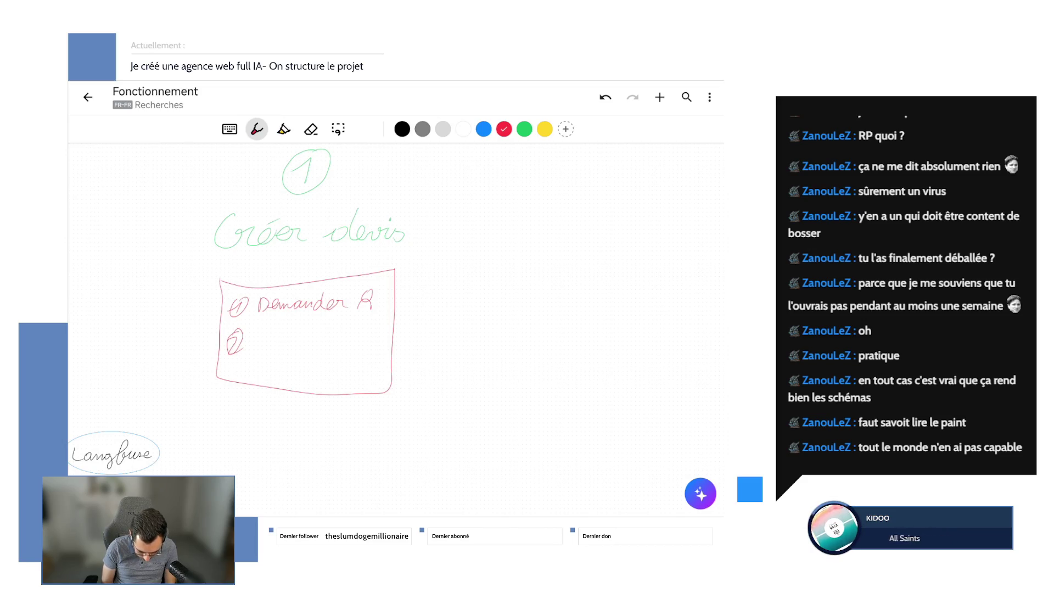
click(605, 98)
mouse_move(232, 341)
mouse_down()
mouse_move(243, 354)
mouse_move(245, 333)
mouse_up()
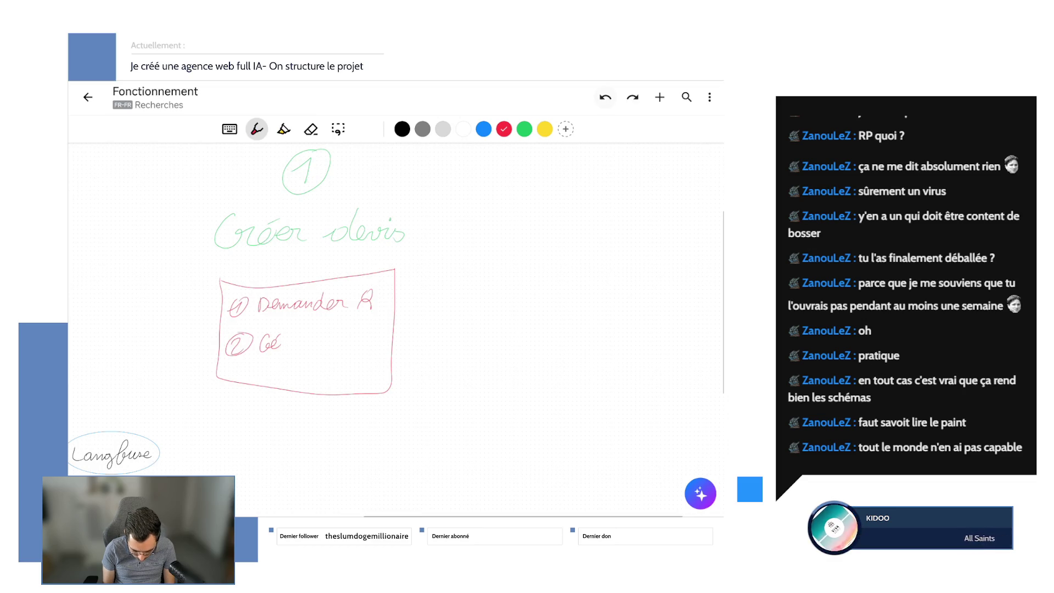
click(605, 96)
mouse_move(274, 334)
mouse_down()
mouse_move(276, 350)
mouse_move(339, 348)
mouse_up()
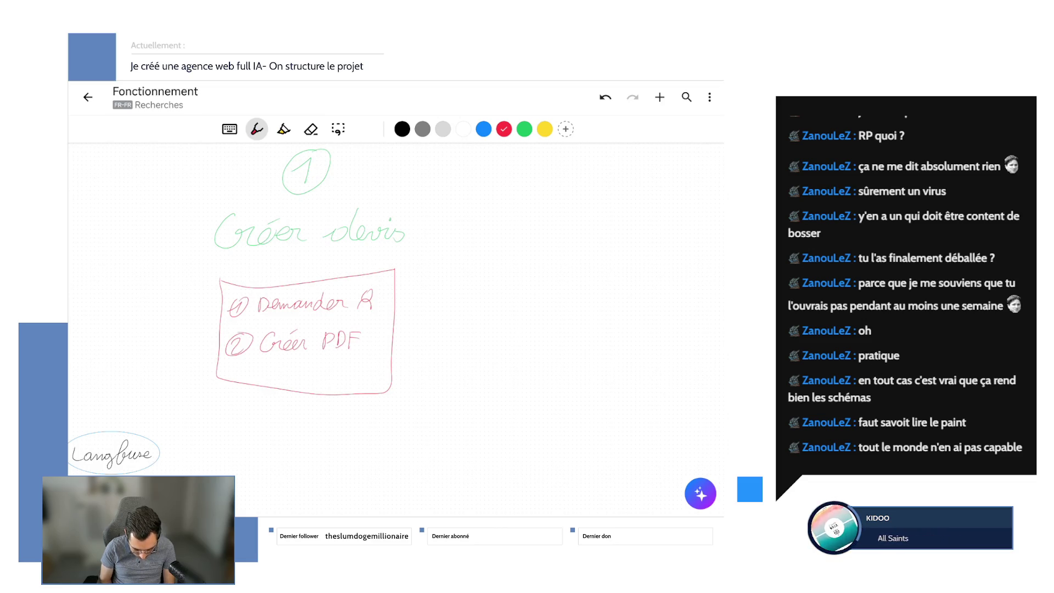
scroll(306, 330, down, 1)
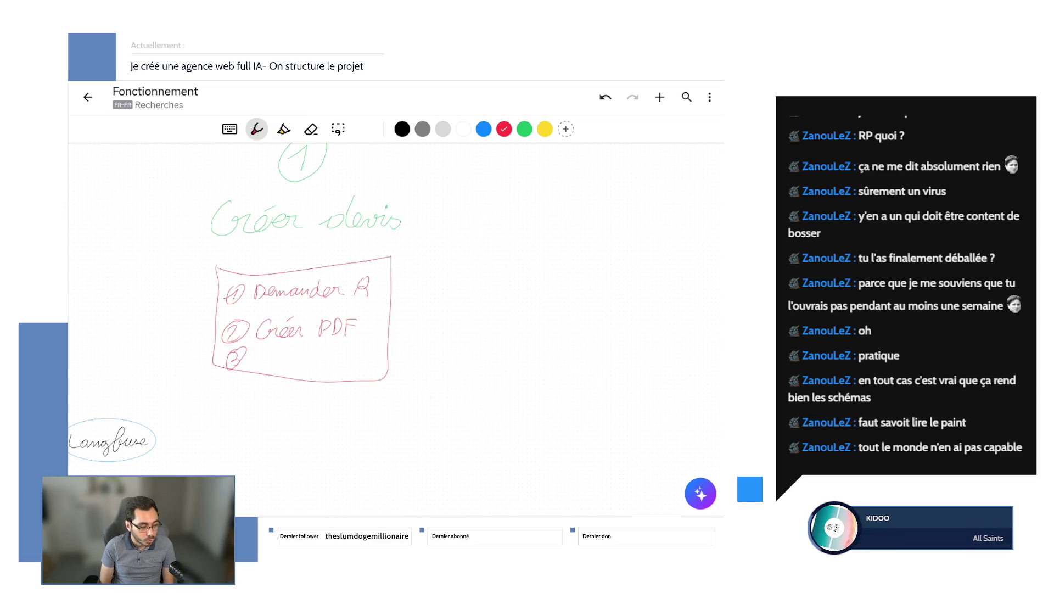
mouse_move(254, 350)
mouse_down()
mouse_move(273, 367)
mouse_move(318, 361)
mouse_up()
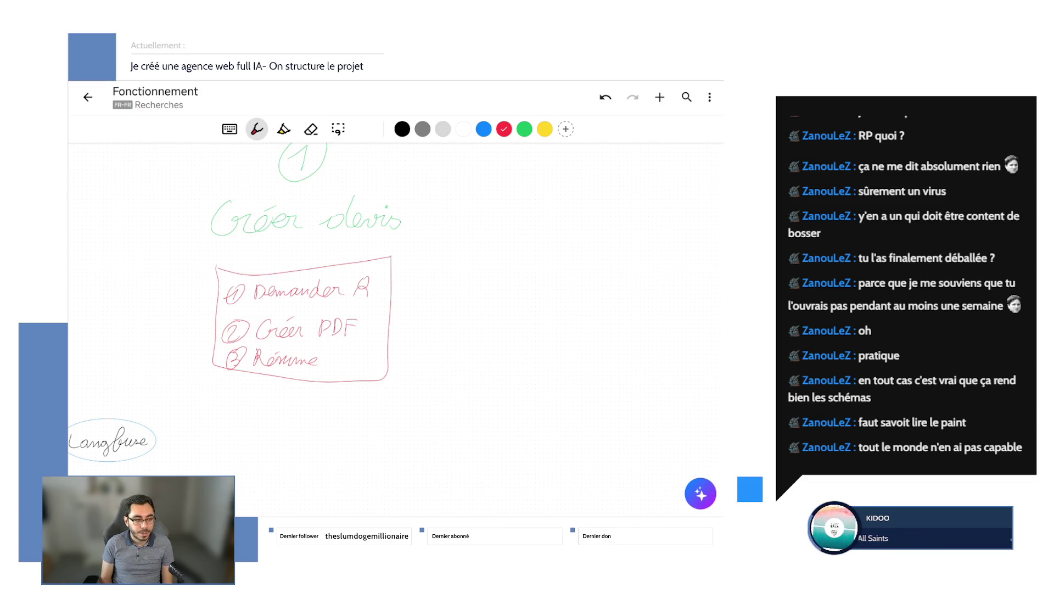
mouse_move(379, 291)
mouse_down()
mouse_move(437, 290)
mouse_move(430, 300)
mouse_up()
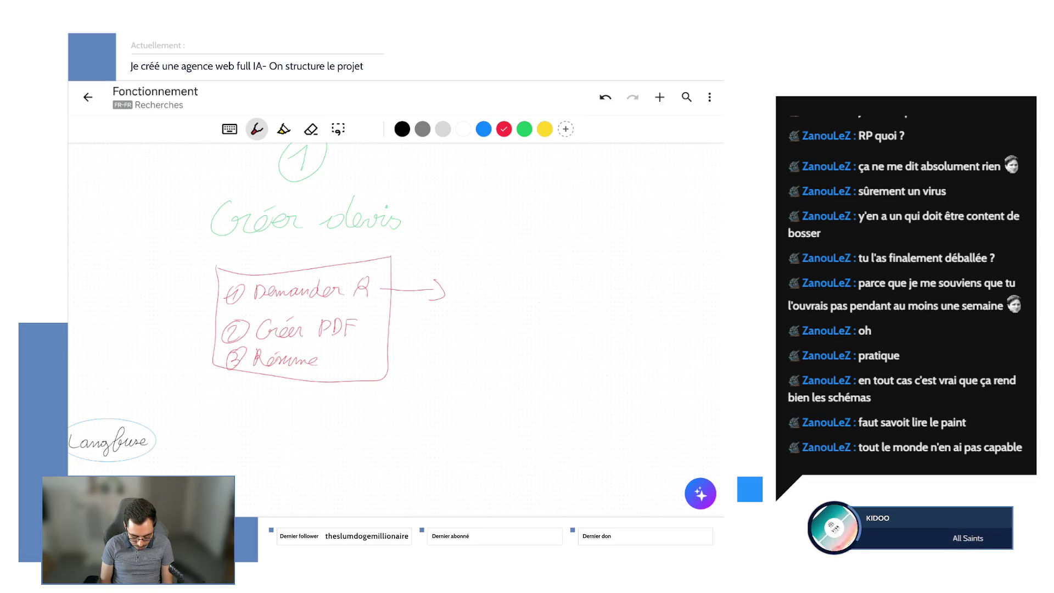
drag(372, 327, 412, 328)
drag(408, 320, 407, 336)
drag(343, 360, 399, 362)
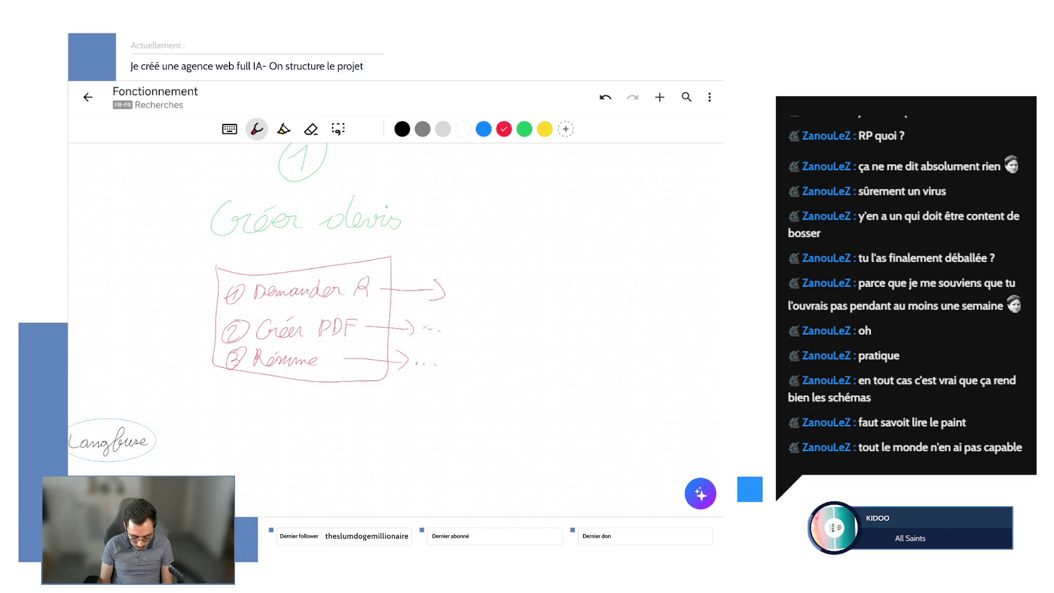
scroll(396, 313, up, 1)
scroll(396, 313, up, 1)
scroll(396, 313, up, 1)
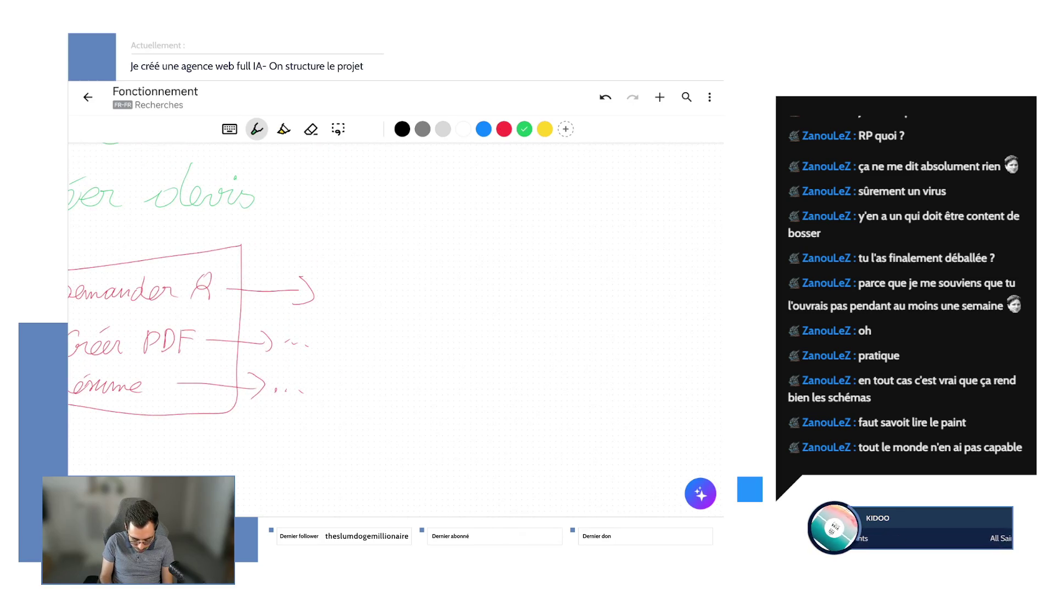
scroll(396, 314, left, 5)
scroll(396, 314, left, 2)
scroll(396, 313, up, 1)
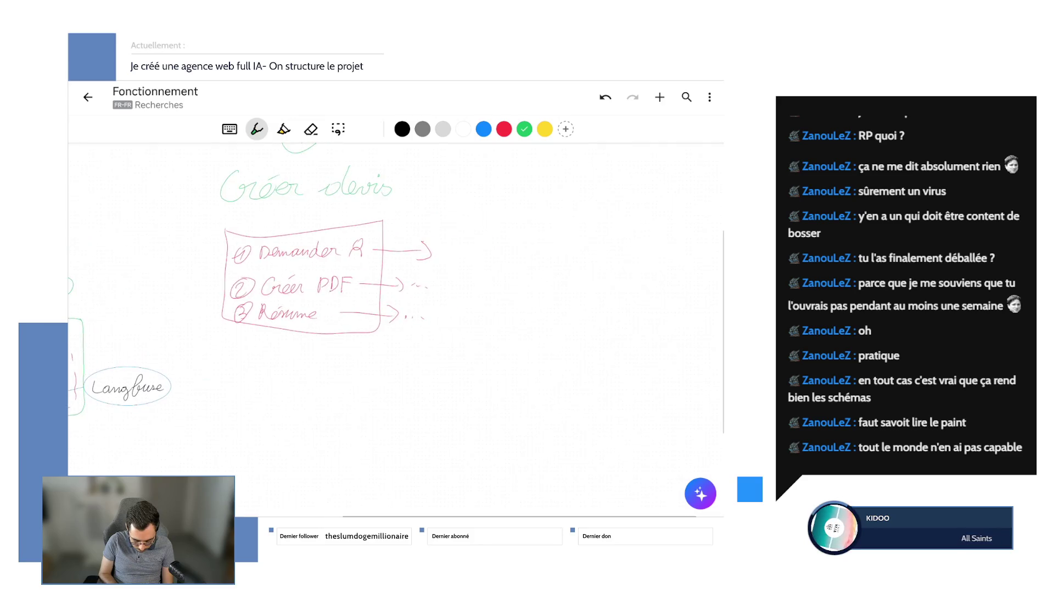
scroll(396, 313, right, 2)
scroll(396, 313, right, 2)
scroll(396, 313, left, 2)
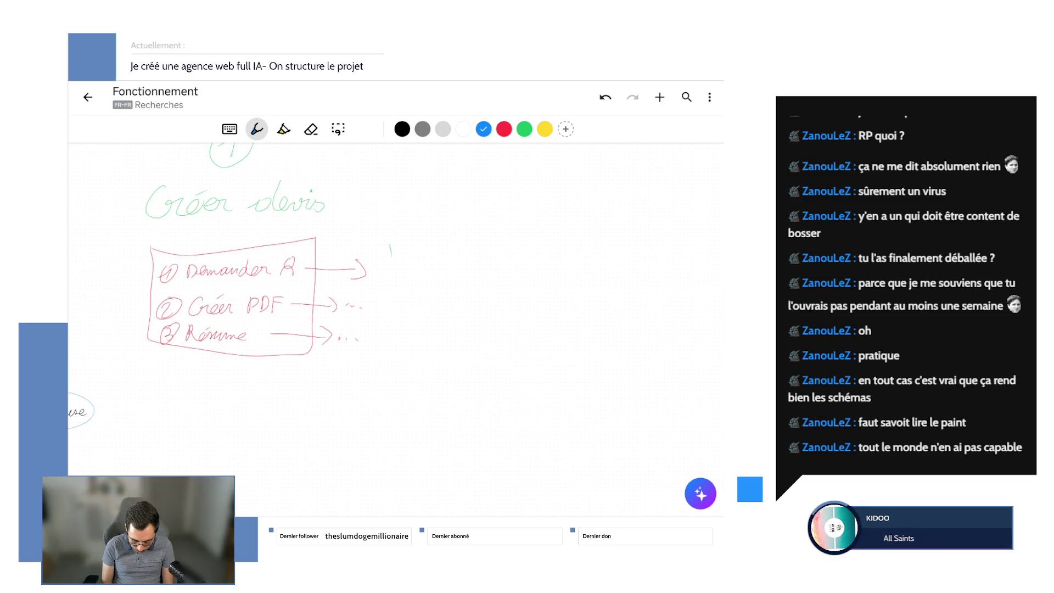
- Sketch a blue document rectangle beside the red box with checkboxes followed by wavy text lines
mouse_move(390, 246)
mouse_down()
mouse_move(388, 424)
mouse_move(386, 243)
mouse_up()
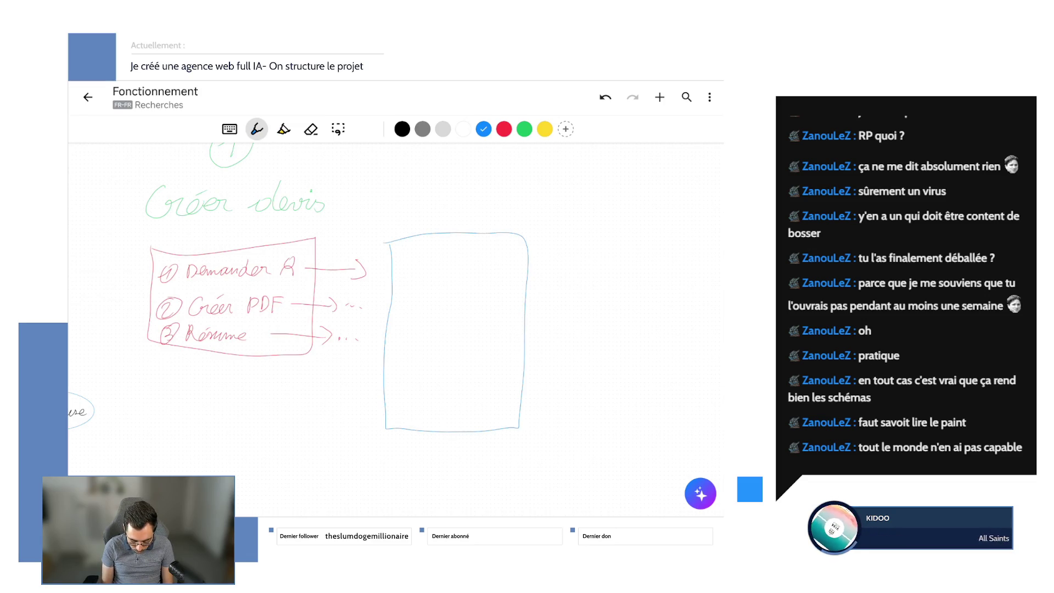
mouse_move(399, 266)
mouse_down()
mouse_move(400, 256)
mouse_move(503, 260)
mouse_up()
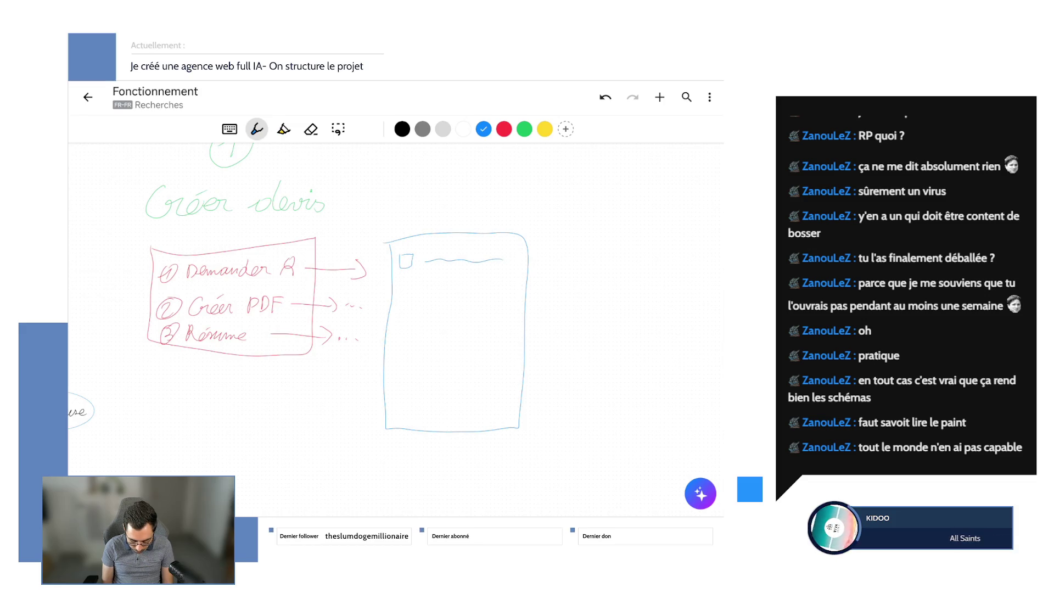
drag(426, 288, 510, 290)
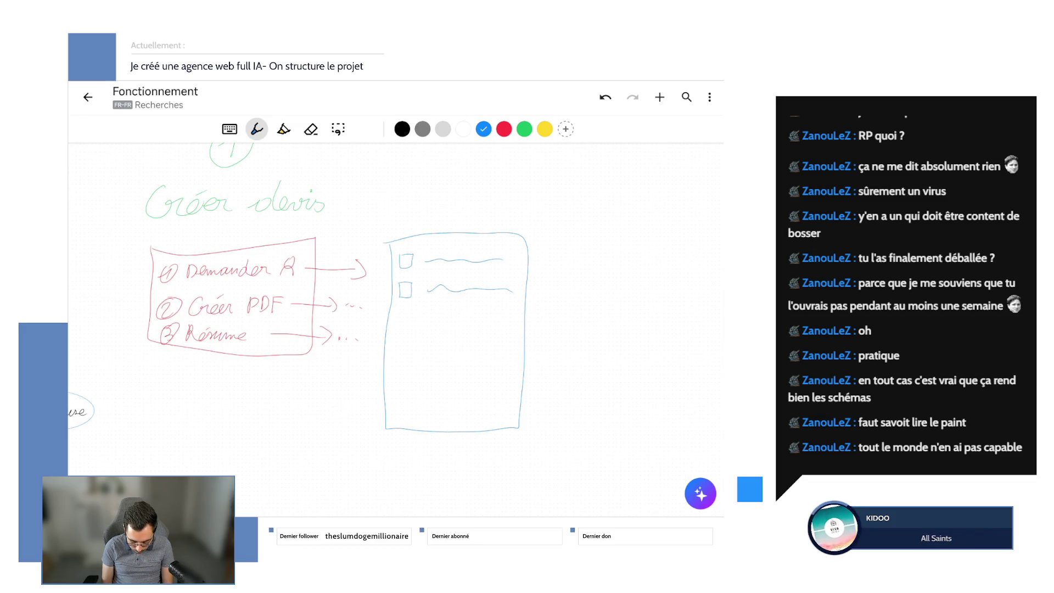
drag(429, 321, 507, 319)
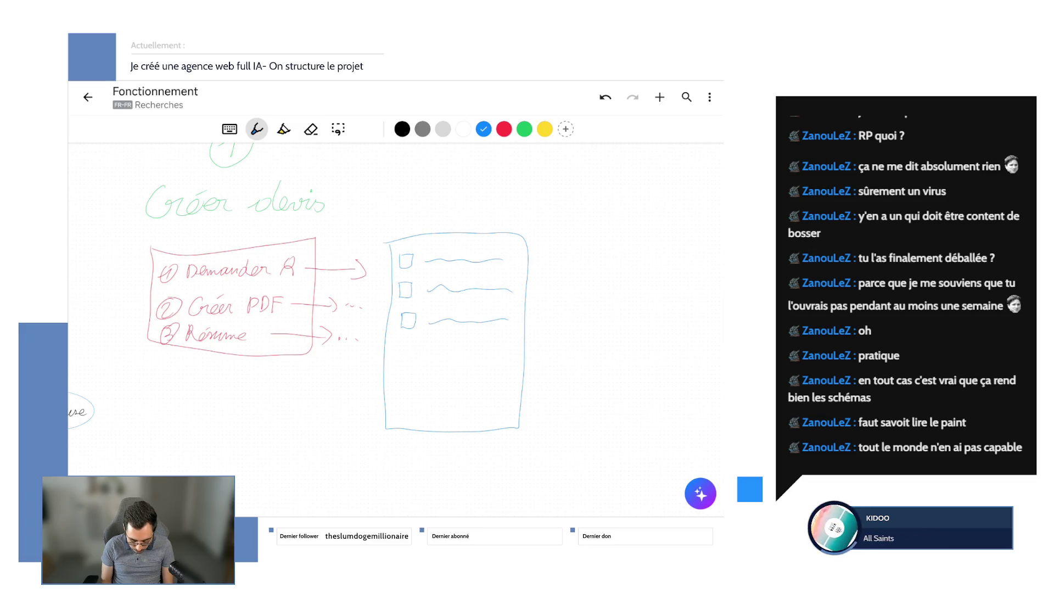
scroll(395, 329, down, 1)
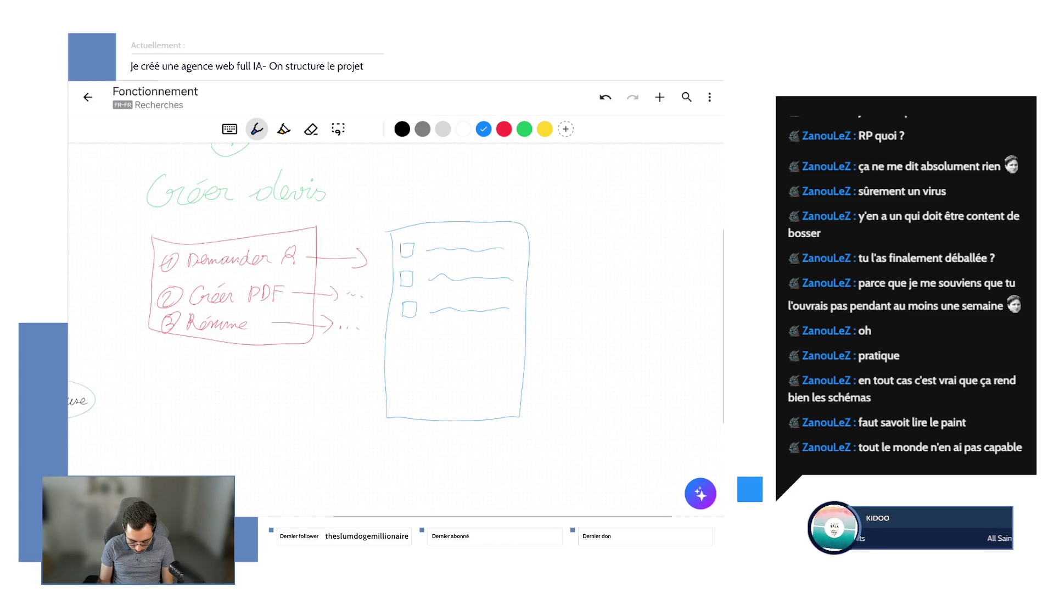
mouse_move(402, 332)
mouse_down()
mouse_move(415, 350)
mouse_move(520, 345)
mouse_up()
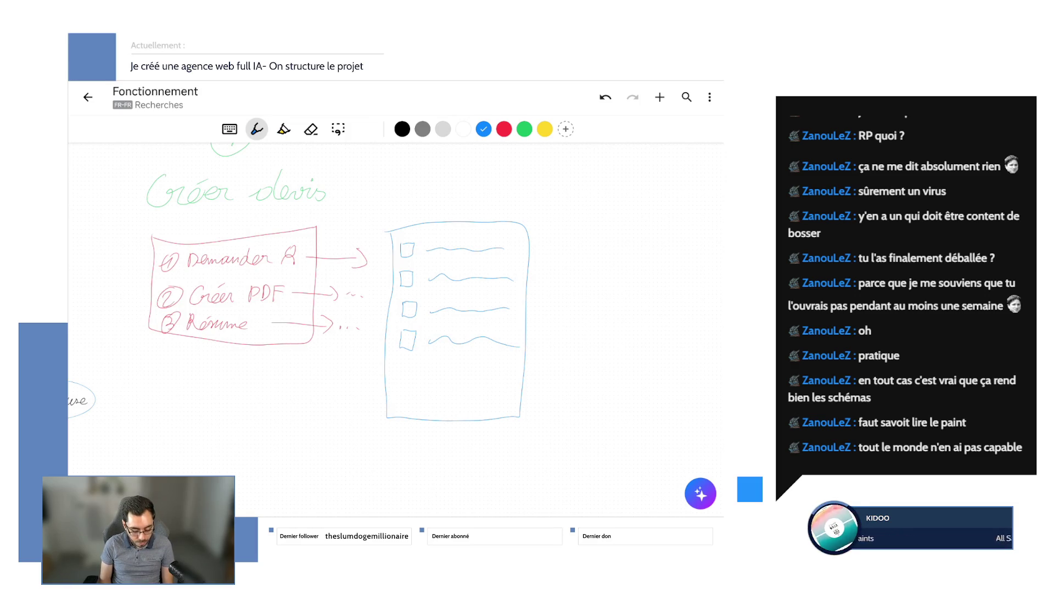
scroll(395, 322, right, 3)
scroll(396, 322, right, 2)
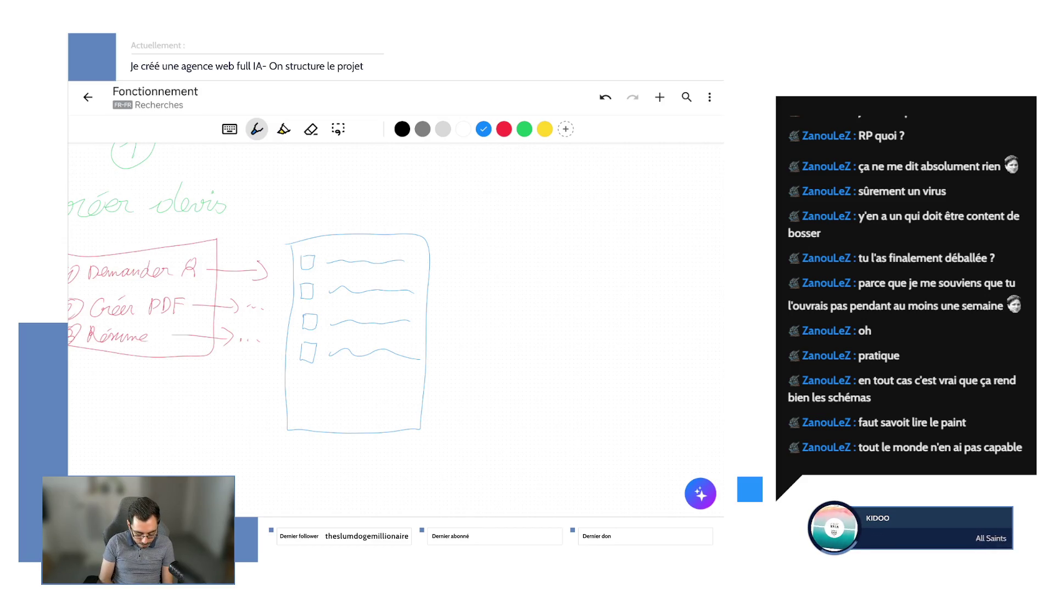
drag(247, 330, 355, 371)
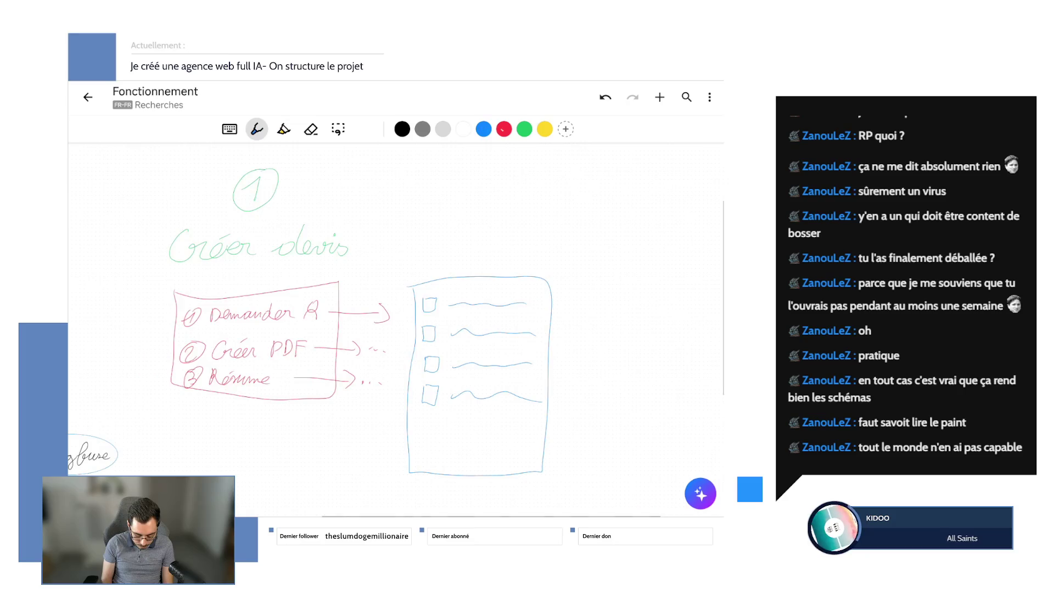
mouse_move(377, 198)
mouse_down()
mouse_move(338, 262)
mouse_move(336, 290)
mouse_move(394, 293)
mouse_up()
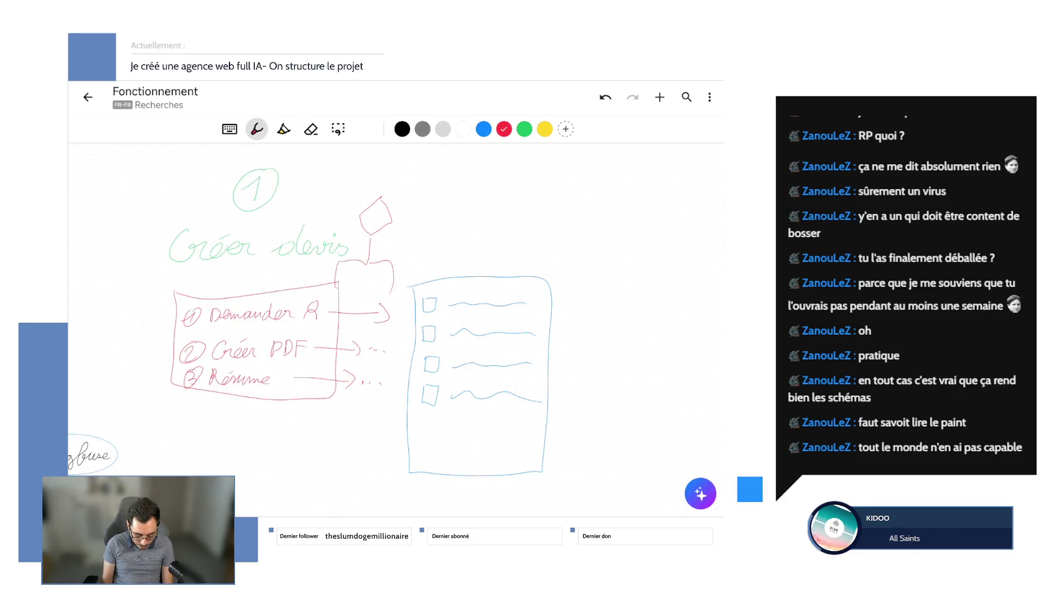
click(606, 97)
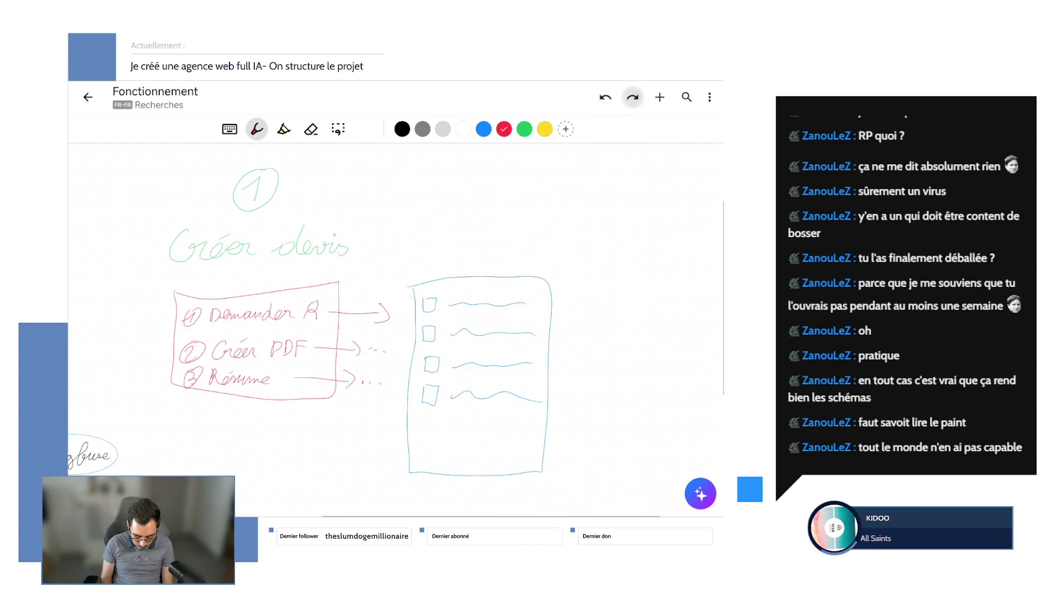
click(483, 129)
drag(330, 330, 255, 290)
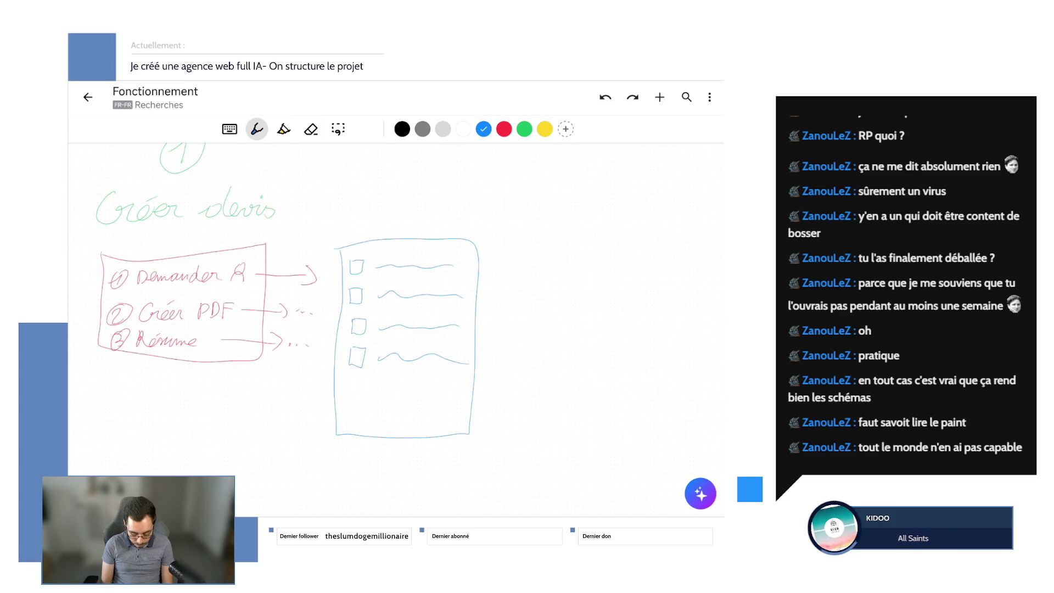
- Tick the checklist boxes and draw a blue arrow curving from the checklist back to the red box
drag(353, 262, 368, 255)
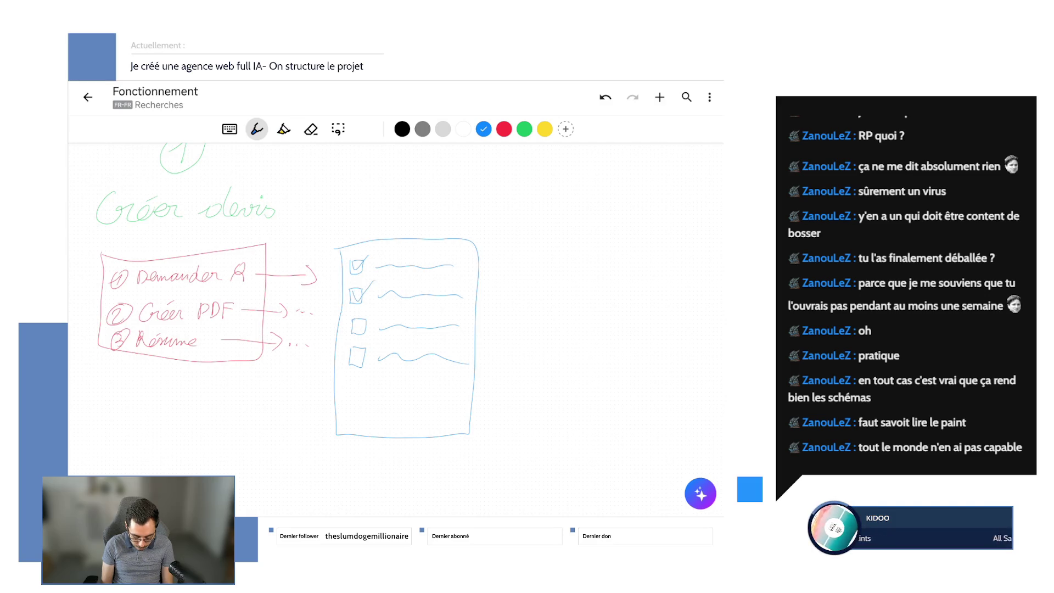
mouse_move(352, 352)
mouse_down()
mouse_move(368, 346)
mouse_move(290, 379)
mouse_move(279, 363)
mouse_move(318, 362)
mouse_up()
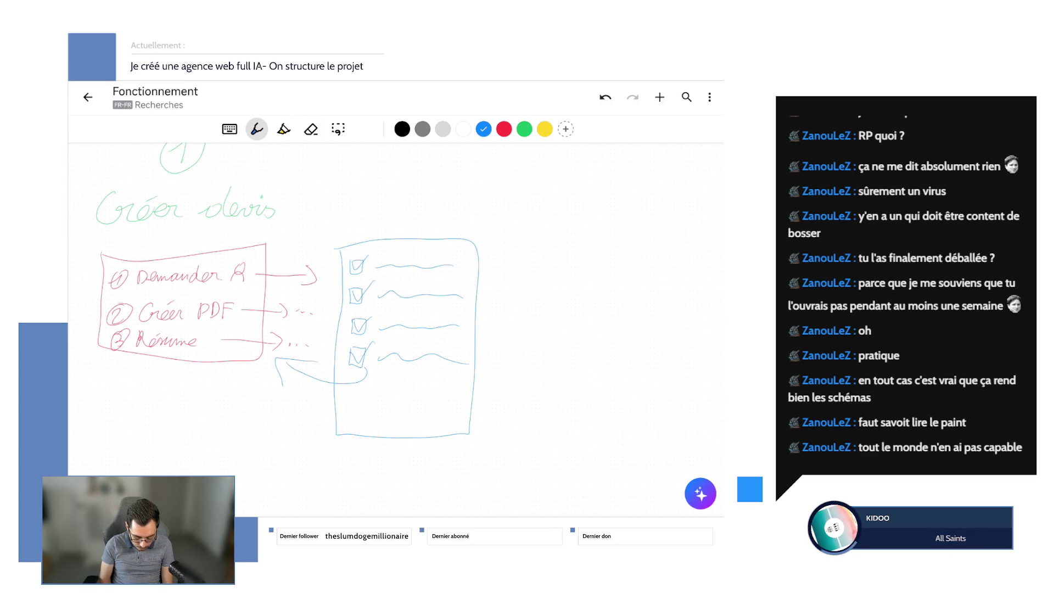
drag(145, 288, 240, 287)
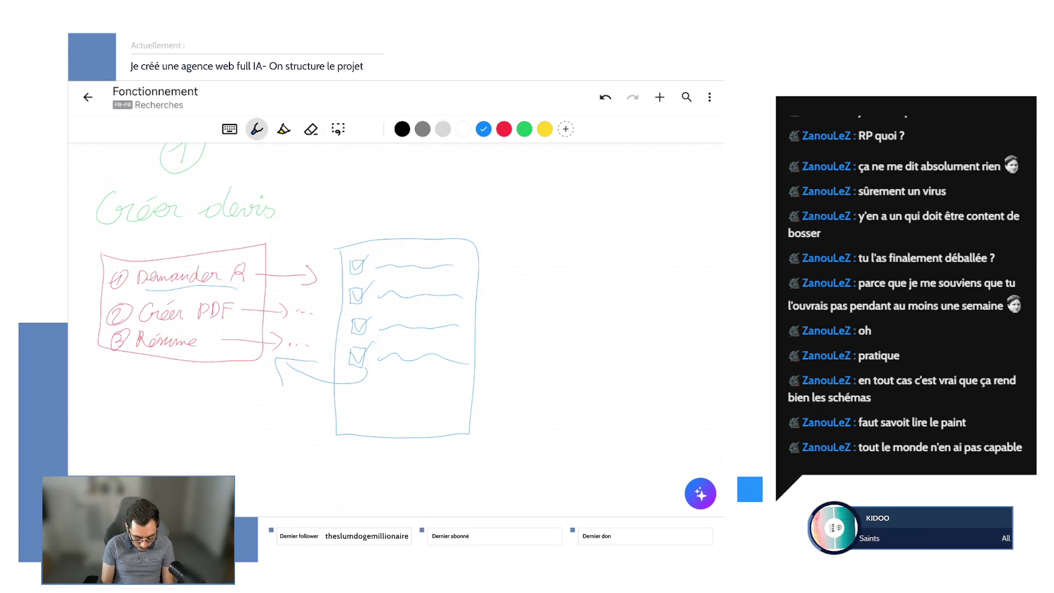
- Circle Demander R and sketch a diamond connected to the red box, then undo those extra blue strokes
mouse_move(165, 297)
mouse_down()
mouse_move(206, 257)
mouse_move(241, 280)
mouse_up()
mouse_move(323, 167)
mouse_down()
mouse_move(292, 192)
mouse_move(336, 201)
mouse_move(322, 168)
mouse_up()
mouse_move(319, 215)
mouse_down()
mouse_move(280, 257)
mouse_move(339, 257)
mouse_up()
click(605, 97)
click(606, 97)
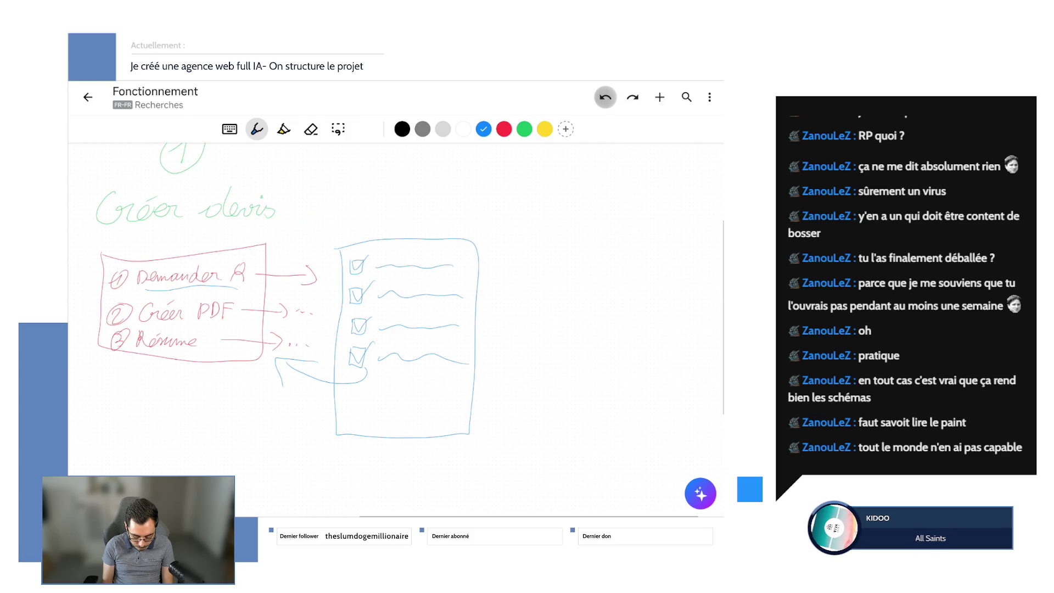
click(606, 98)
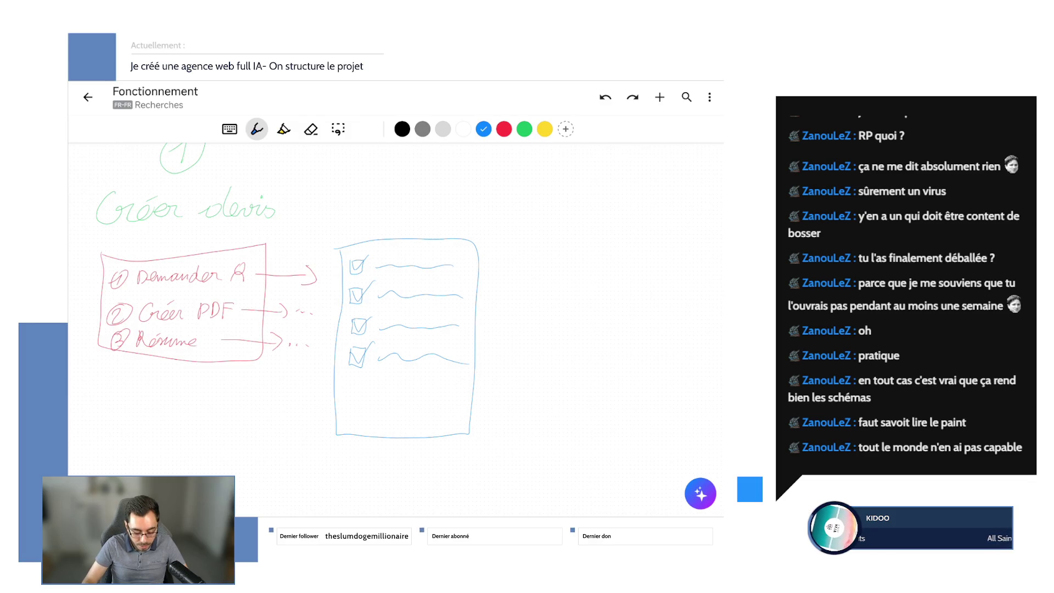
scroll(395, 330, left, 5)
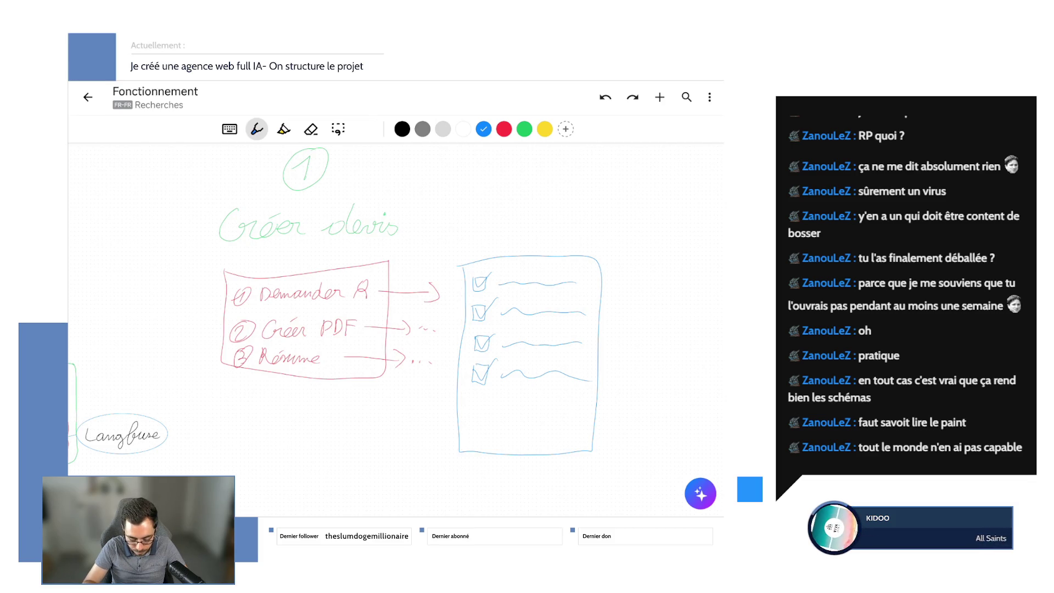
- Loop a blue line around the ticked checklist trailing back toward the red box
drag(396, 330, 344, 316)
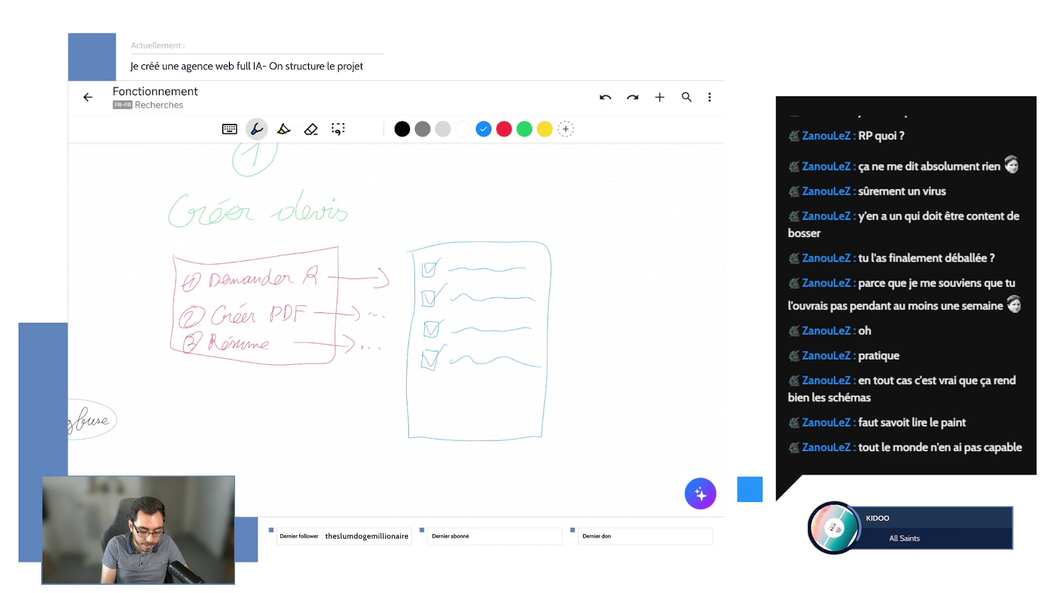
mouse_move(494, 245)
mouse_down()
mouse_move(272, 251)
mouse_move(307, 277)
mouse_up()
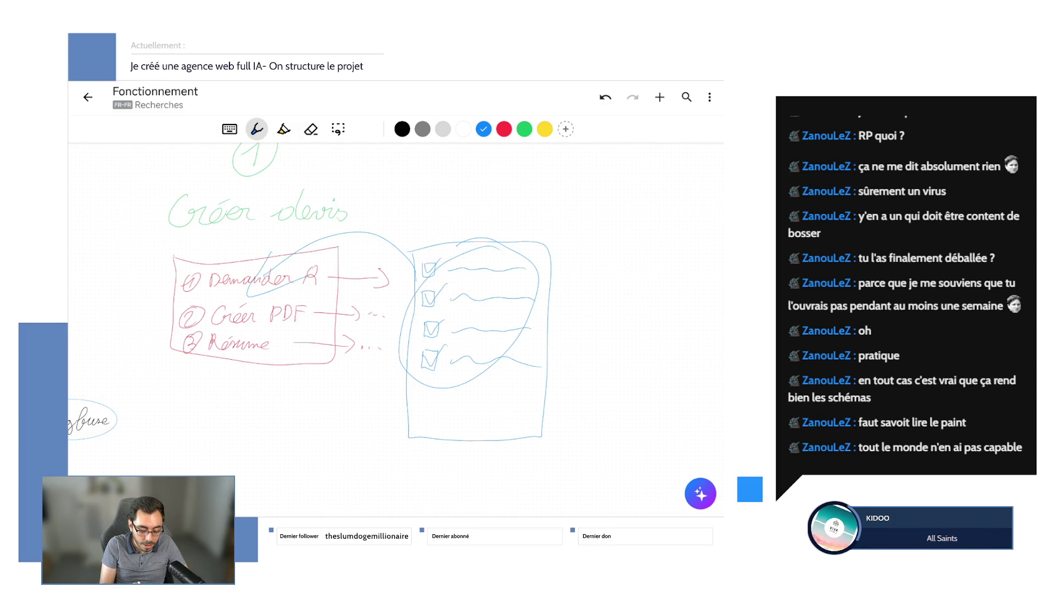
- Draw a line under the Demander R arrow and a connector above the checklist, then undo them and the blue loop
mouse_move(284, 299)
mouse_down()
mouse_move(402, 299)
mouse_move(385, 315)
mouse_up()
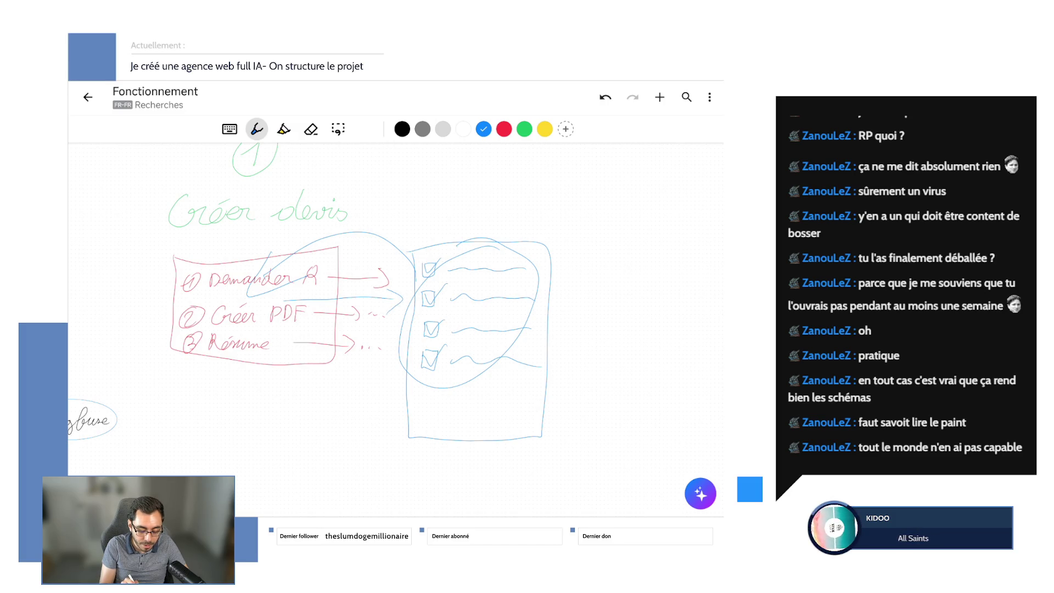
mouse_move(430, 179)
mouse_down()
mouse_move(430, 213)
mouse_move(554, 207)
mouse_move(431, 176)
mouse_up()
click(605, 97)
click(606, 97)
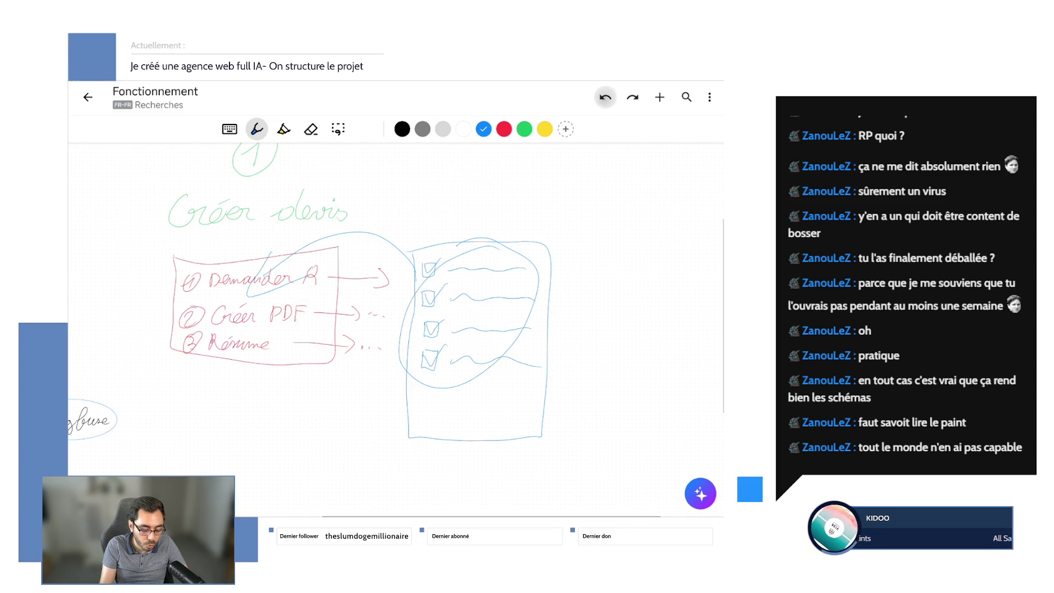
click(605, 97)
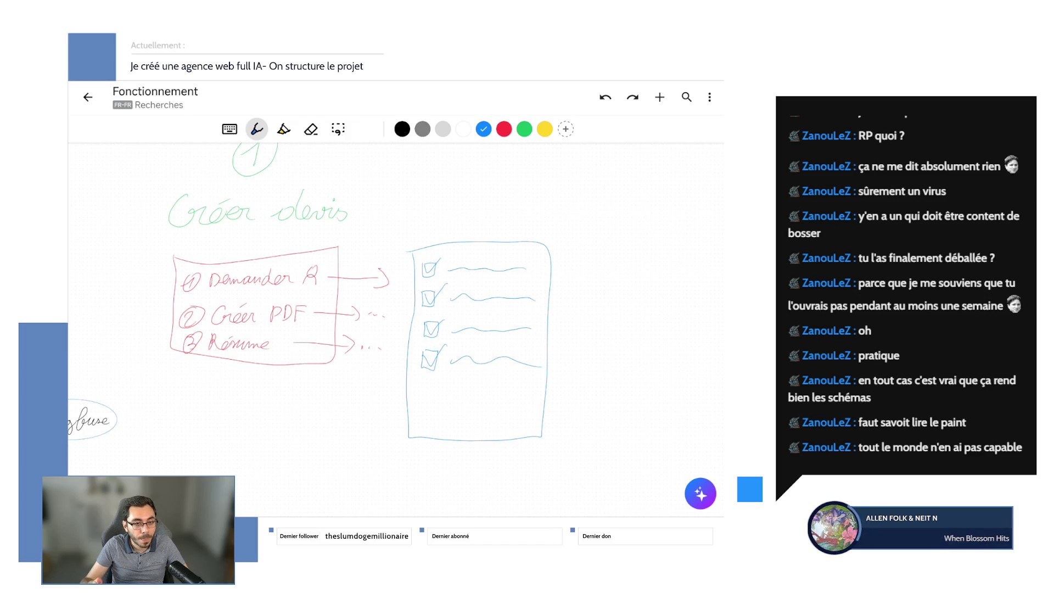
scroll(396, 330, left, 2)
scroll(395, 330, left, 2)
scroll(395, 329, left, 3)
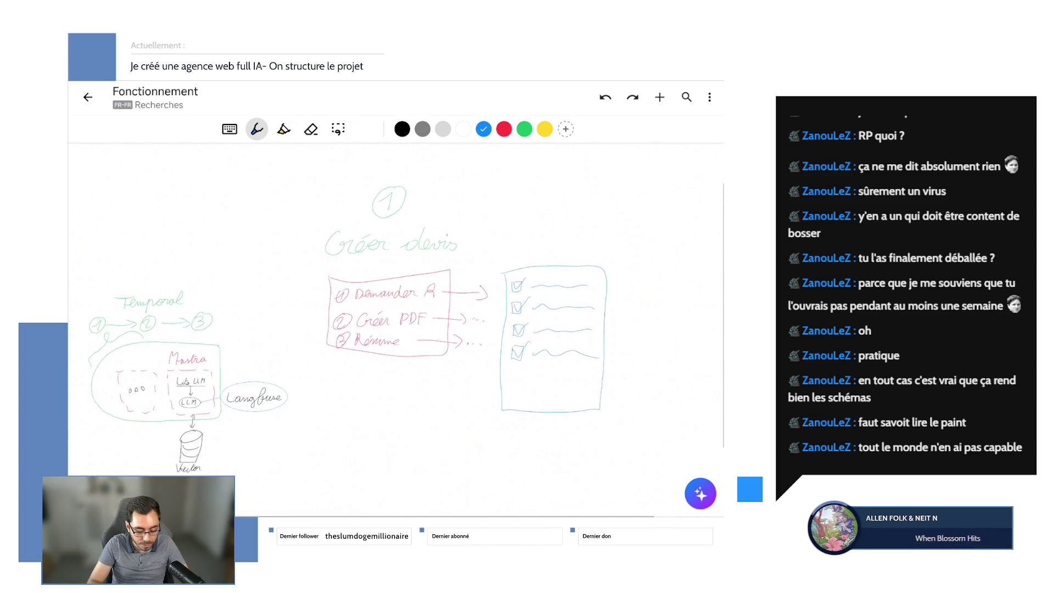
scroll(396, 330, left, 3)
scroll(411, 333, up, 2)
scroll(412, 333, up, 2)
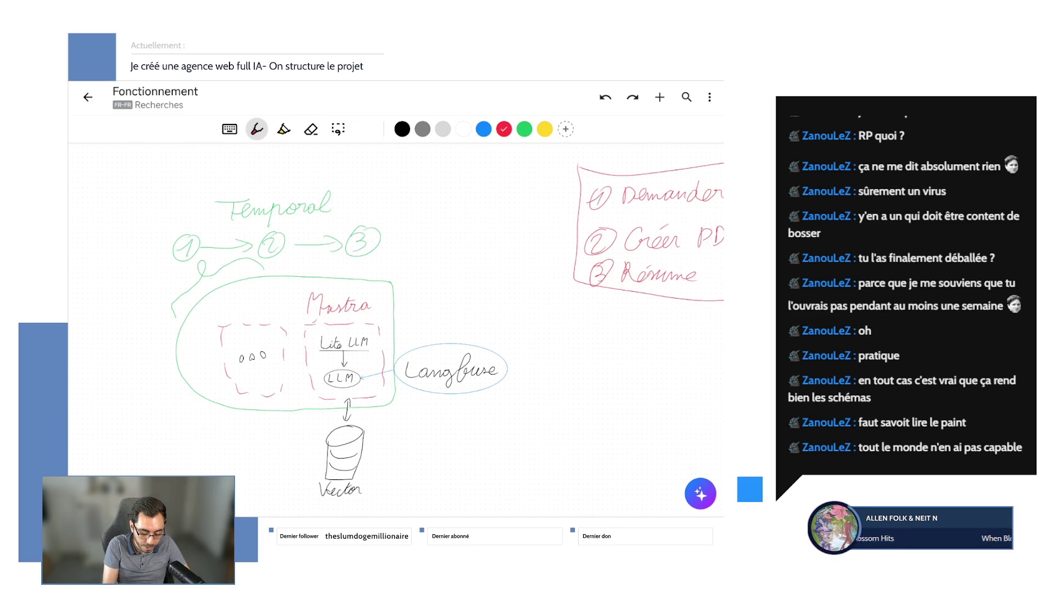
- Mark Mastra in the Temporal/Mastra diagram with a red stroke, then undo it
drag(315, 313, 328, 329)
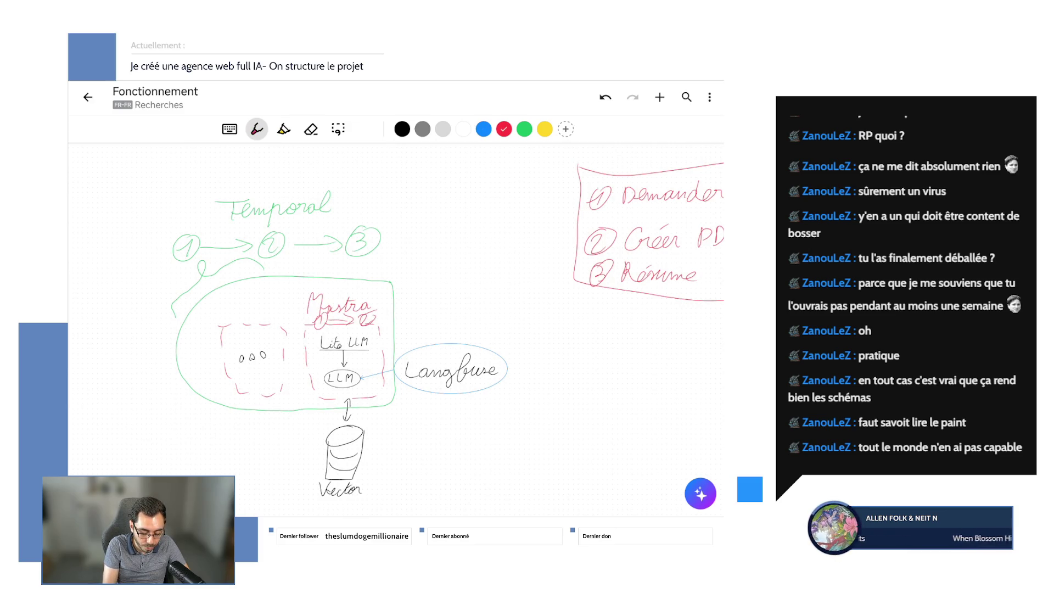
click(606, 96)
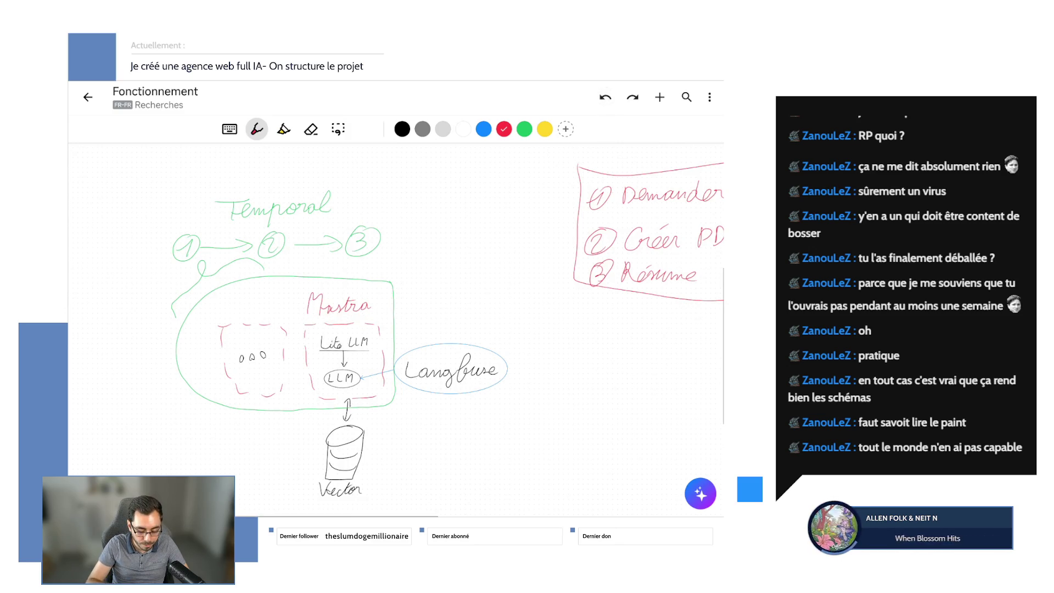
scroll(395, 321, right, 5)
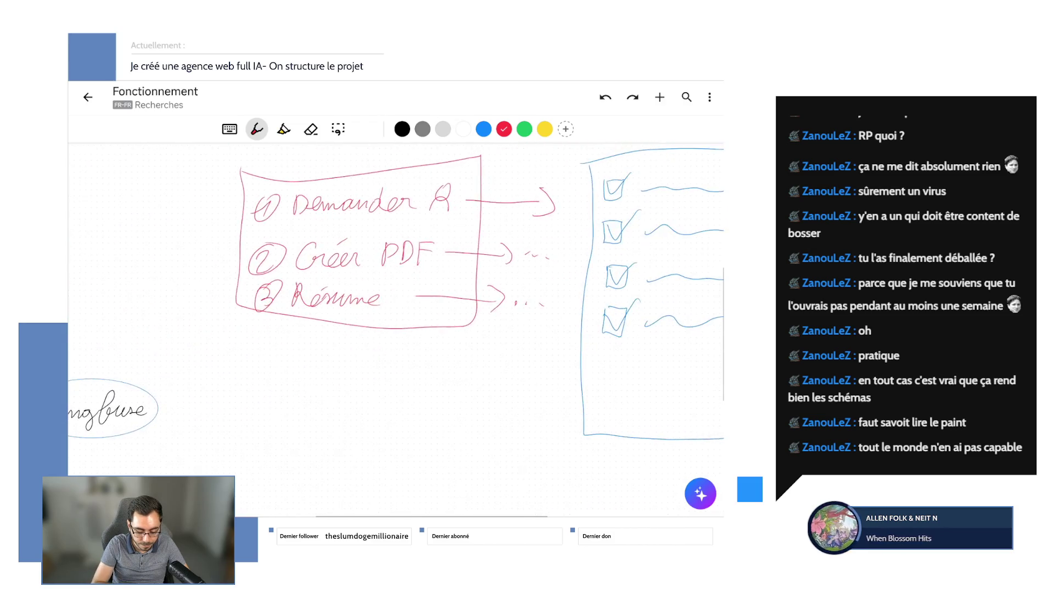
scroll(396, 329, right, 5)
scroll(396, 329, up, 3)
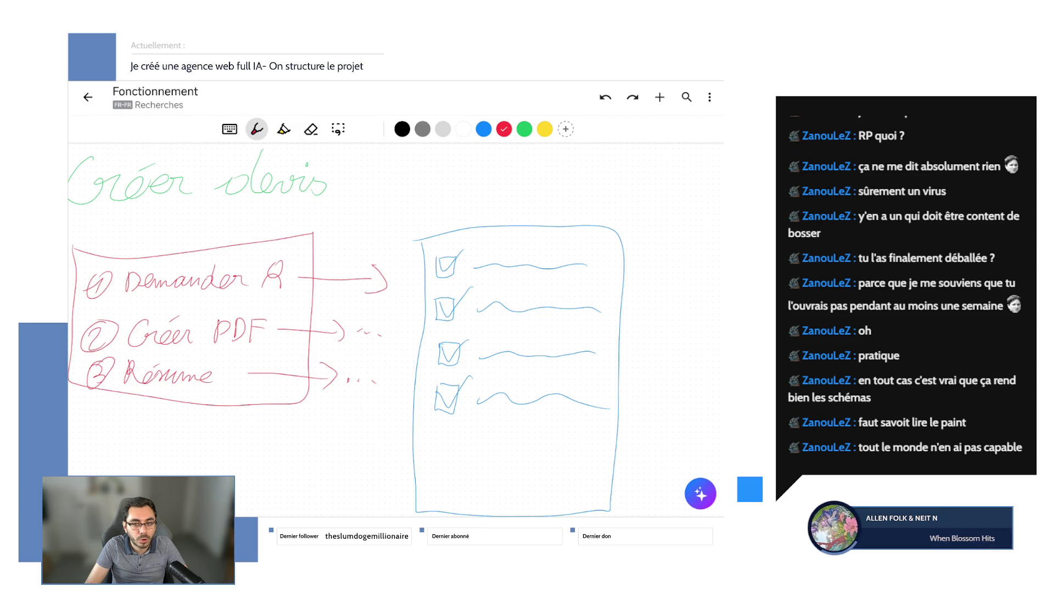
- Bring up the add-space or object options on the Nebo canvas near the Créer devis sketch
click(643, 367)
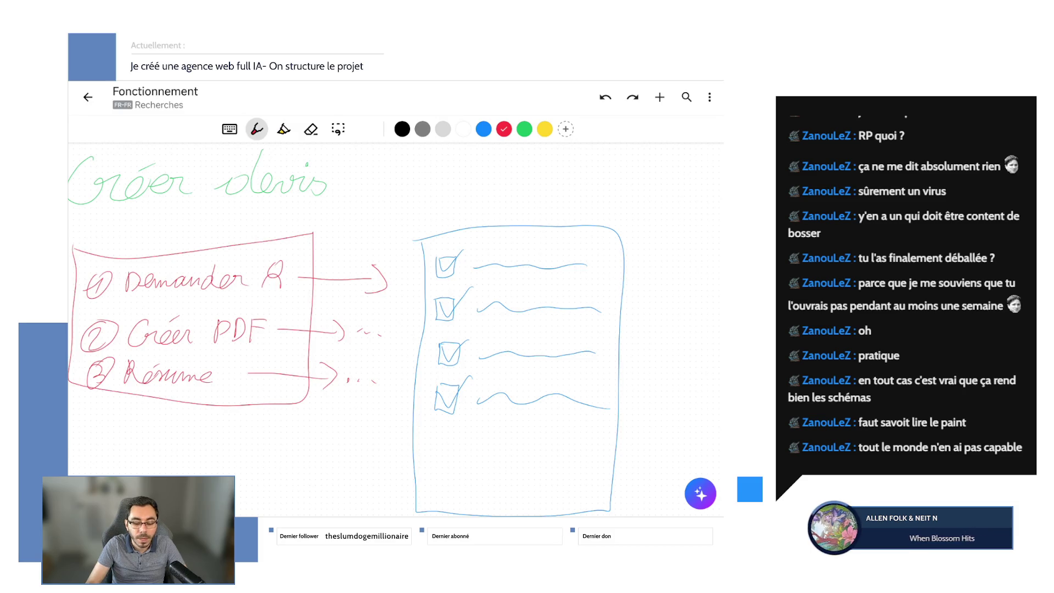
scroll(396, 329, down, 2)
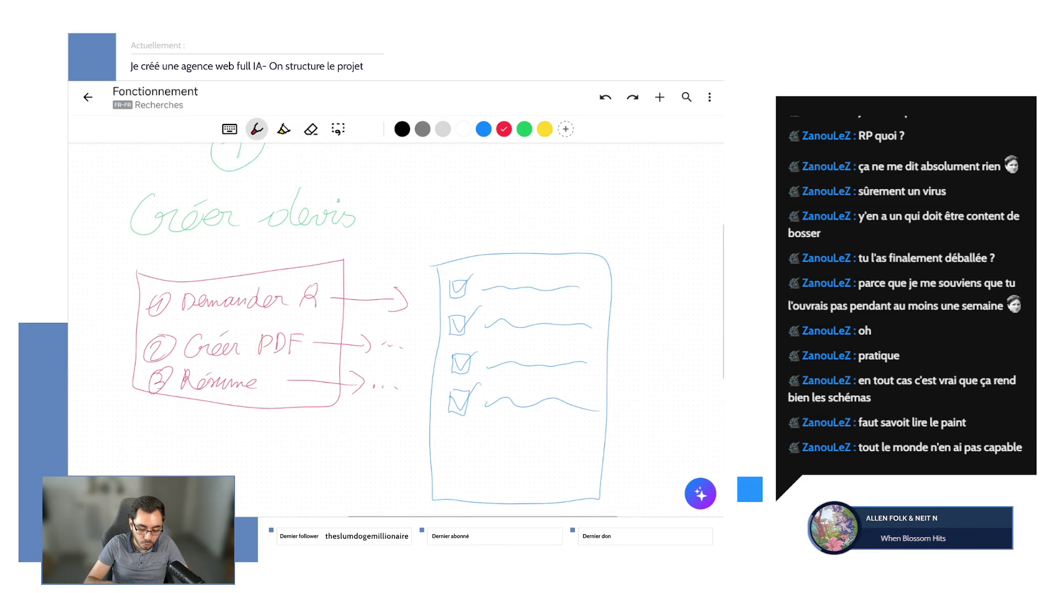
scroll(395, 330, right, 1)
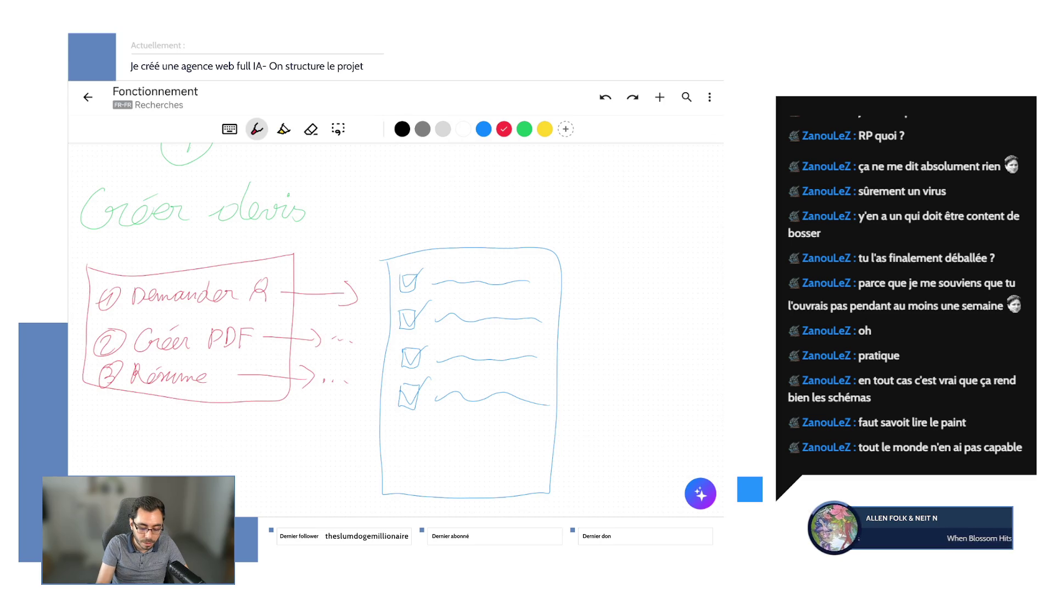
drag(515, 340, 486, 334)
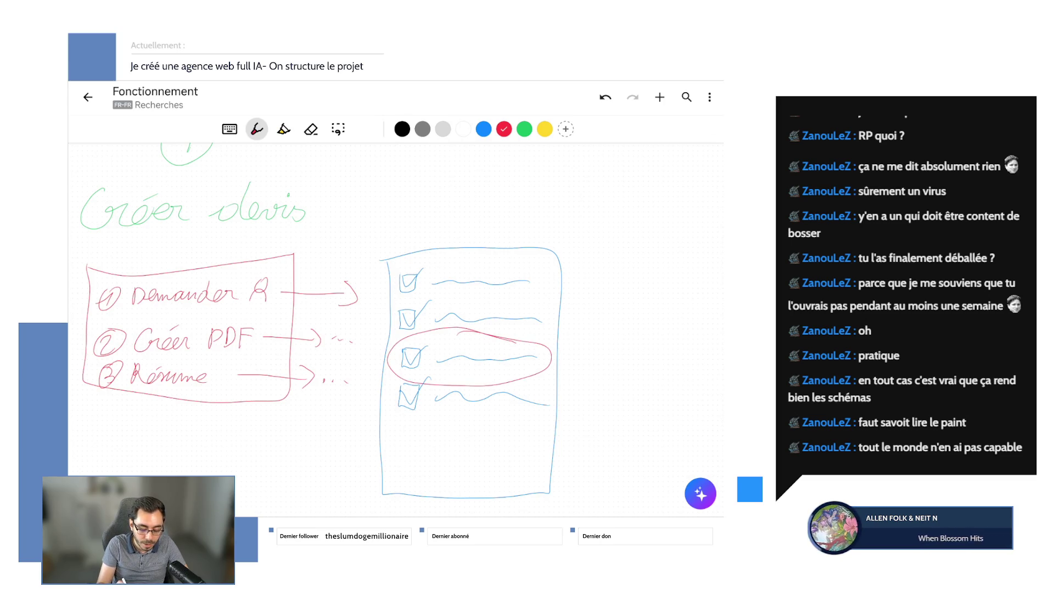
mouse_move(407, 328)
mouse_down()
mouse_move(312, 252)
mouse_move(296, 263)
mouse_up()
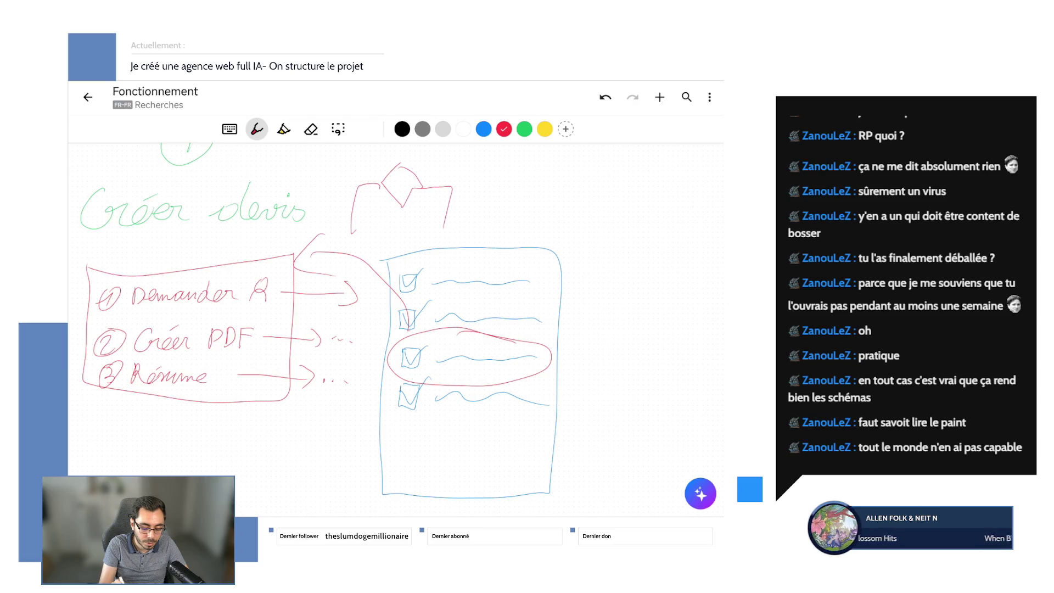
click(605, 97)
click(605, 97)
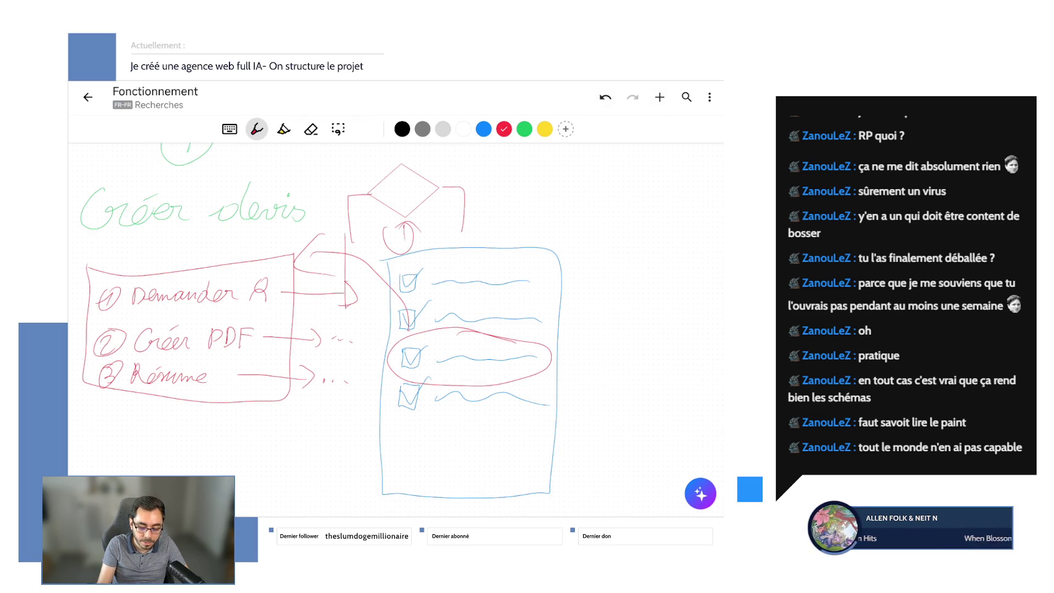
click(606, 97)
click(606, 97)
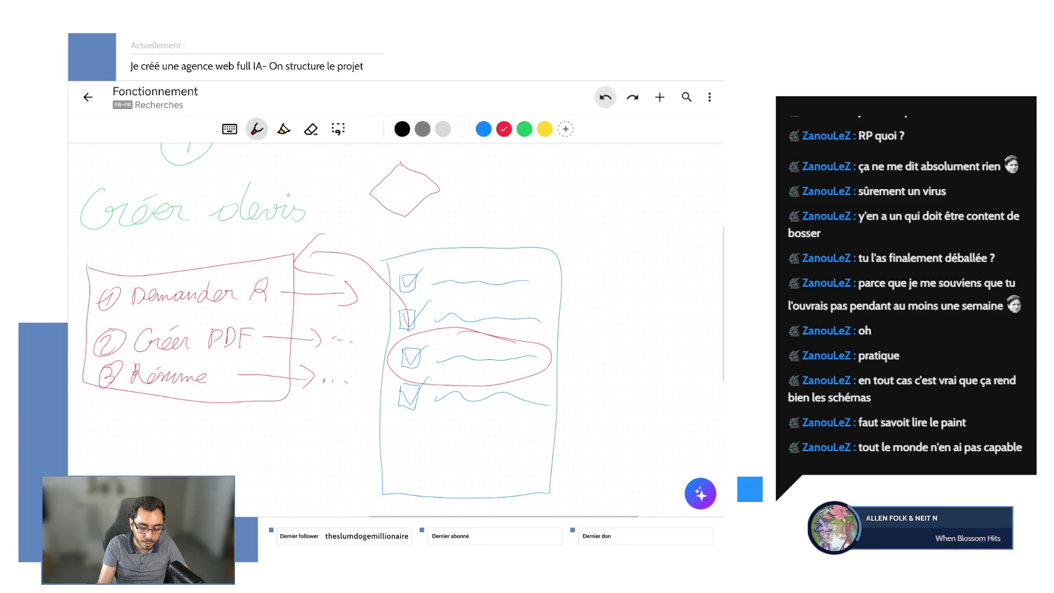
click(606, 97)
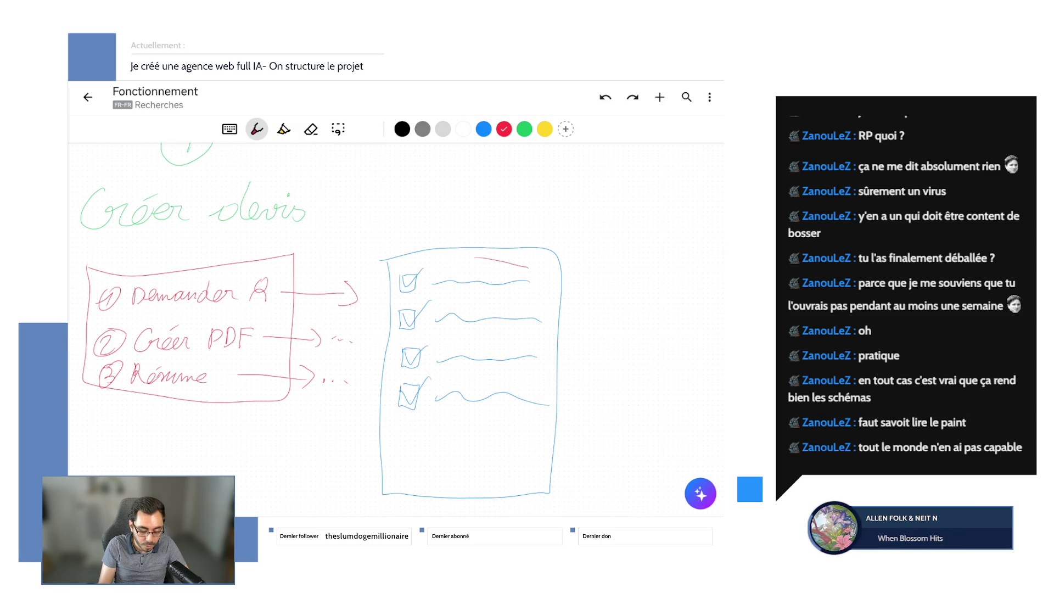
drag(478, 258, 494, 262)
mouse_move(379, 292)
mouse_down()
mouse_move(289, 276)
mouse_move(239, 284)
mouse_up()
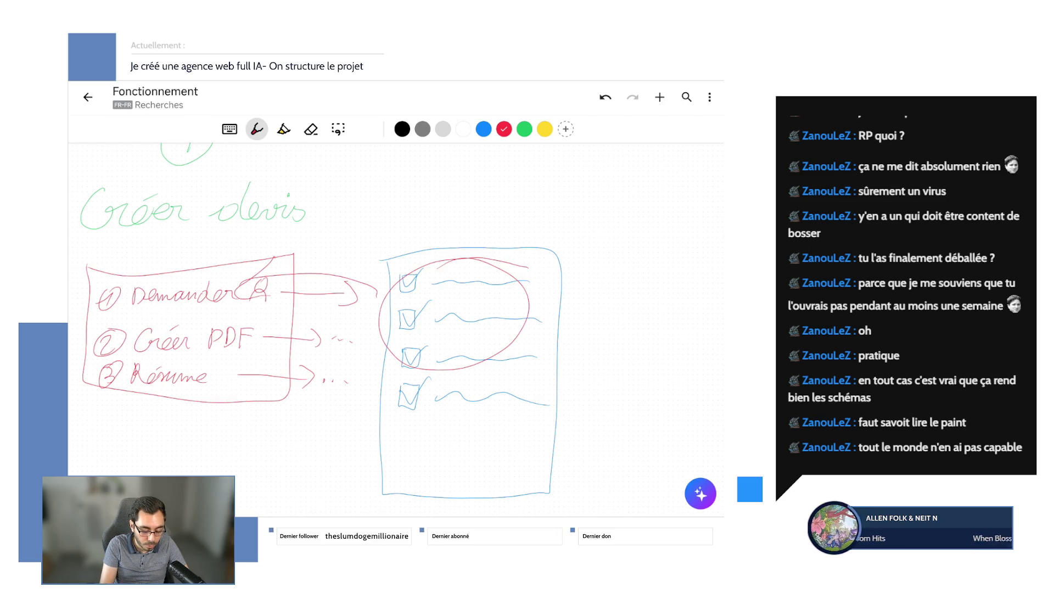
mouse_move(248, 231)
mouse_down()
mouse_move(115, 371)
mouse_move(271, 248)
mouse_up()
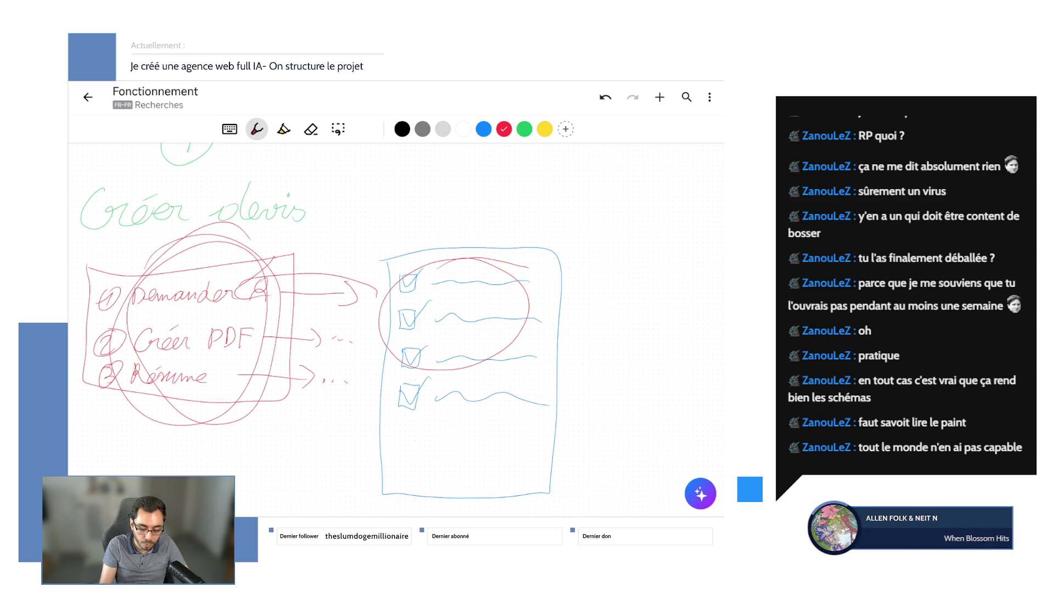
click(605, 97)
click(606, 97)
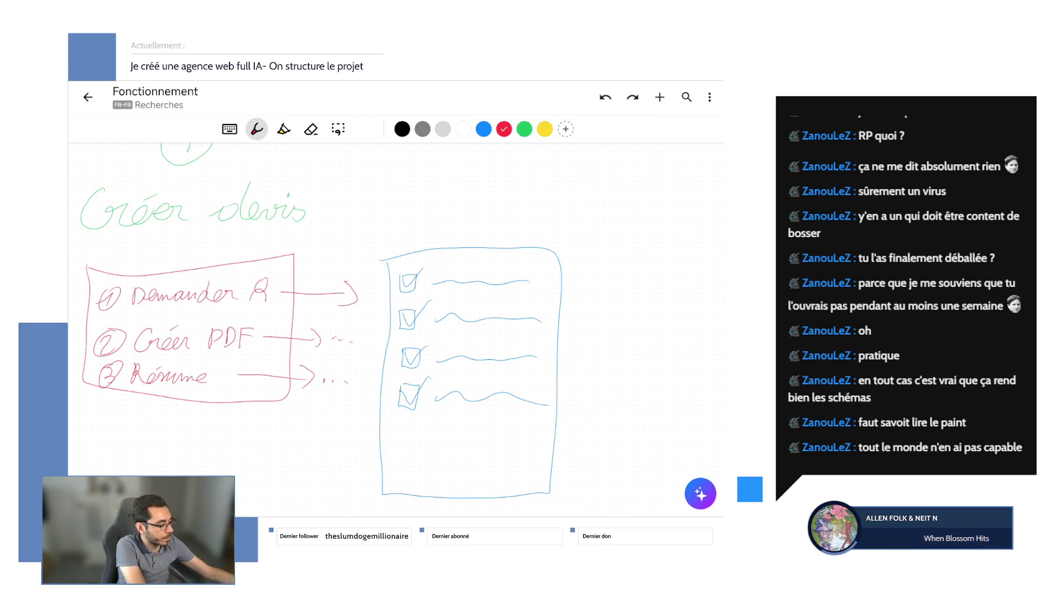
scroll(396, 329, down, 1)
scroll(396, 329, down, 1)
scroll(396, 329, down, 2)
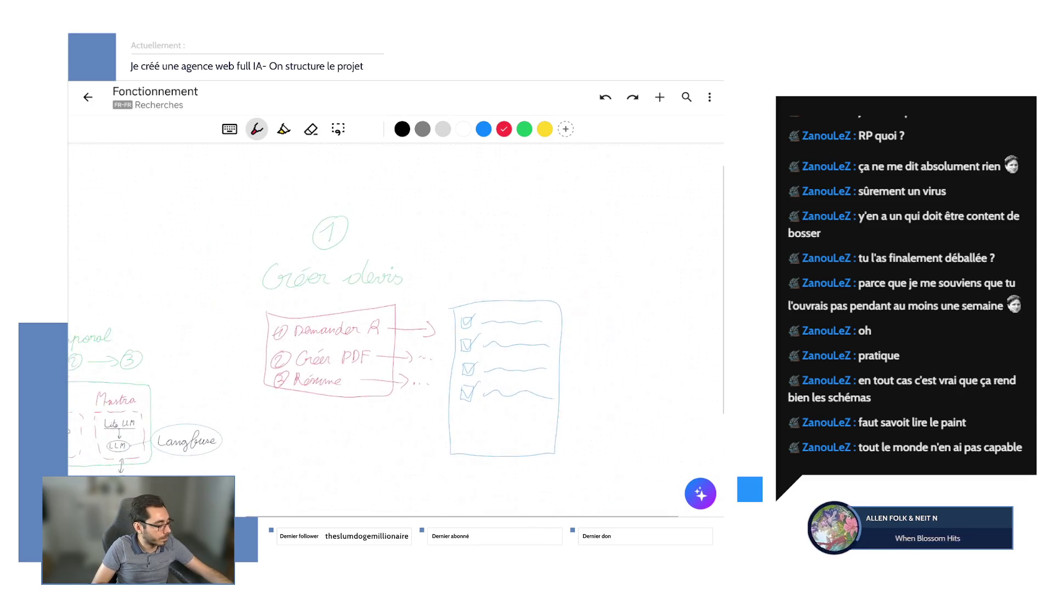
scroll(396, 330, down, 1)
scroll(247, 371, up, 1)
scroll(247, 371, up, 2)
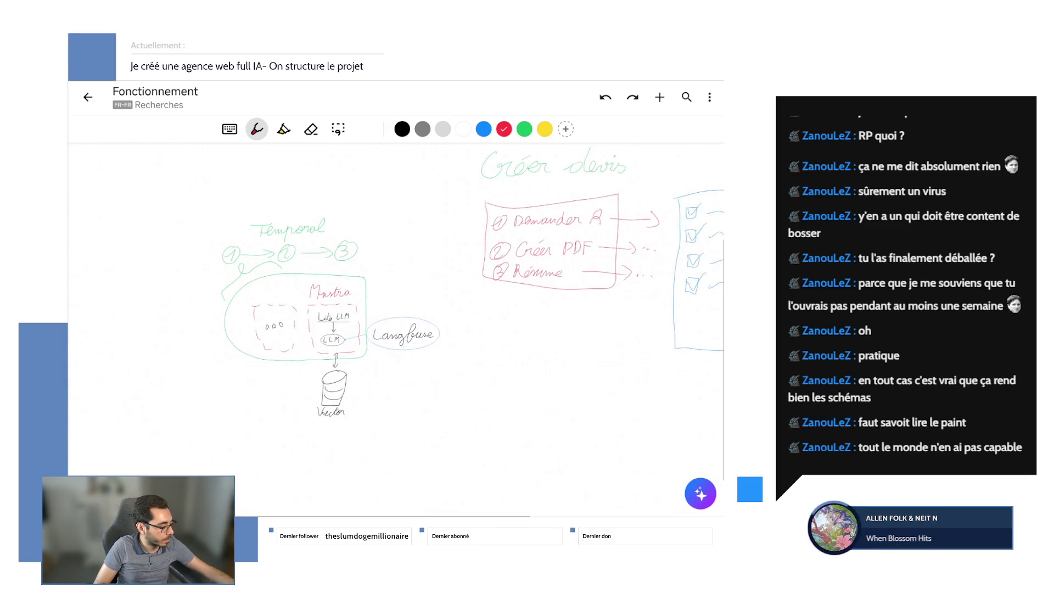
scroll(248, 370, up, 2)
scroll(247, 330, up, 1)
scroll(247, 330, up, 1)
scroll(247, 330, up, 1)
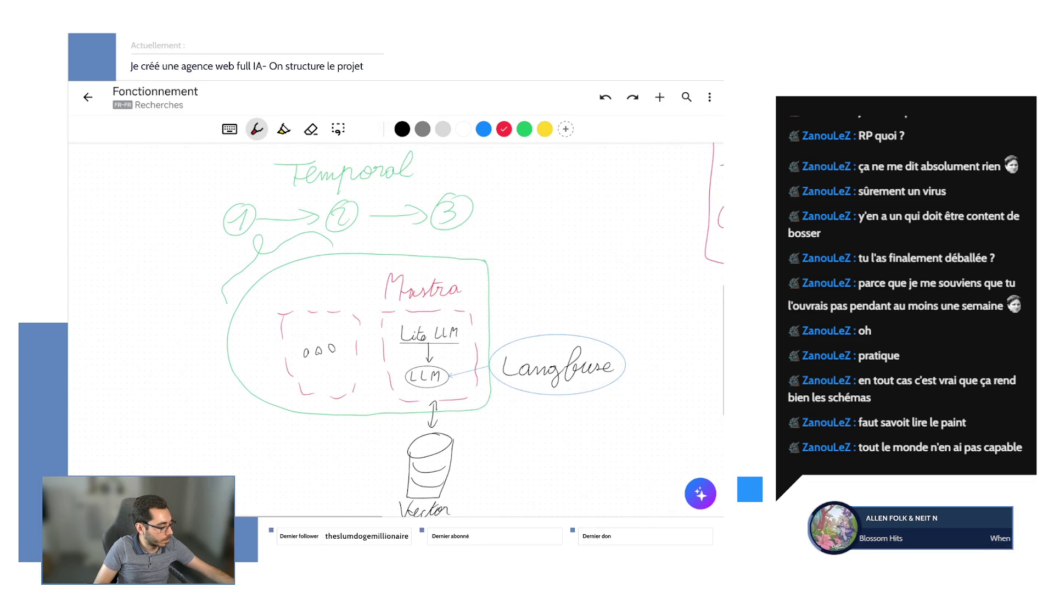
scroll(247, 329, up, 1)
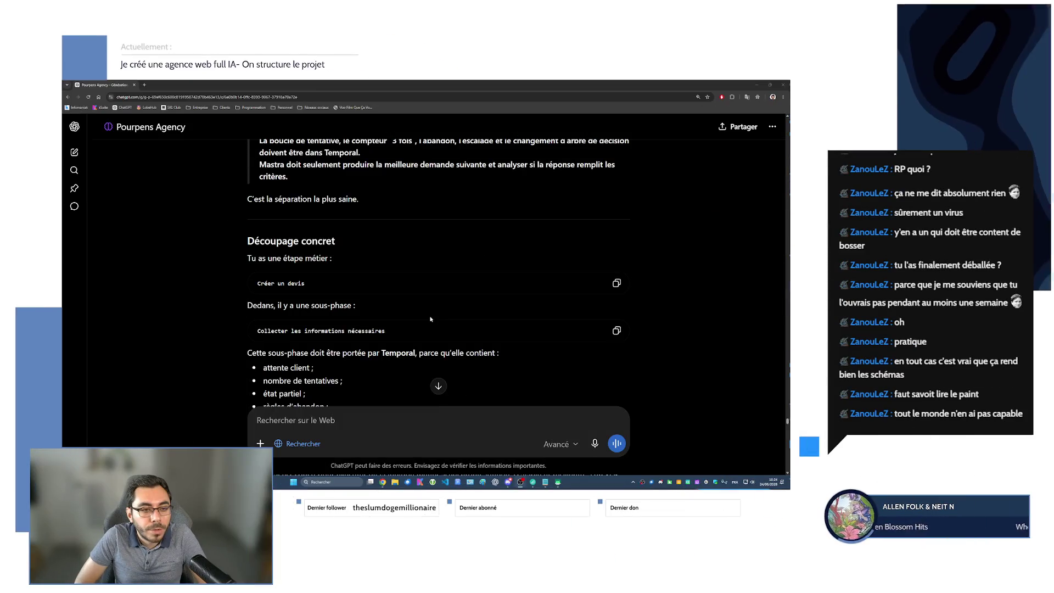
scroll(429, 319, down, 1)
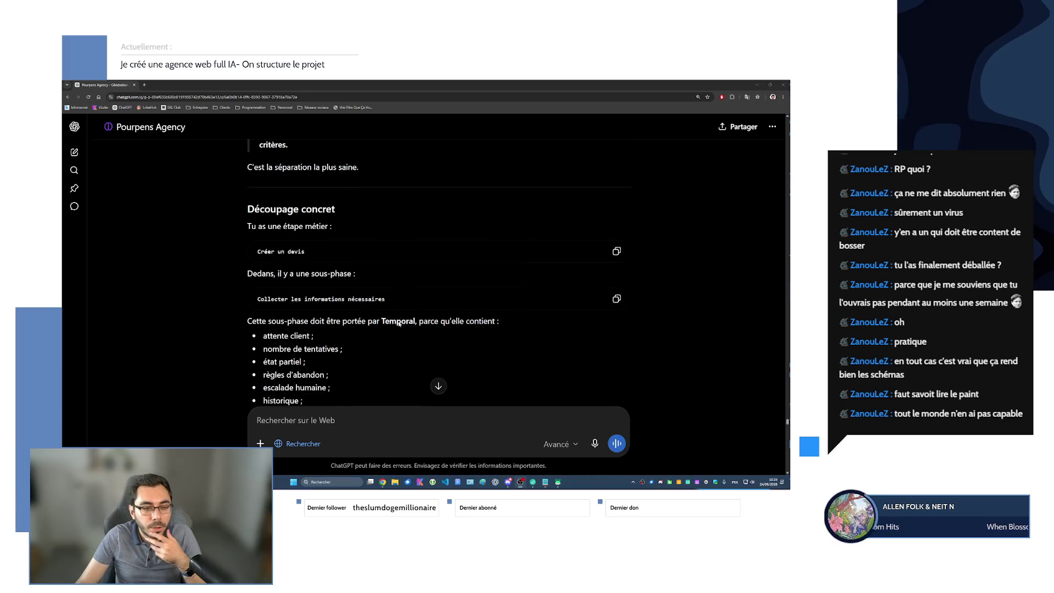
scroll(318, 253, down, 1)
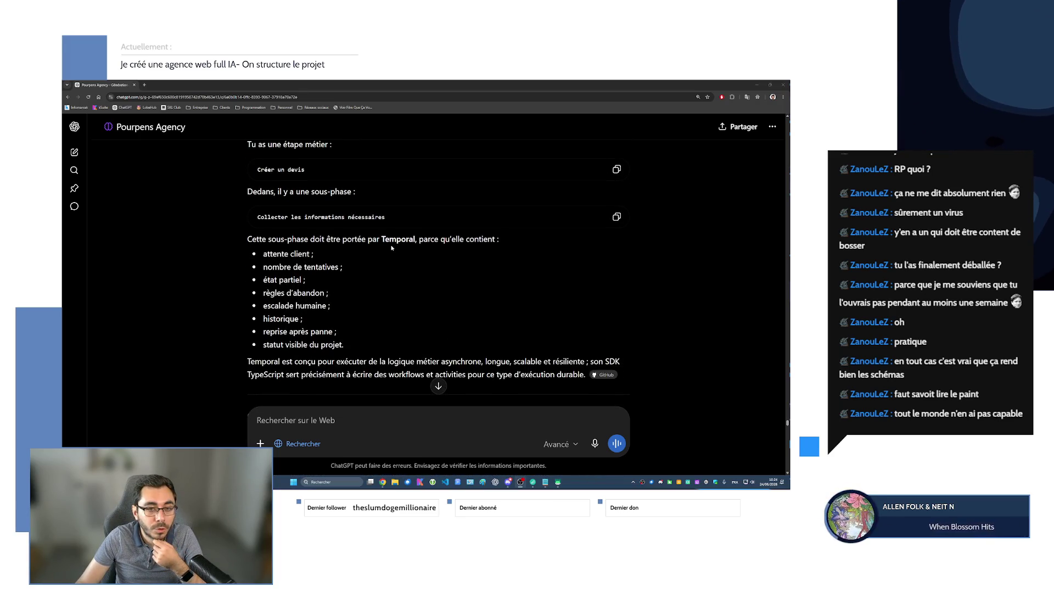
- Highlight the sub-phase bullets one by one — état partiel, reprise après panne — then the whole list
drag(263, 254, 342, 267)
click(263, 280)
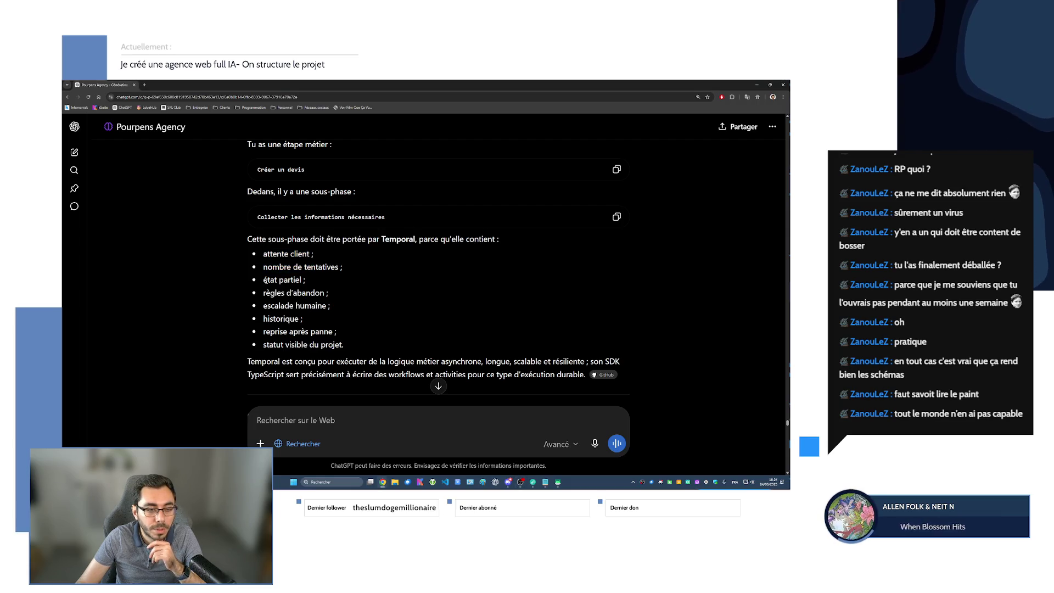
drag(263, 280, 328, 293)
mouse_move(264, 305)
mouse_down()
mouse_move(330, 306)
mouse_move(303, 318)
mouse_move(337, 331)
mouse_up()
mouse_move(263, 344)
mouse_down()
mouse_move(320, 361)
mouse_move(345, 344)
mouse_up()
click(283, 353)
click(379, 350)
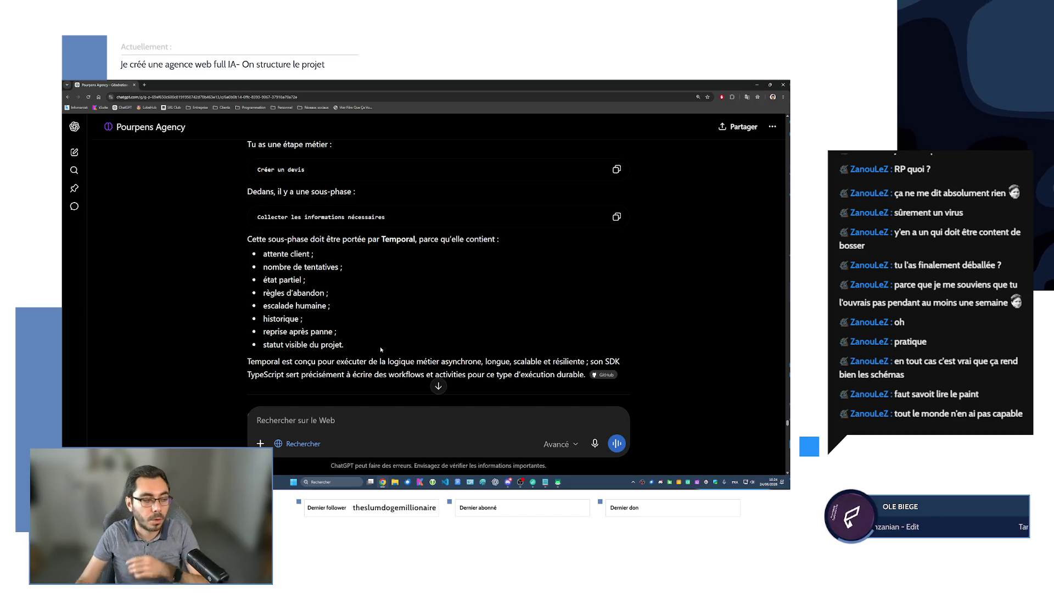
scroll(305, 285, down, 1)
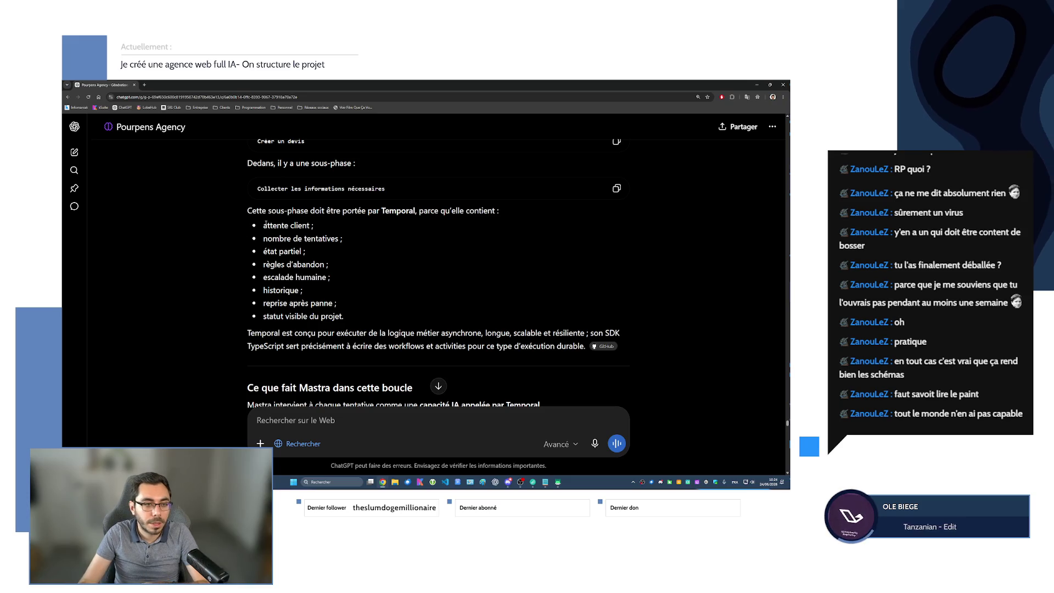
drag(262, 224, 372, 317)
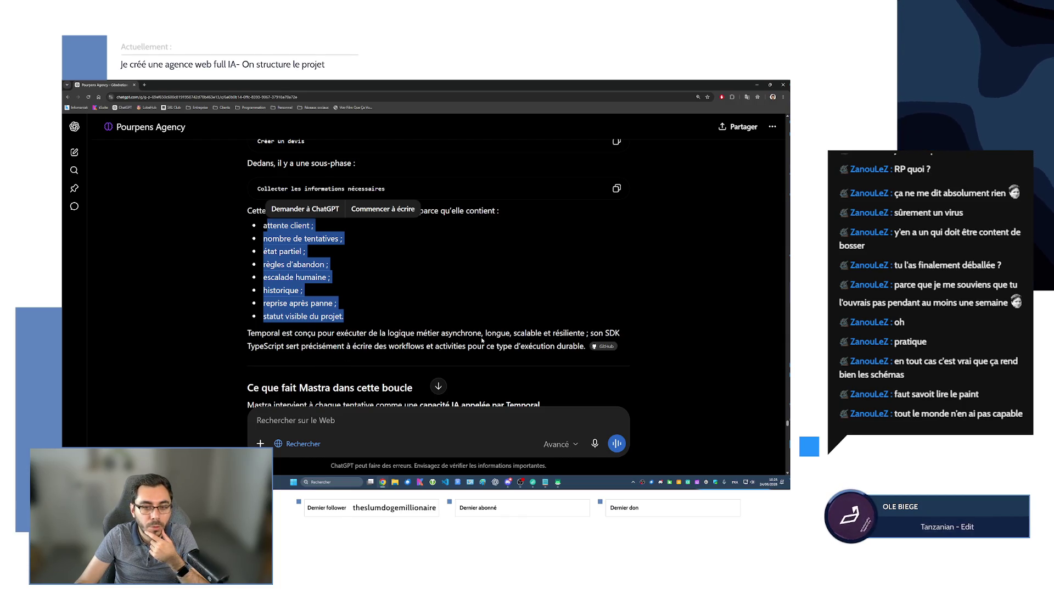
scroll(357, 324, down, 3)
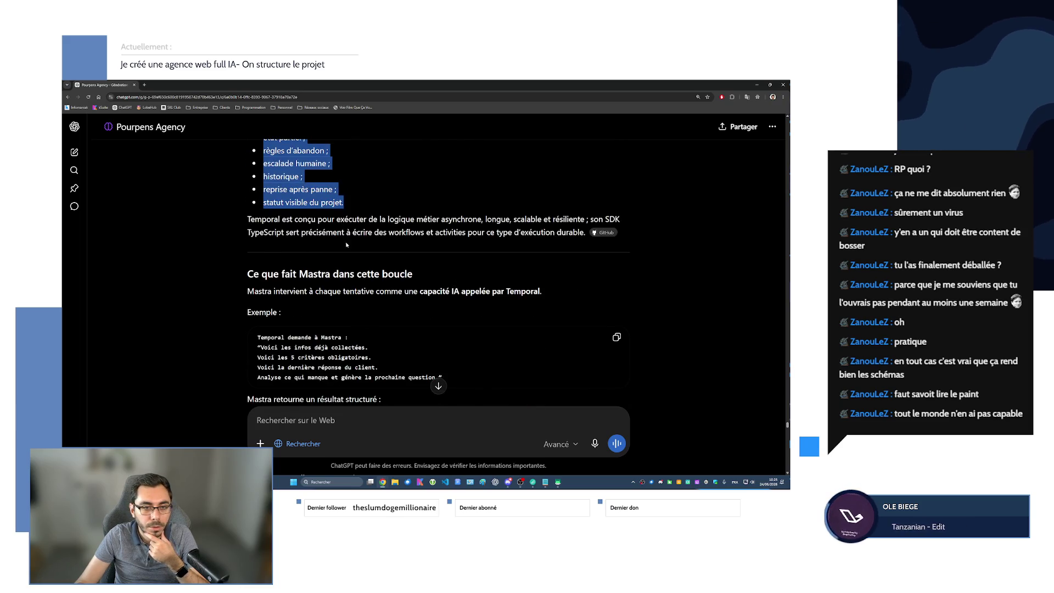
scroll(251, 270, down, 2)
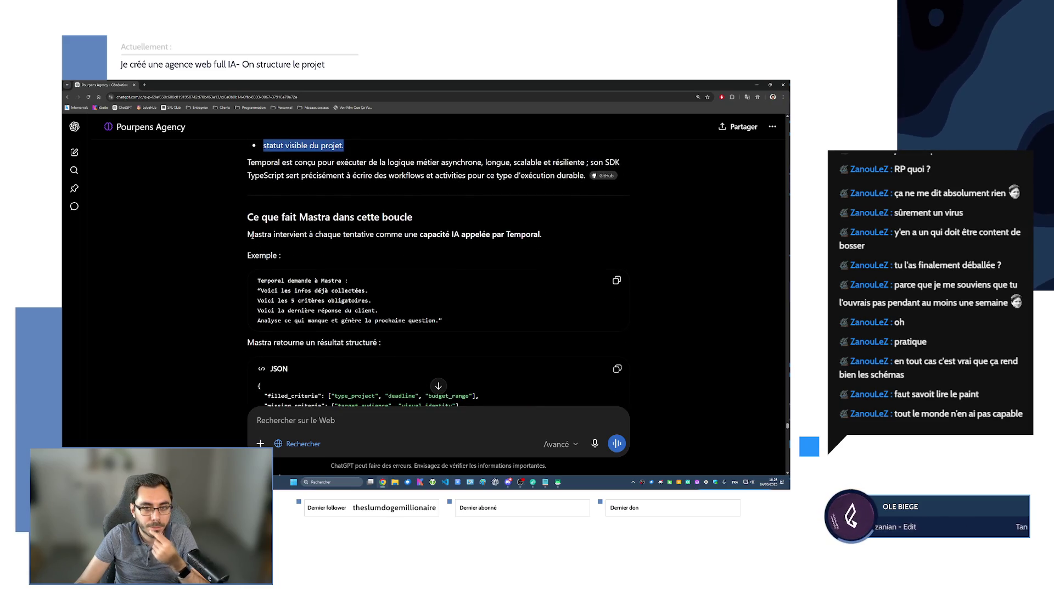
- Highlight the Mastra role sentence, then the example prompt lines from 'Voici les infos déjà collectées'
drag(254, 234, 541, 234)
scroll(295, 255, down, 1)
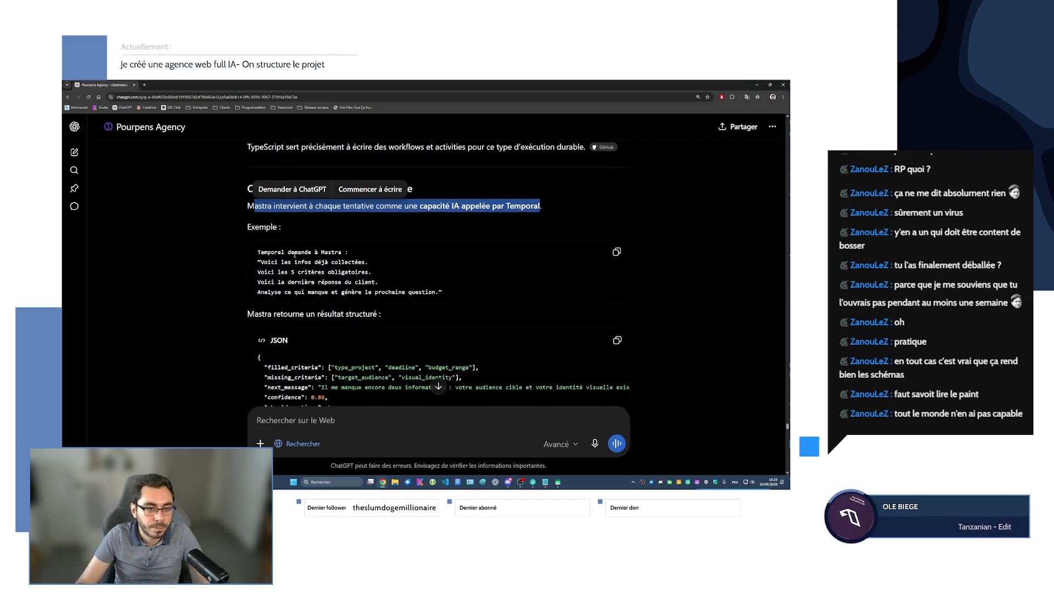
click(258, 261)
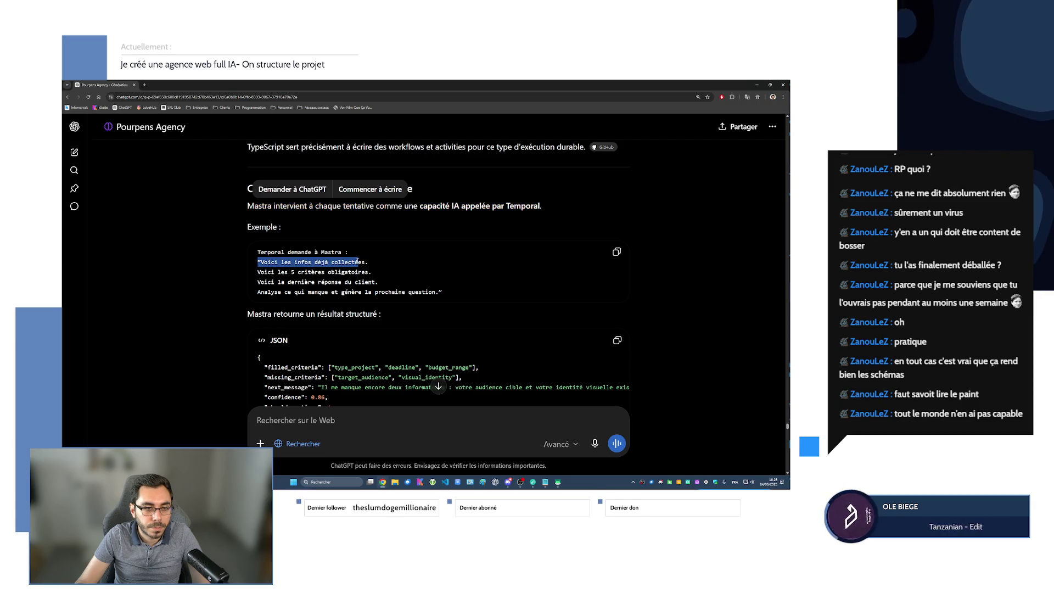
click(308, 277)
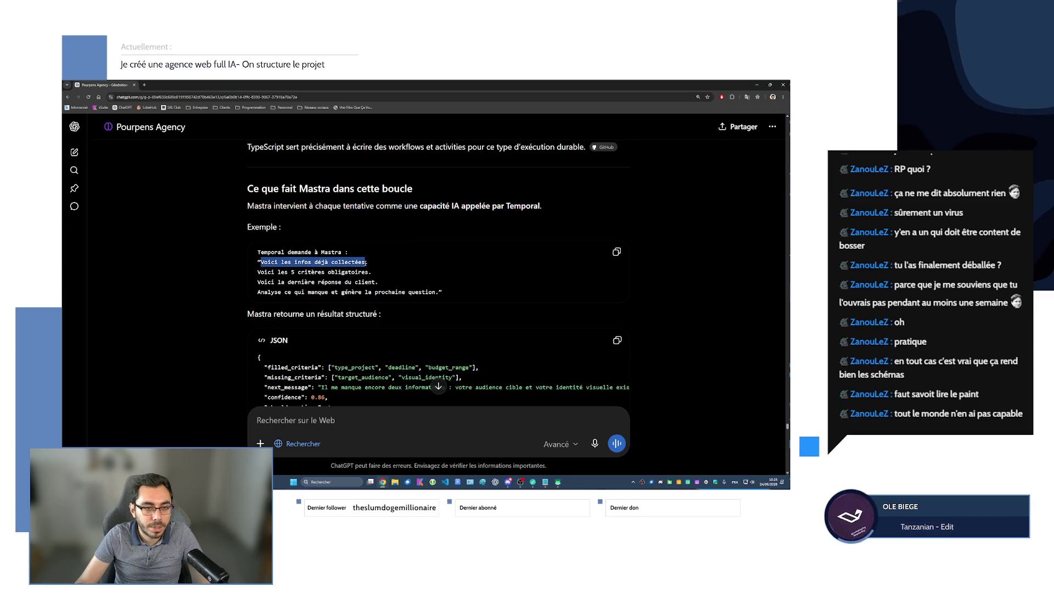
drag(367, 262, 367, 262)
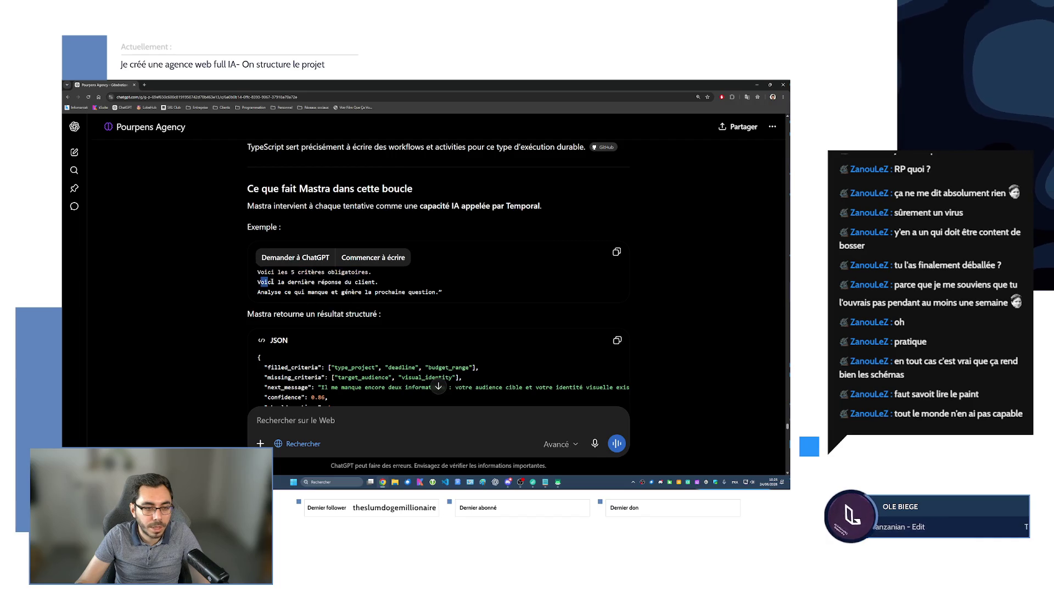
drag(258, 282, 376, 282)
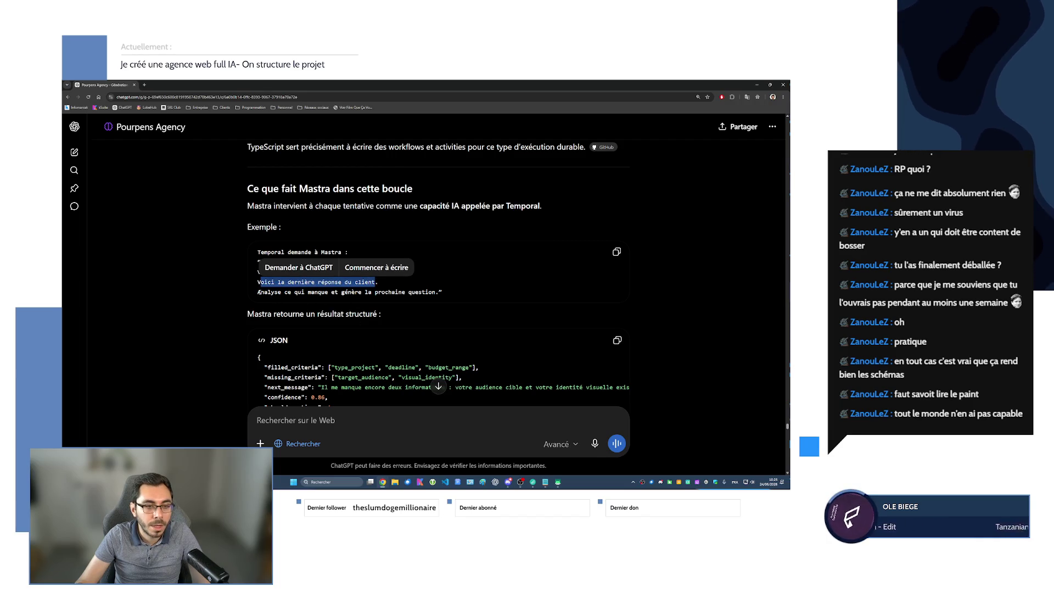
drag(258, 293, 445, 291)
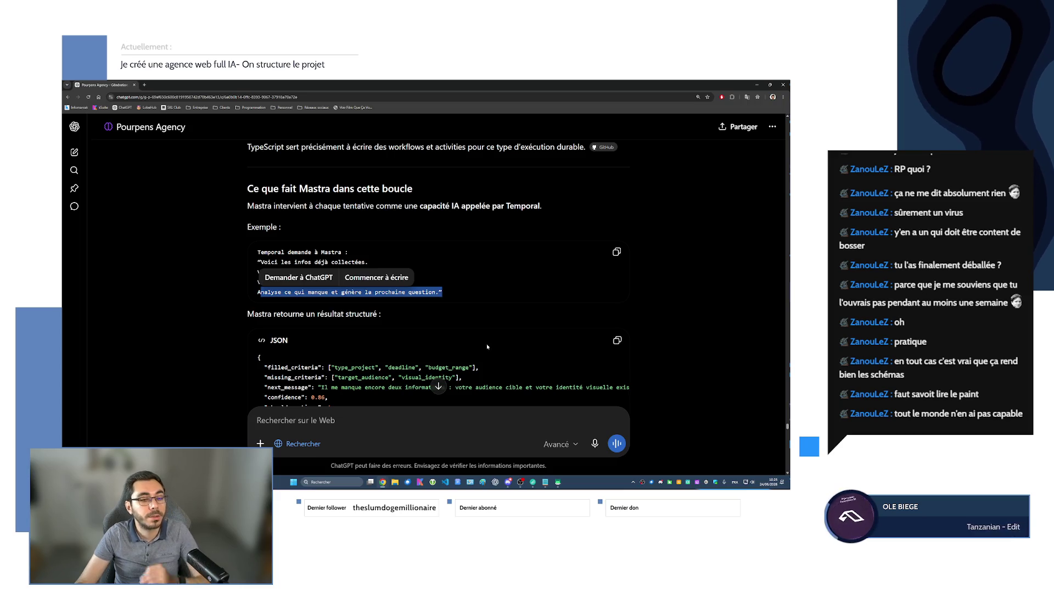
click(445, 291)
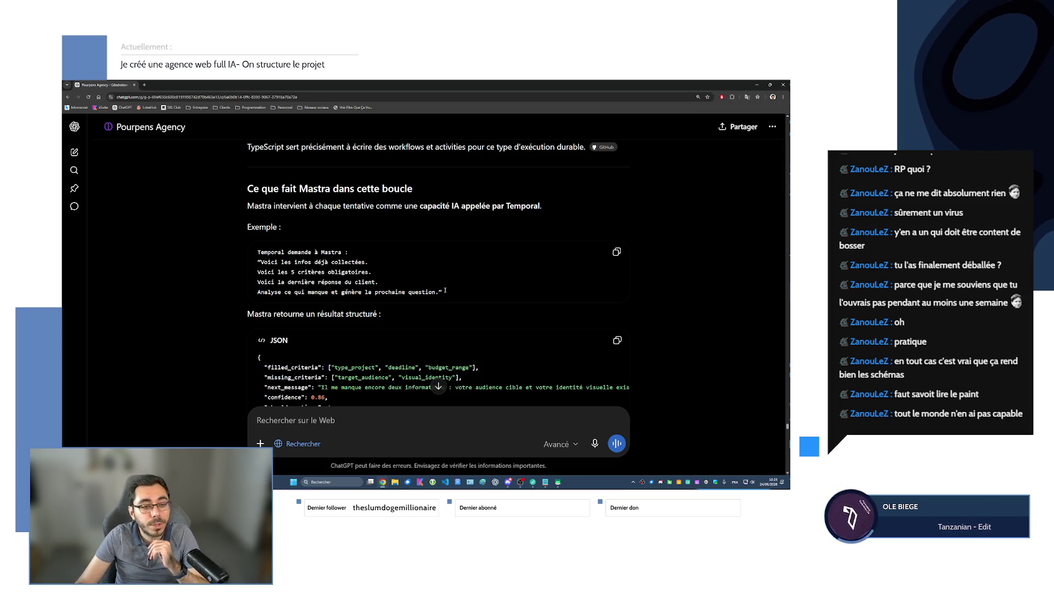
scroll(446, 291, down, 2)
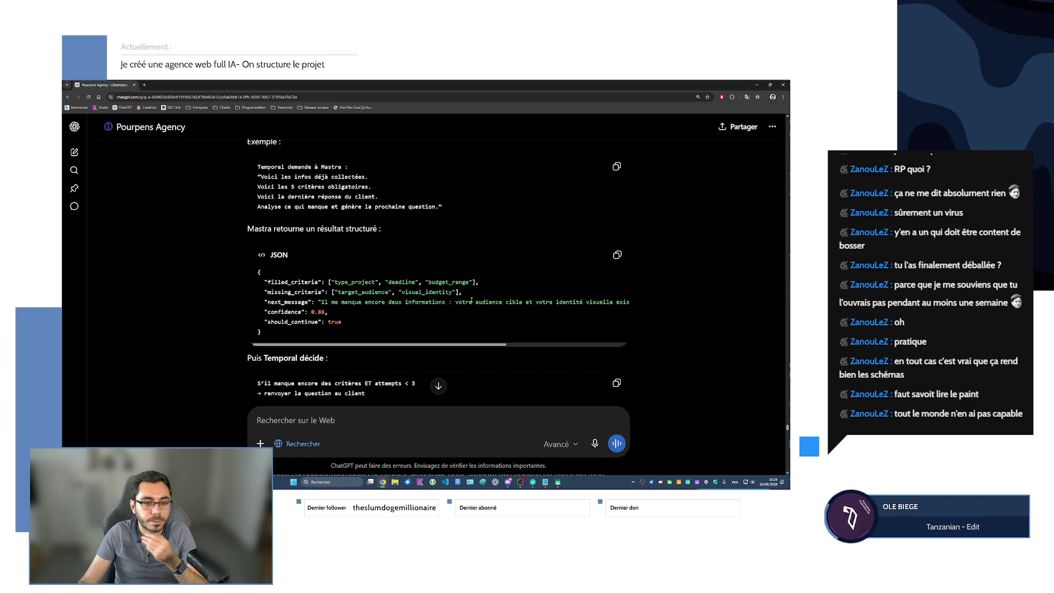
scroll(472, 301, down, 2)
scroll(293, 319, down, 3)
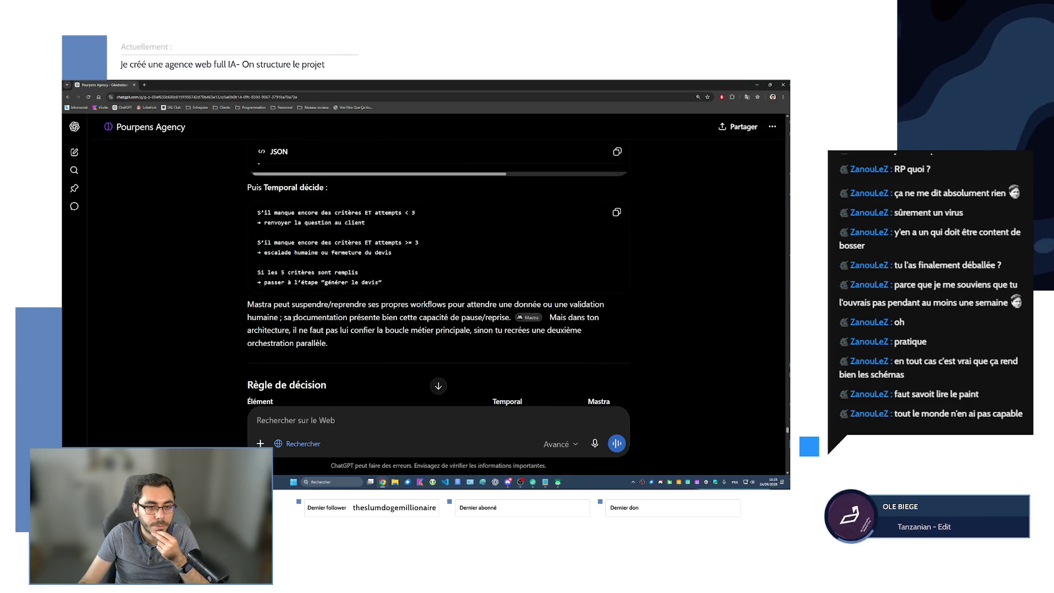
scroll(294, 318, down, 1)
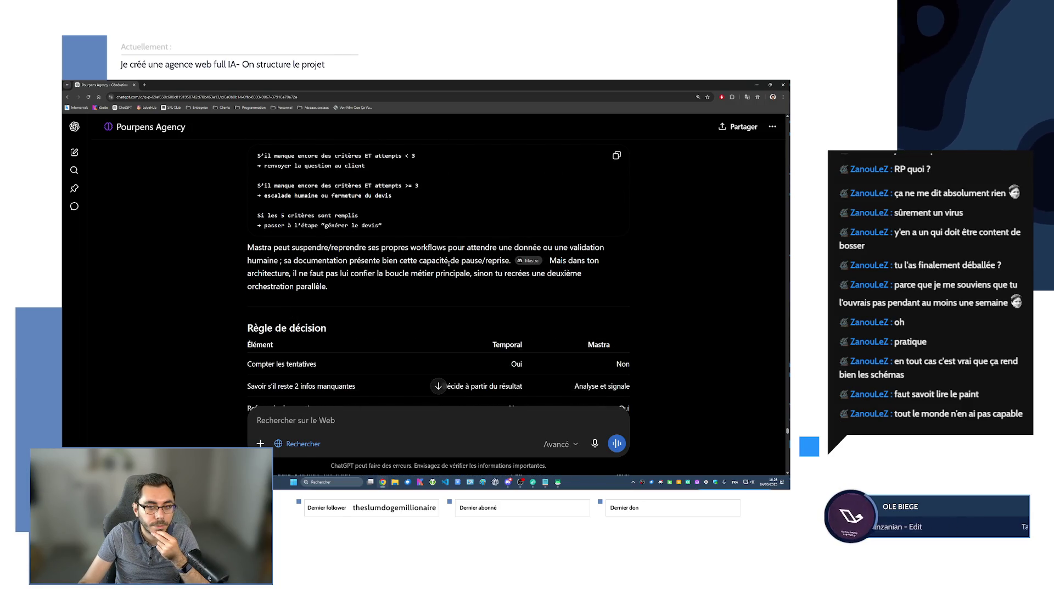
scroll(277, 286, down, 3)
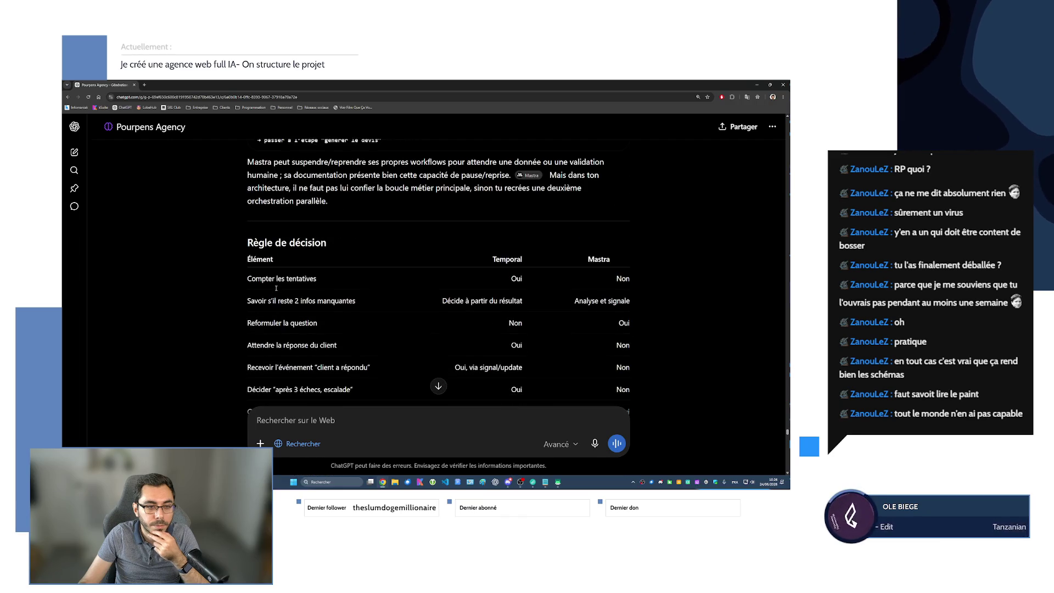
scroll(276, 286, down, 2)
scroll(276, 288, down, 2)
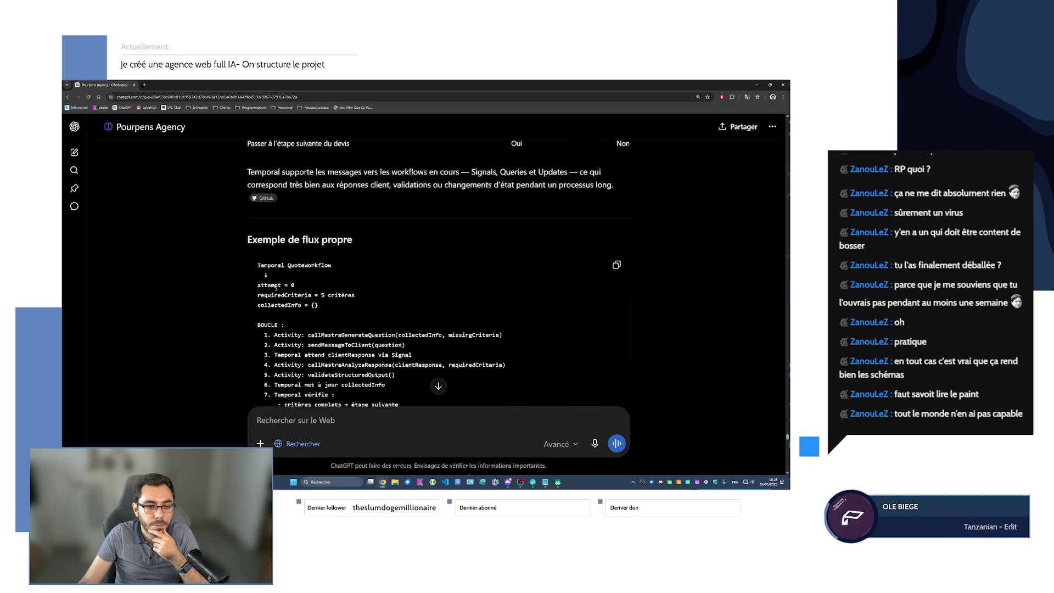
scroll(276, 288, down, 2)
scroll(276, 290, down, 2)
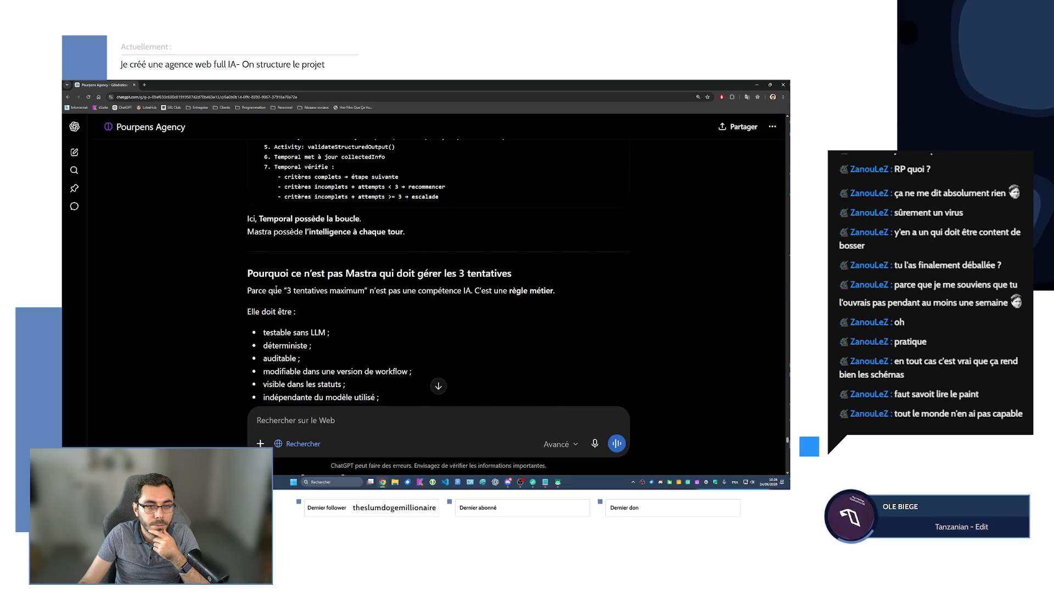
scroll(277, 290, down, 1)
scroll(276, 290, down, 4)
scroll(276, 290, down, 4)
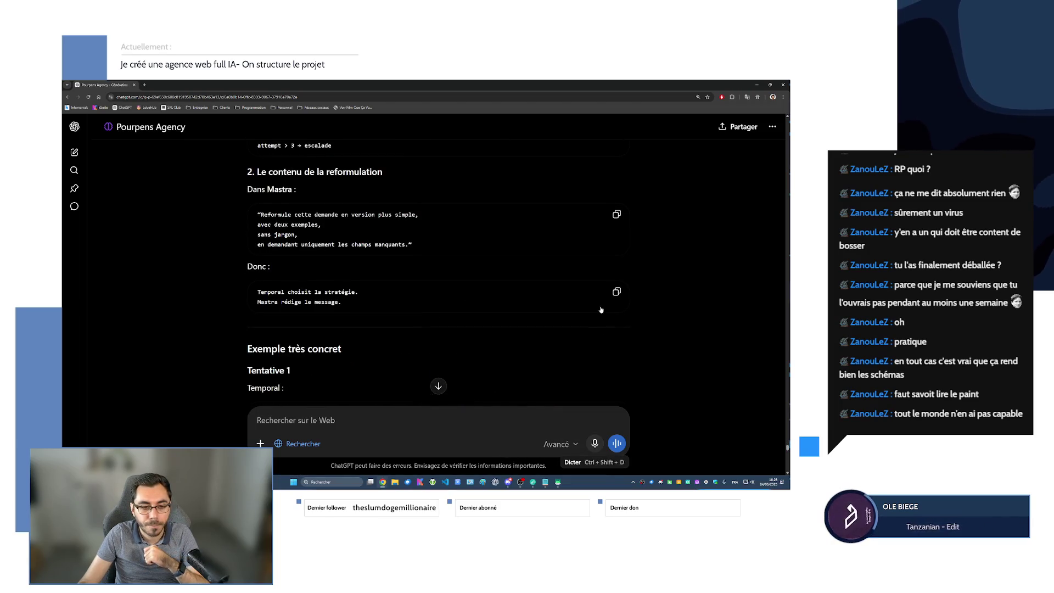
- Start voice dictation for a follow-up question with Ctrl+Shift+D
key(ctrl+shift+d)
scroll(467, 319, down, 2)
scroll(466, 319, down, 2)
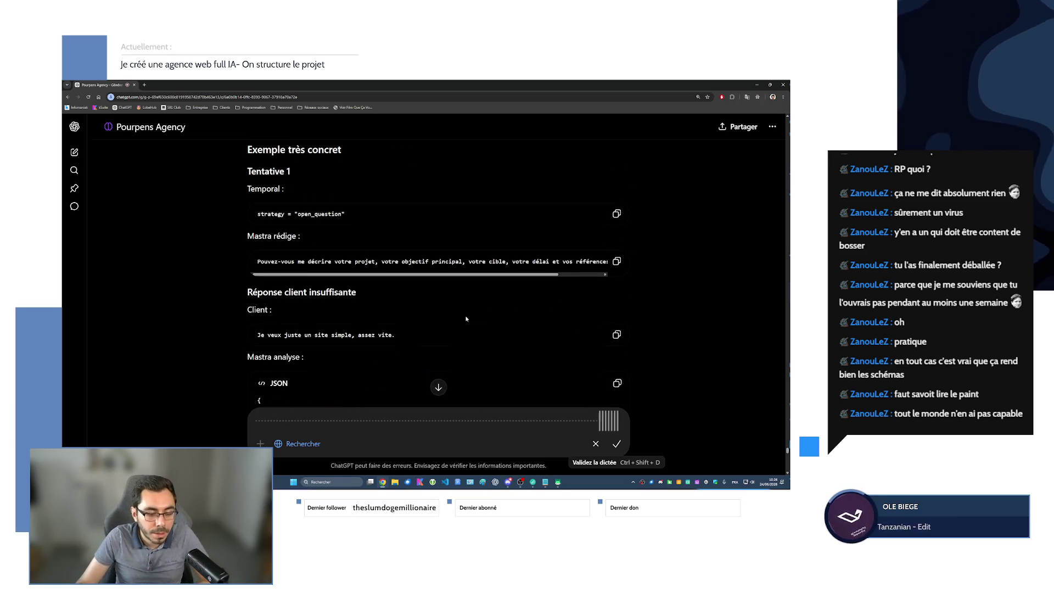
scroll(466, 318, down, 2)
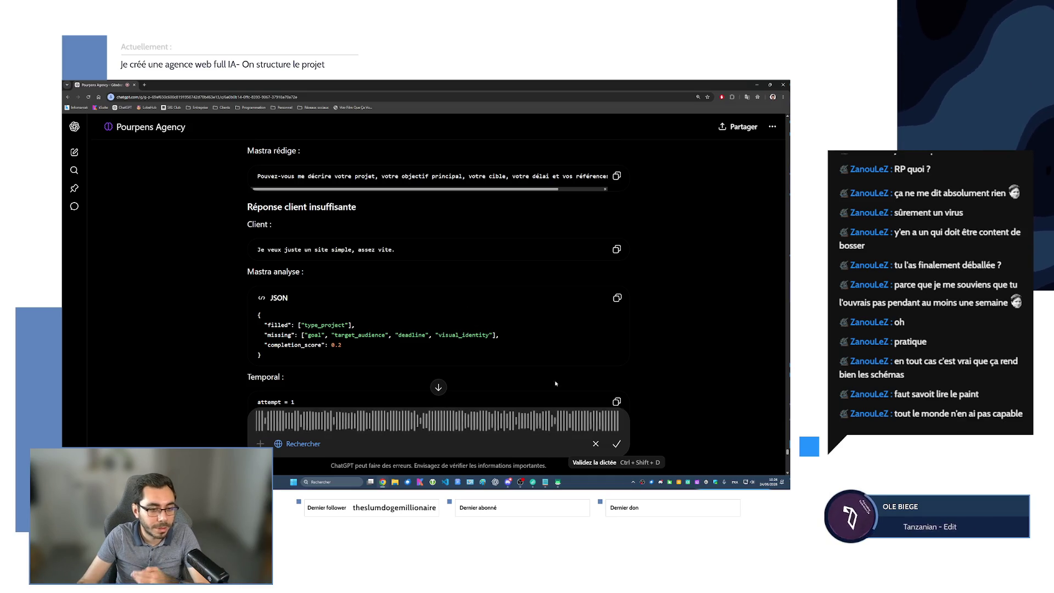
- Finish dictation so the spoken Mastra/Temporal question is transcribed into the prompt
key(ctrl+shift+d)
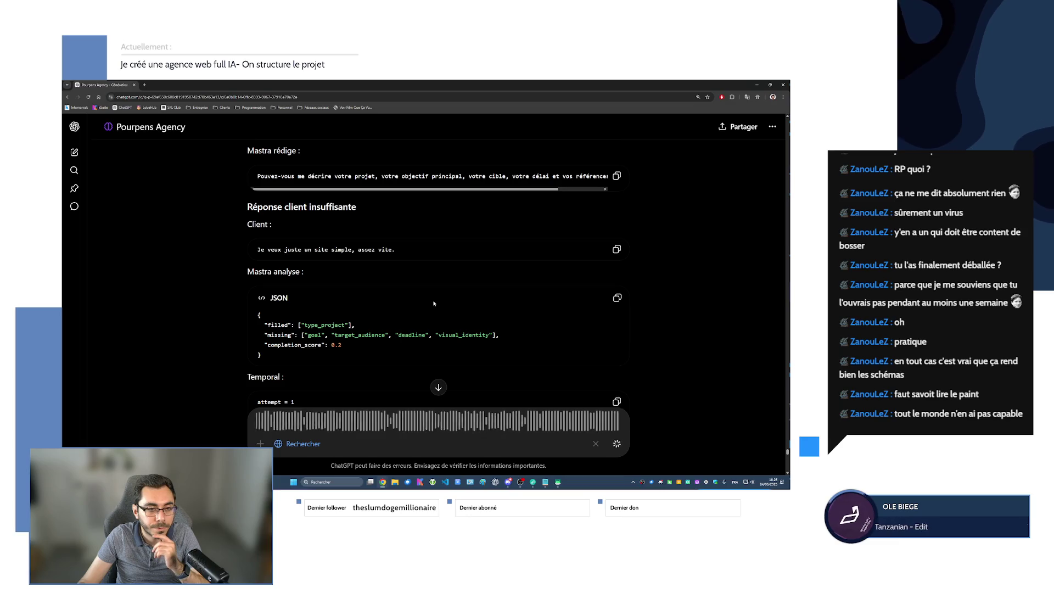
scroll(412, 292, up, 2)
scroll(396, 283, down, 2)
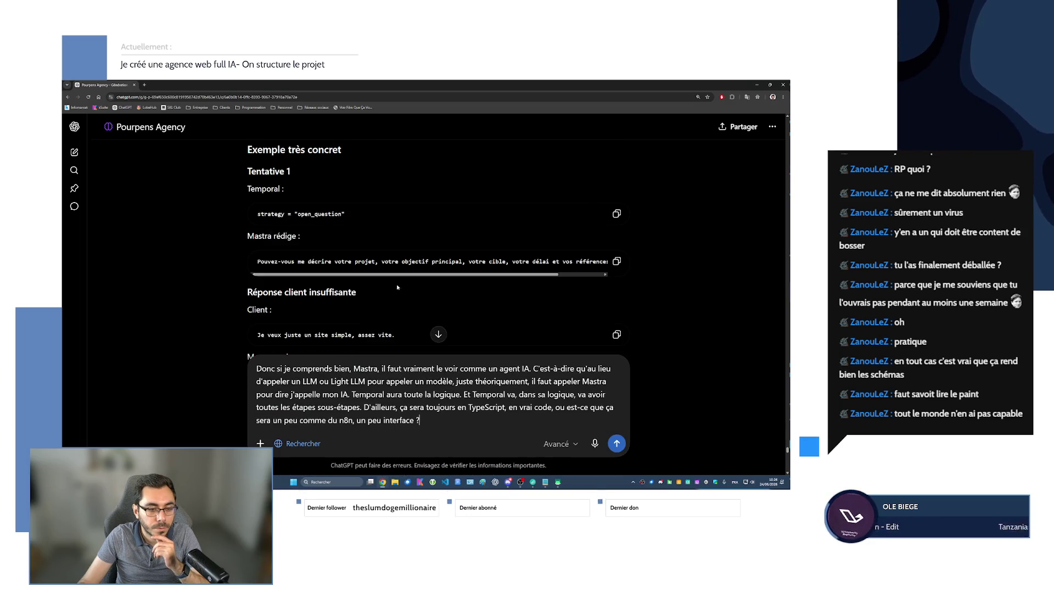
scroll(349, 268, up, 3)
scroll(293, 208, down, 3)
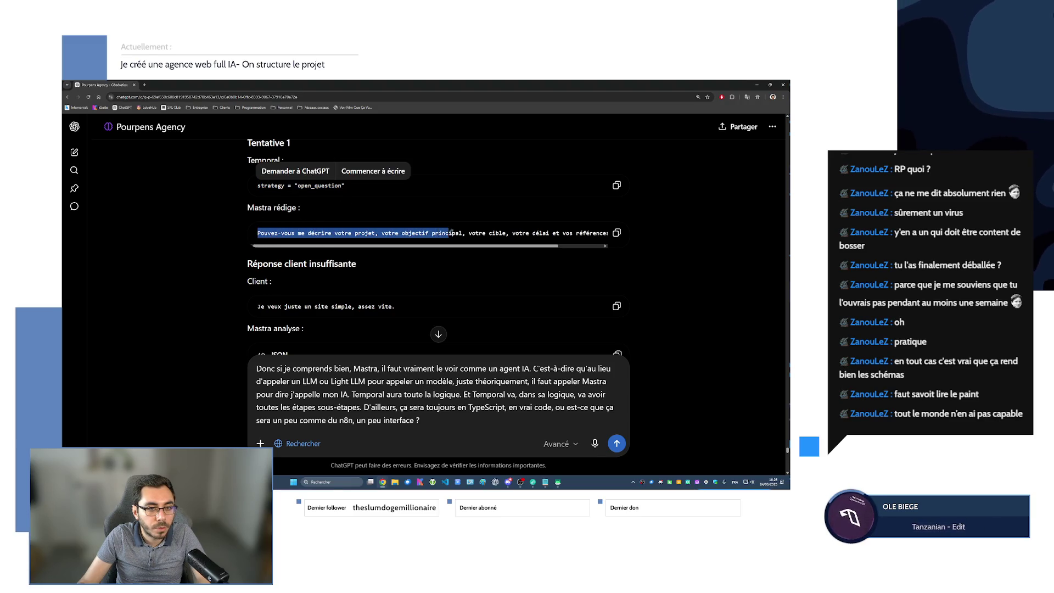
drag(451, 234, 617, 234)
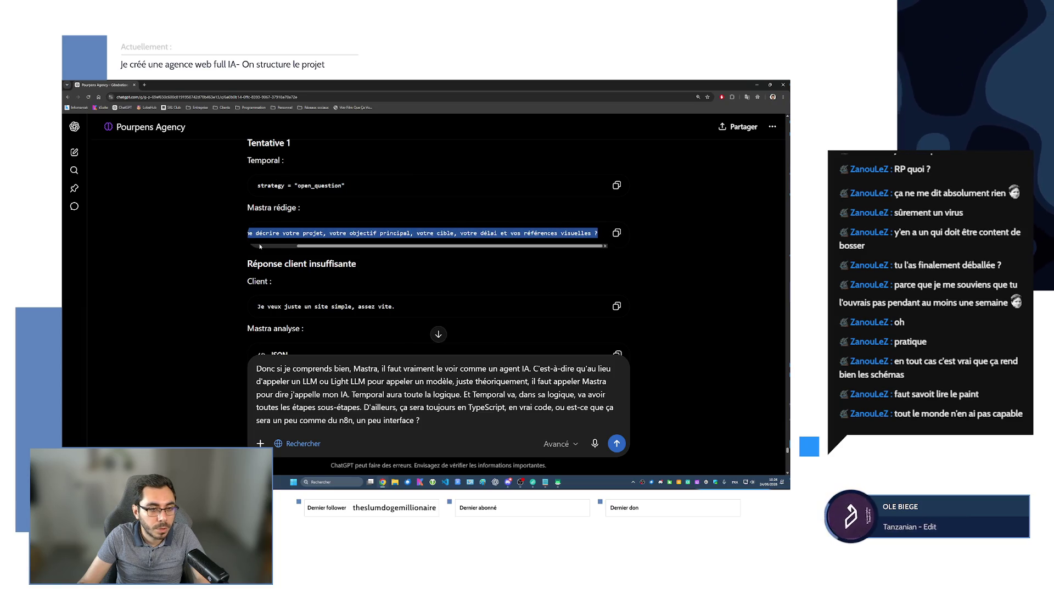
click(368, 253)
scroll(368, 253, down, 1)
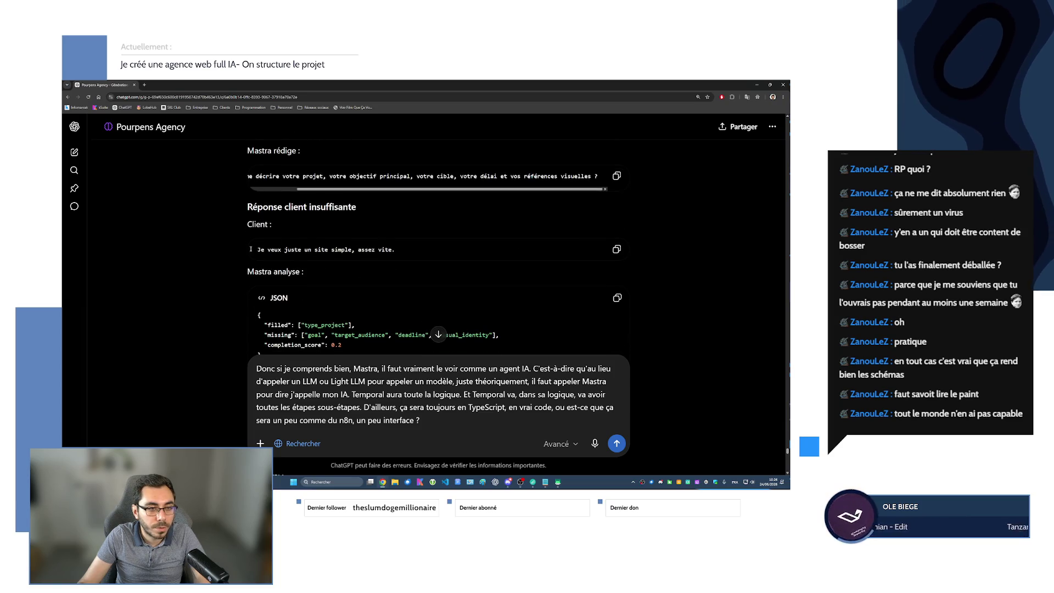
drag(258, 249, 396, 248)
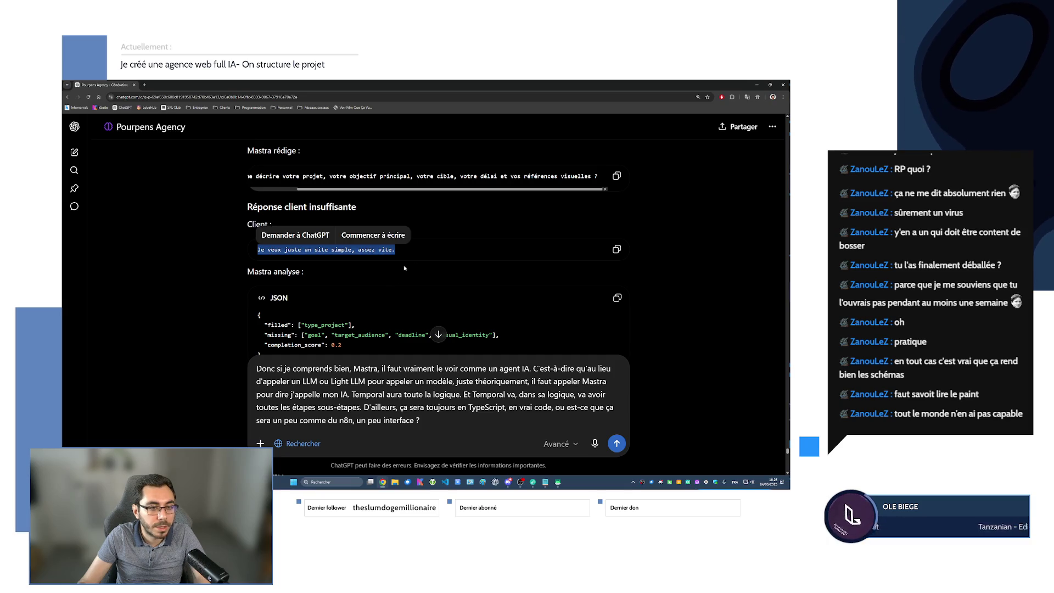
scroll(404, 268, down, 2)
drag(266, 240, 338, 263)
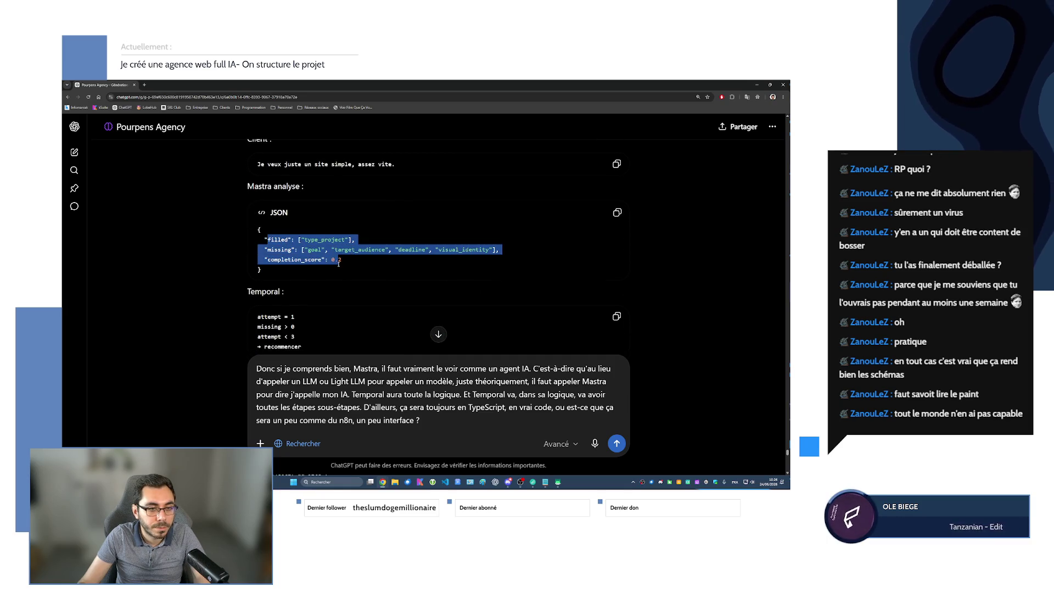
click(355, 249)
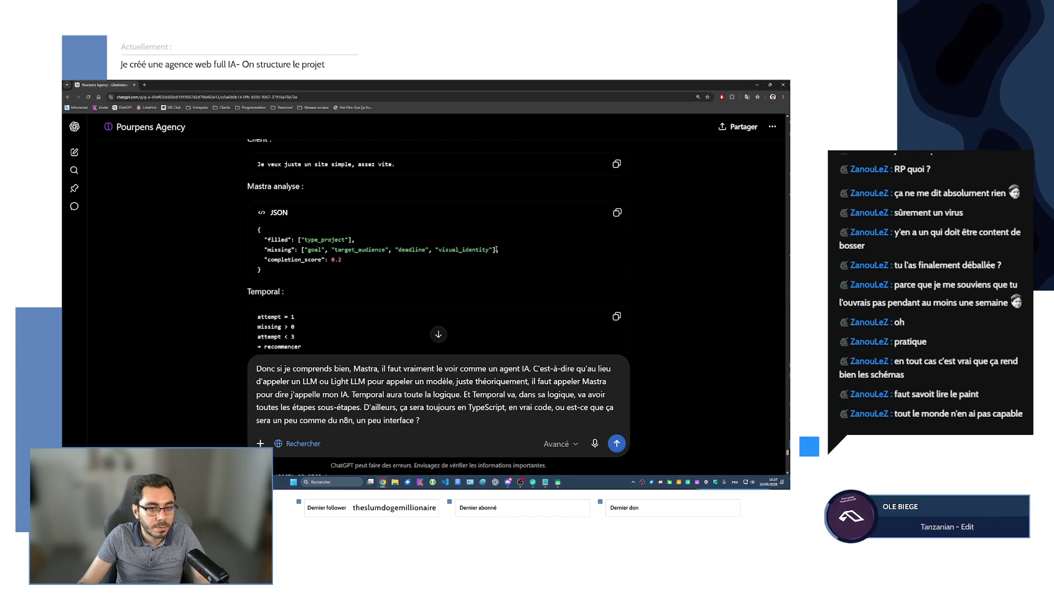
drag(497, 248, 304, 249)
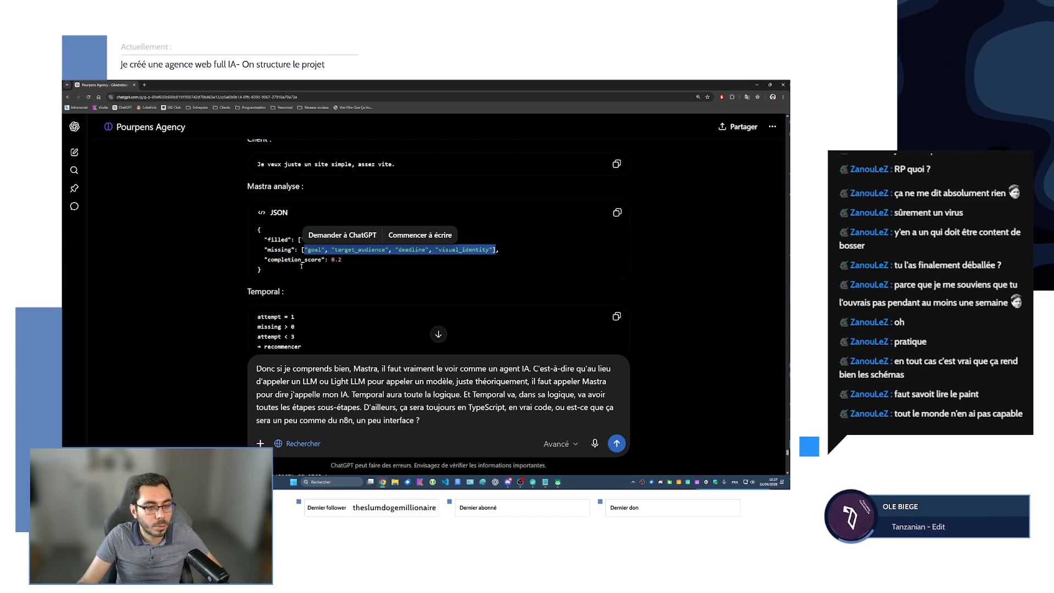
scroll(301, 266, down, 2)
drag(257, 230, 302, 260)
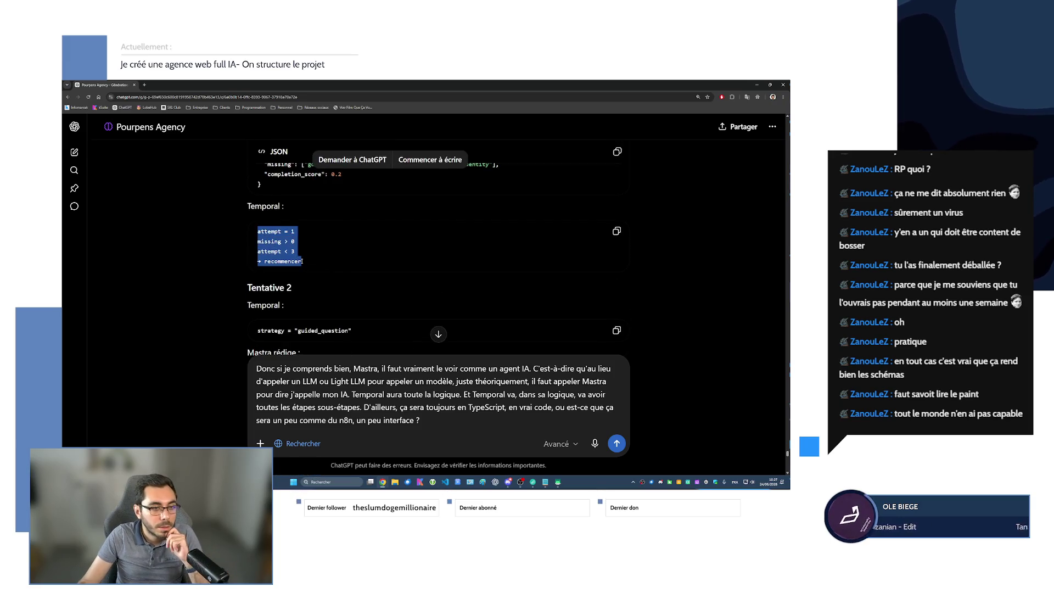
click(284, 254)
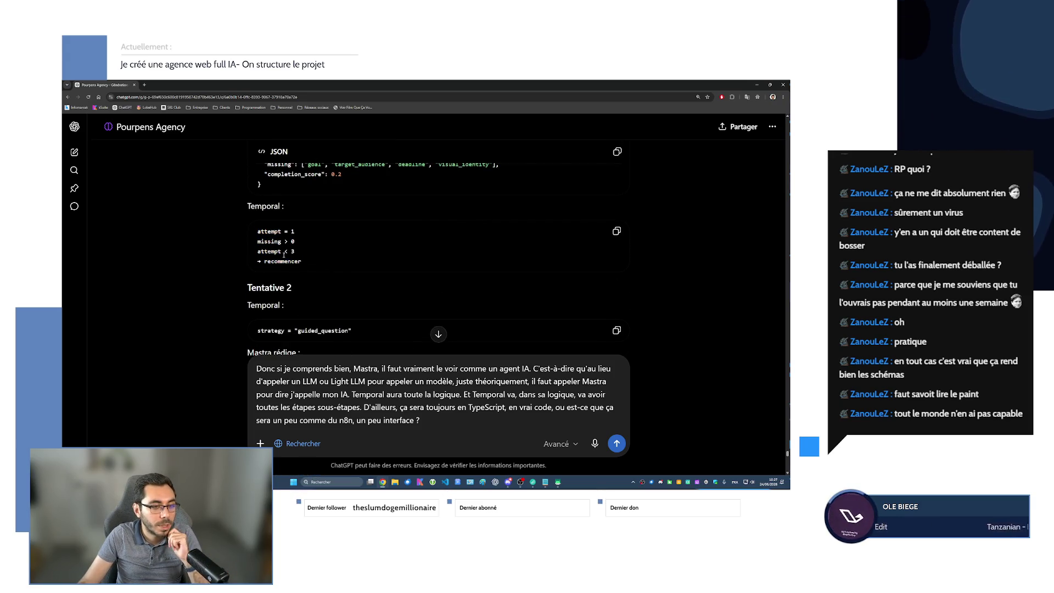
click(286, 242)
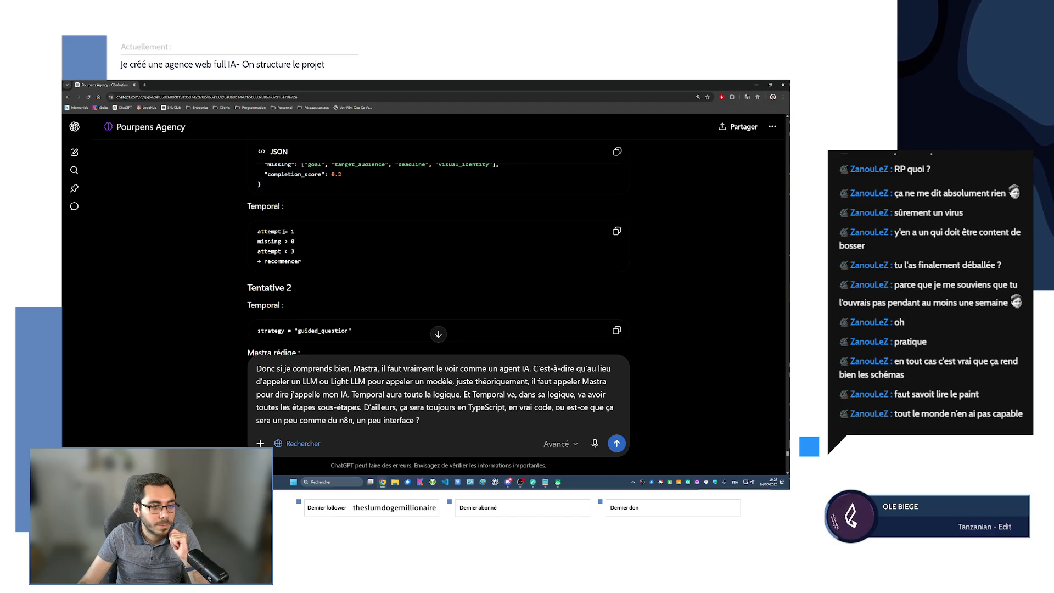
mouse_move(259, 232)
mouse_down()
mouse_move(295, 233)
mouse_move(295, 241)
mouse_up()
drag(303, 164, 341, 175)
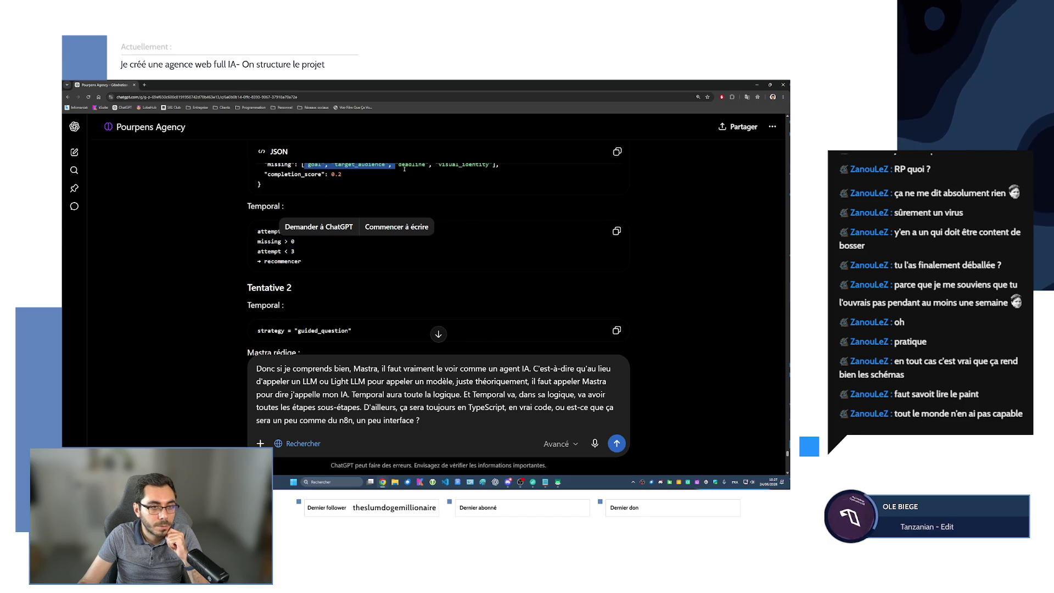
double_click(282, 260)
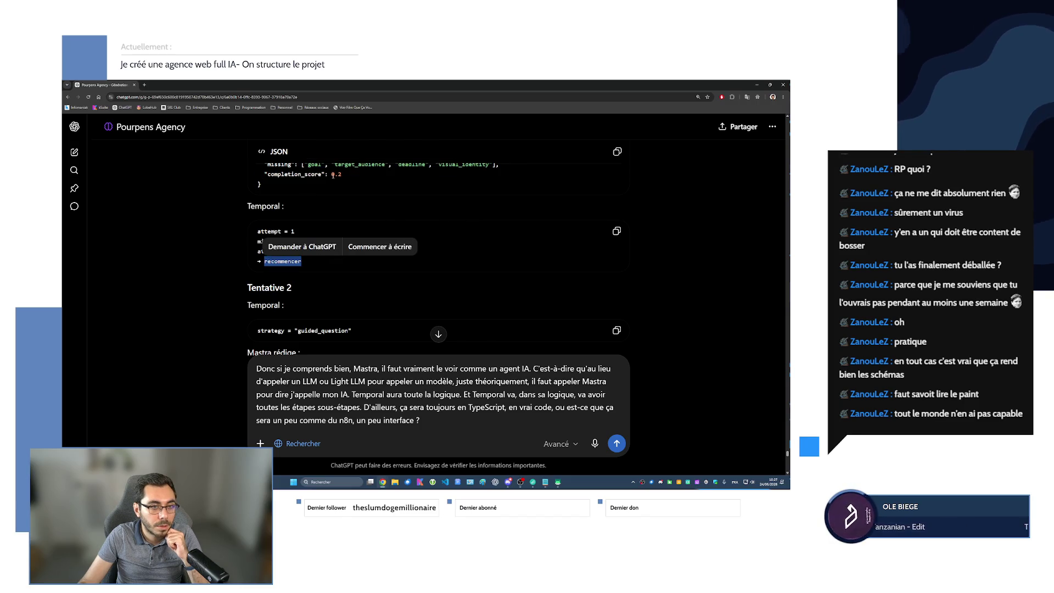
scroll(283, 260, up, 1)
drag(404, 191, 270, 228)
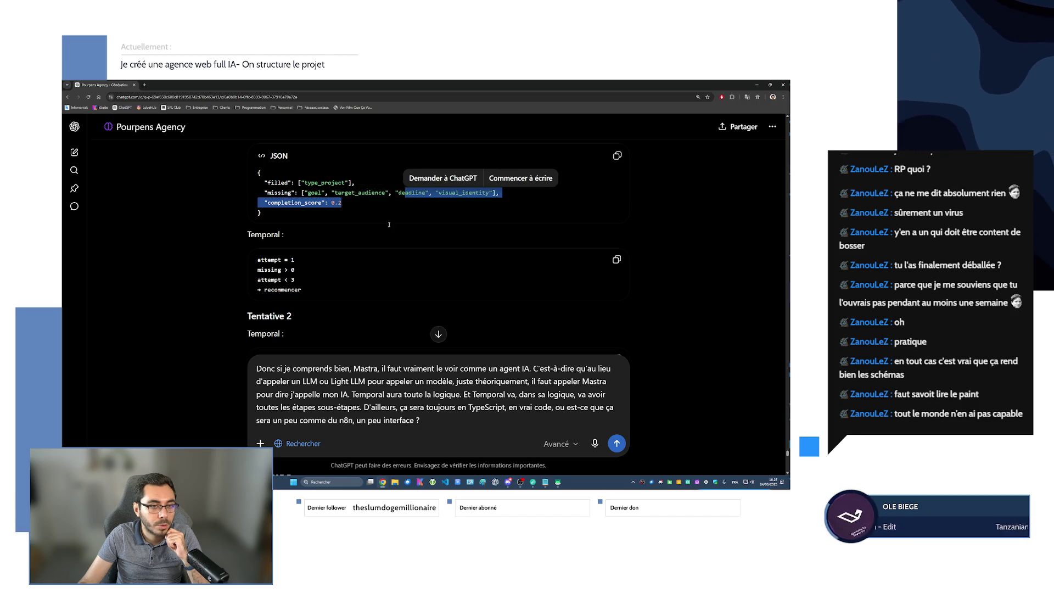
scroll(270, 285, up, 2)
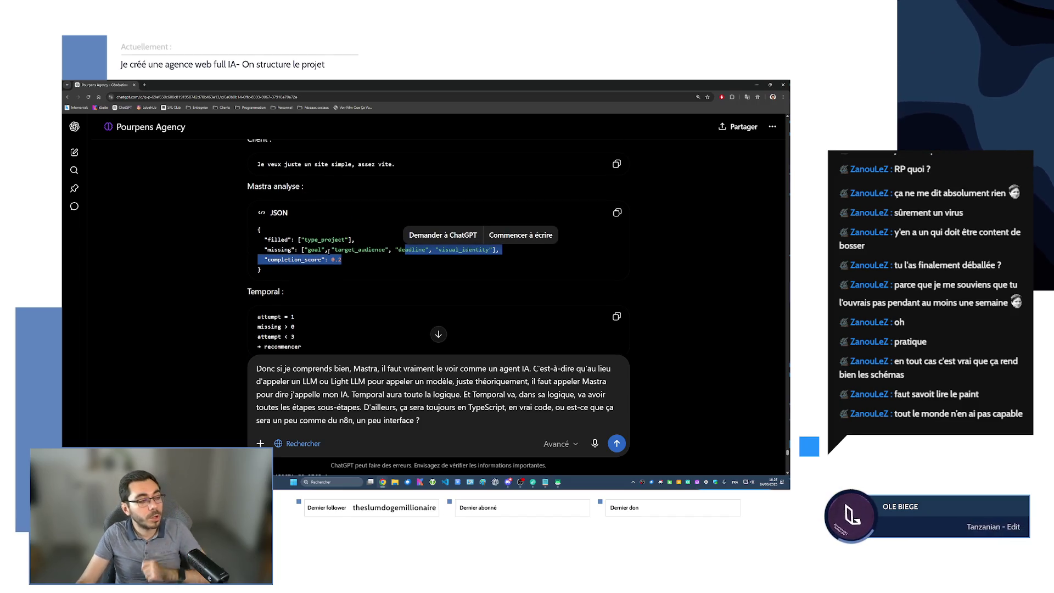
scroll(328, 264, down, 3)
scroll(327, 268, down, 2)
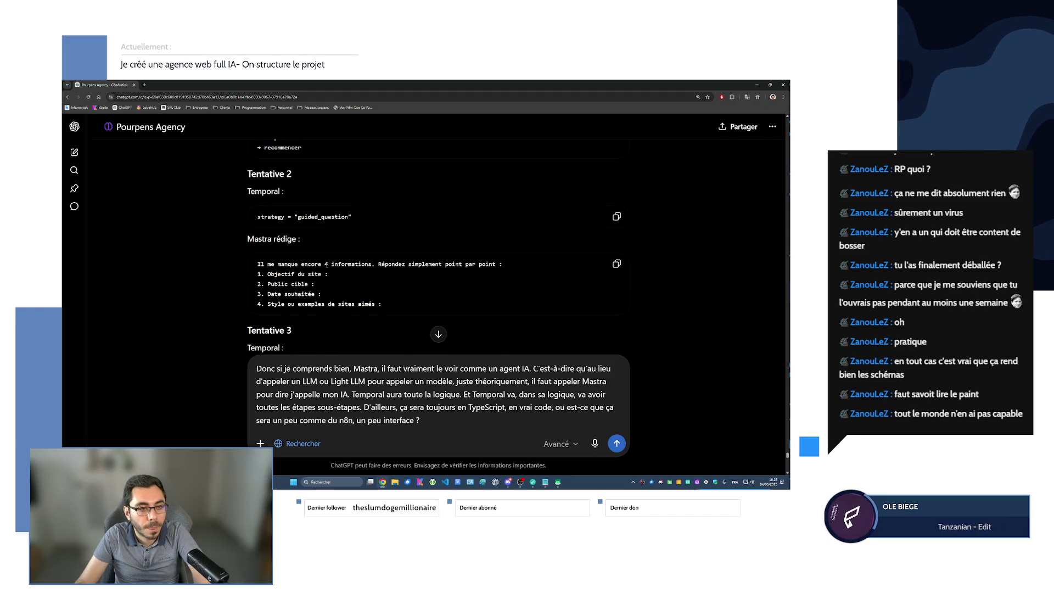
drag(298, 216, 352, 218)
drag(272, 274, 344, 308)
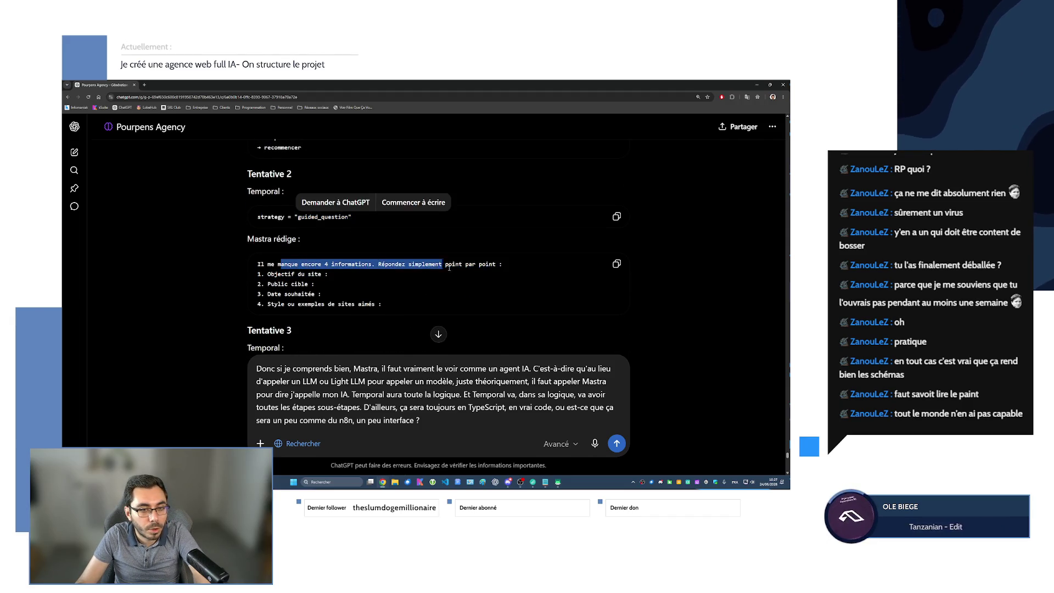
scroll(344, 308, down, 2)
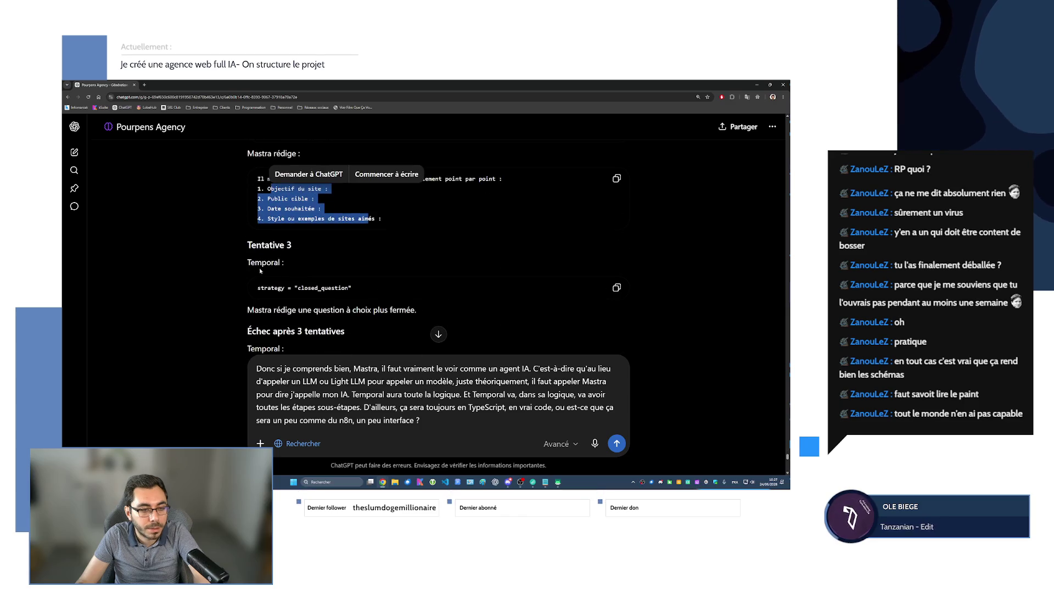
drag(352, 292, 258, 292)
scroll(255, 242, down, 2)
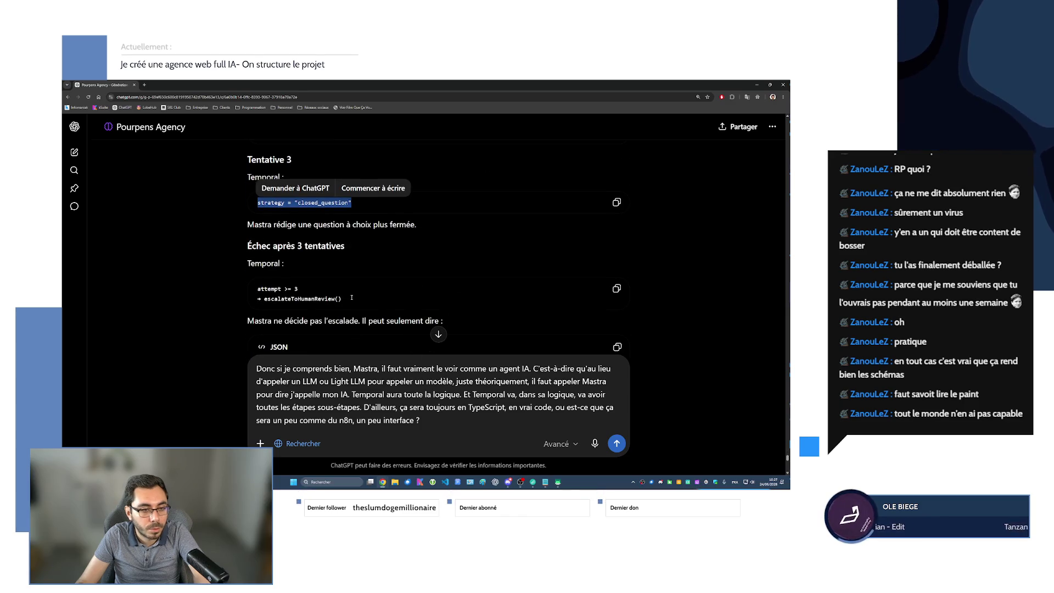
scroll(352, 298, down, 2)
scroll(271, 192, down, 1)
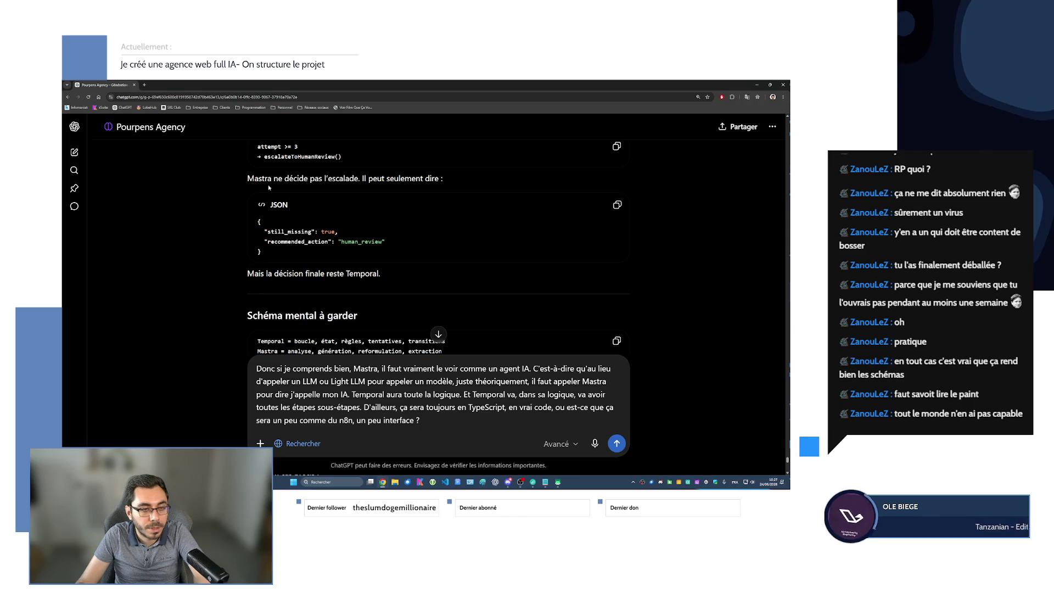
drag(258, 220, 307, 260)
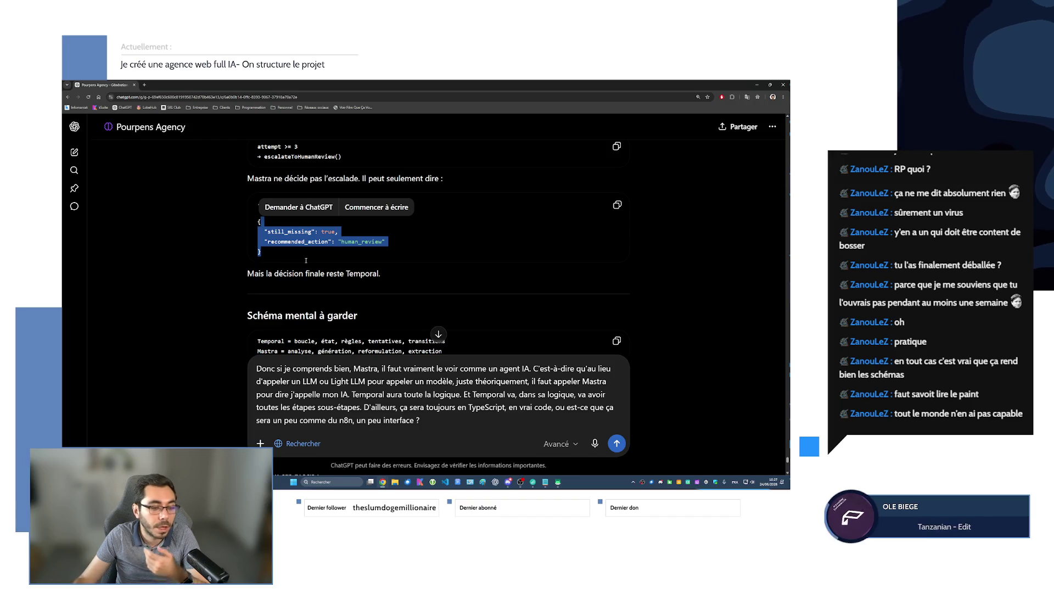
scroll(306, 261, down, 1)
scroll(290, 293, down, 1)
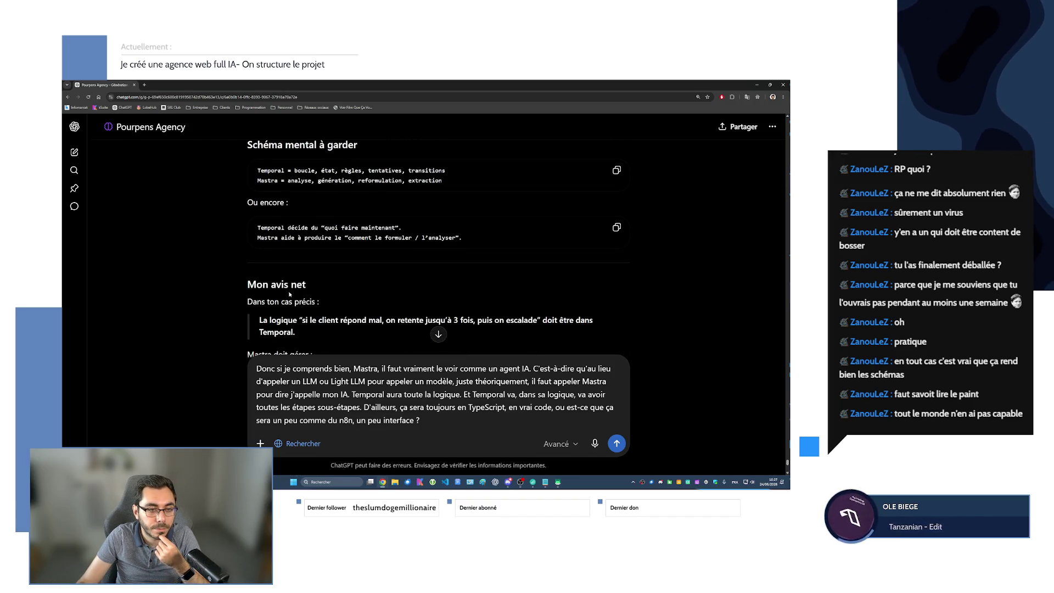
scroll(289, 292, down, 1)
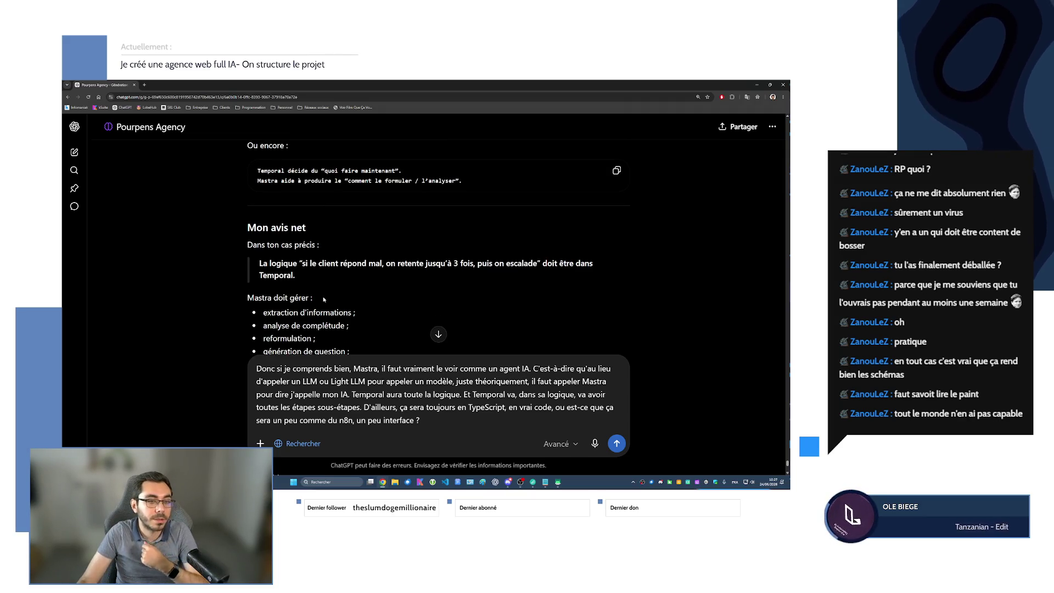
scroll(324, 298, down, 1)
scroll(324, 298, down, 1)
scroll(324, 298, down, 1)
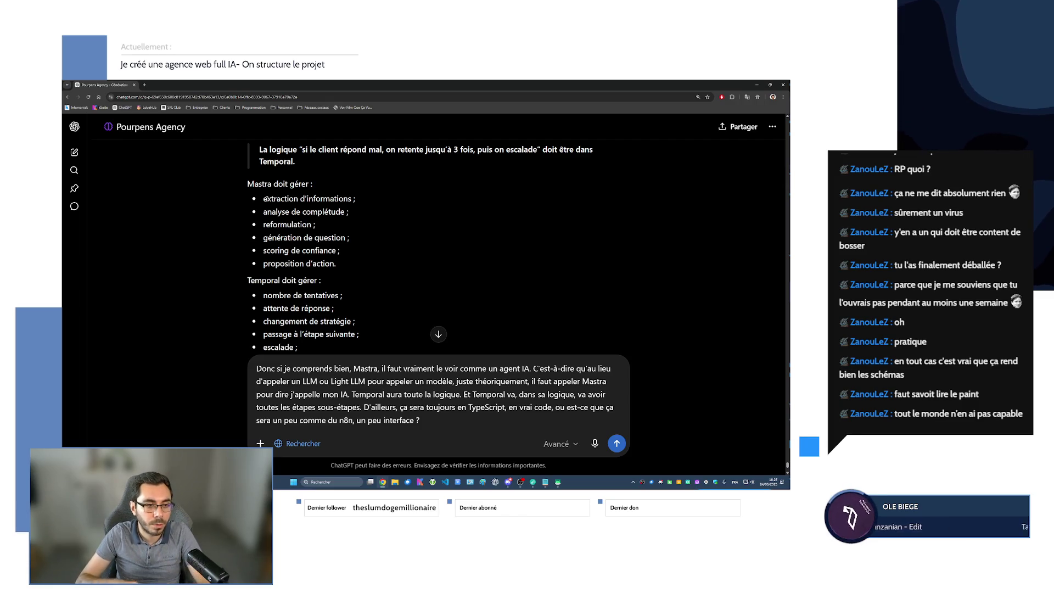
scroll(318, 230, down, 1)
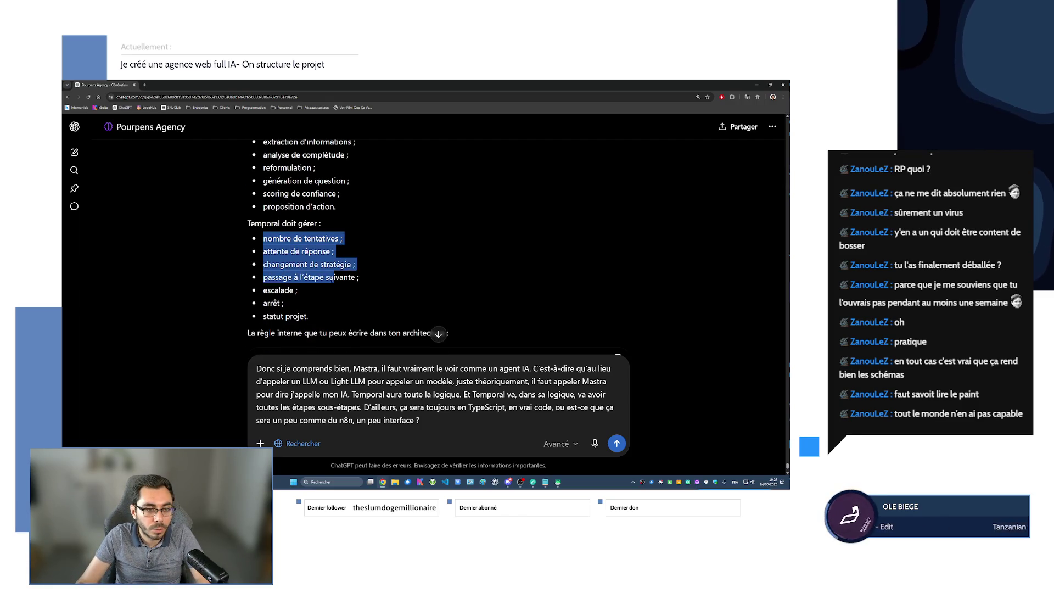
drag(263, 238, 359, 315)
scroll(358, 315, down, 1)
click(316, 282)
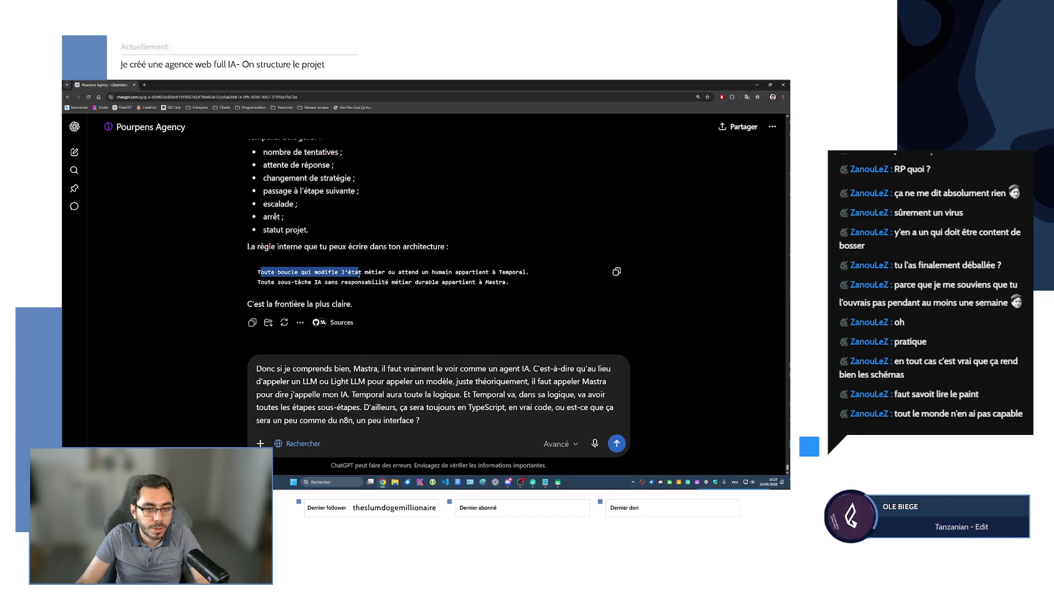
drag(315, 273, 514, 273)
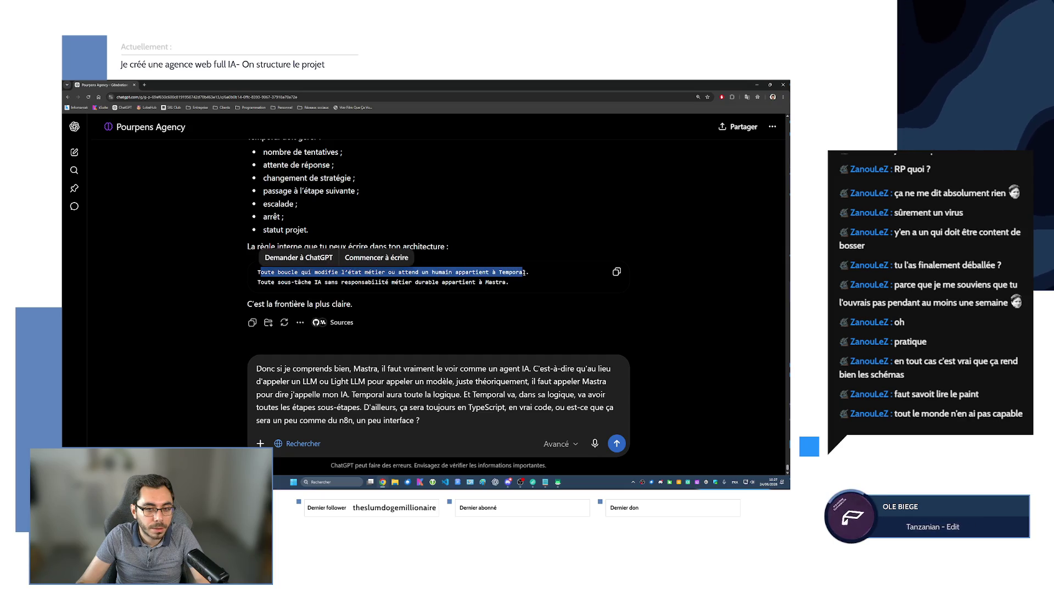
drag(258, 282, 520, 285)
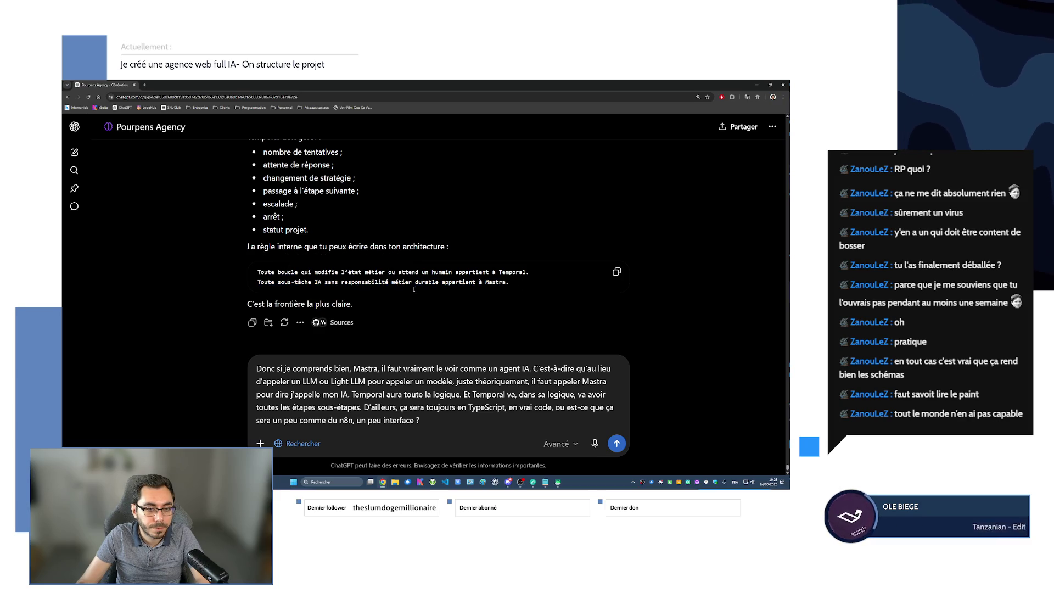
drag(348, 283, 517, 298)
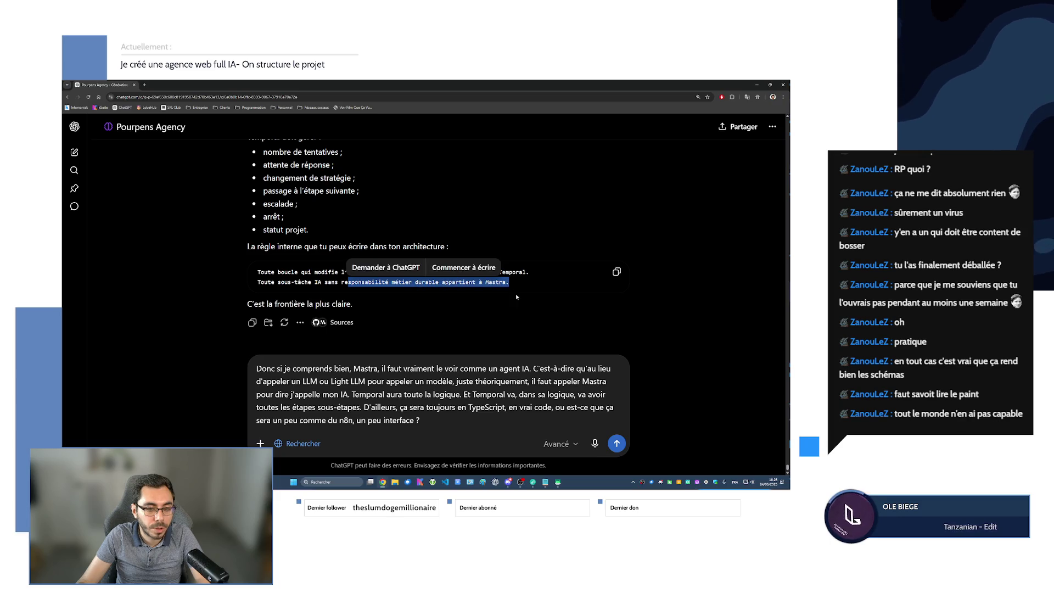
click(395, 299)
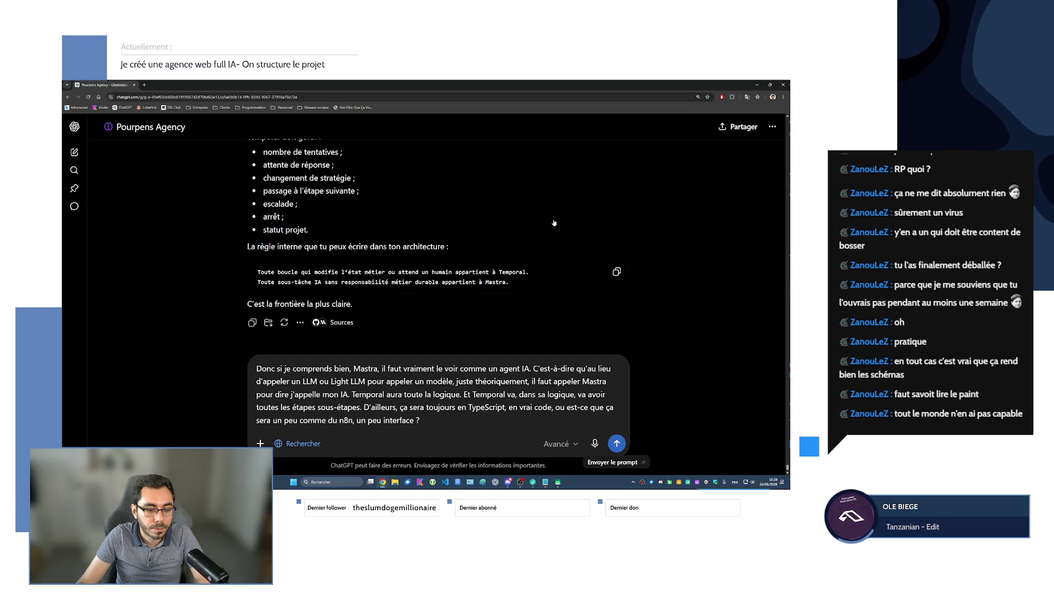
- Send the follow-up question about Mastra and Temporal
click(616, 444)
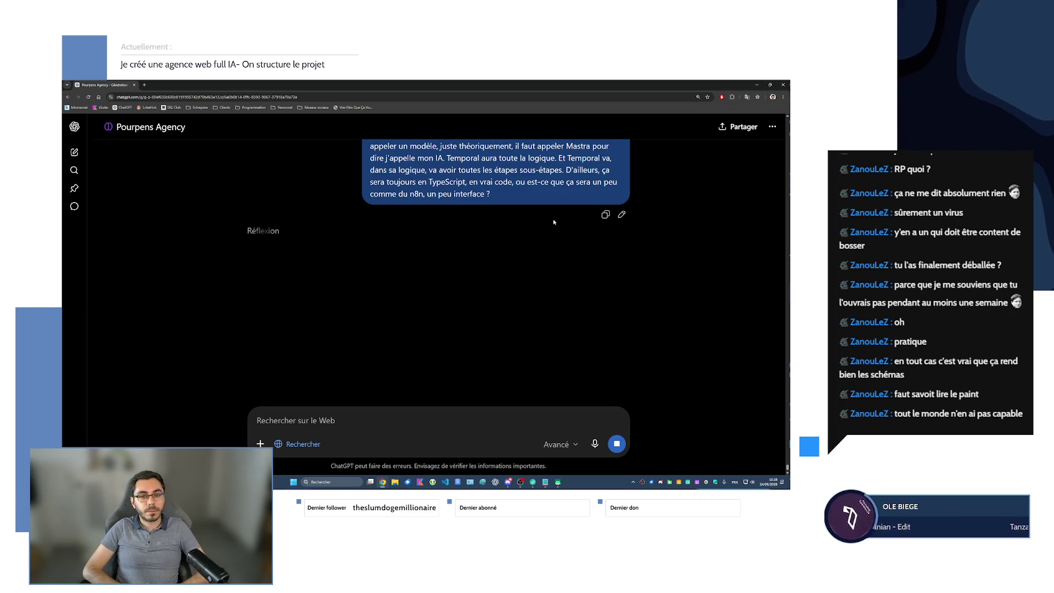
mouse_move(298, 444)
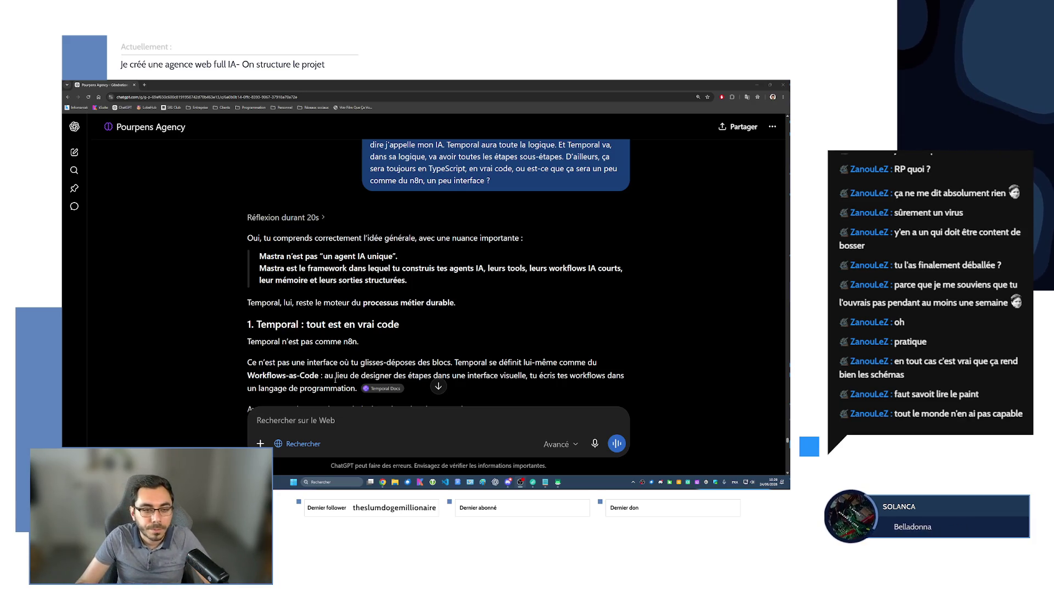
scroll(298, 293, down, 1)
scroll(298, 292, down, 1)
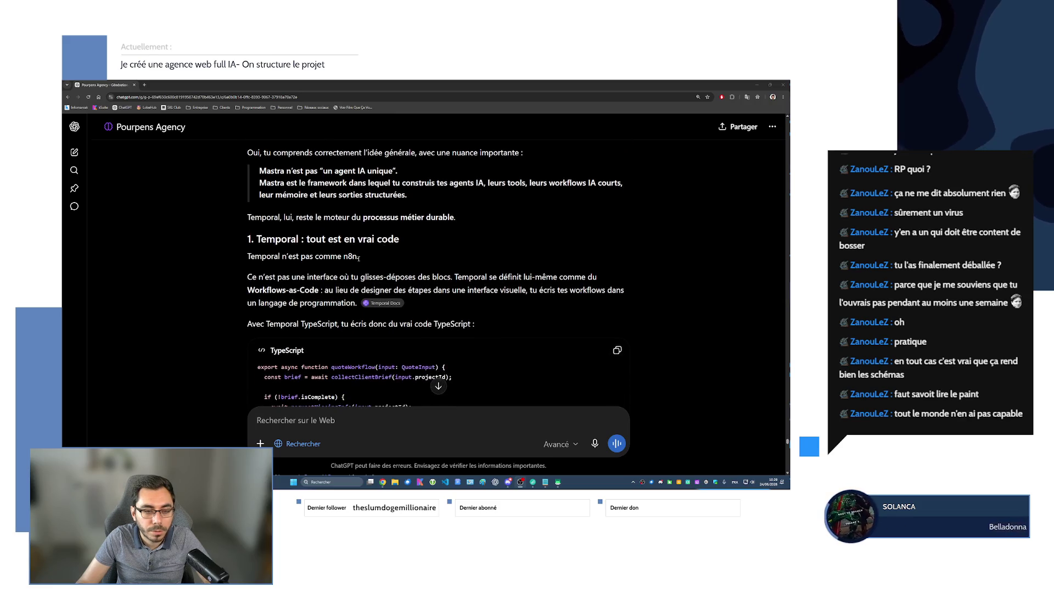
scroll(264, 264, down, 1)
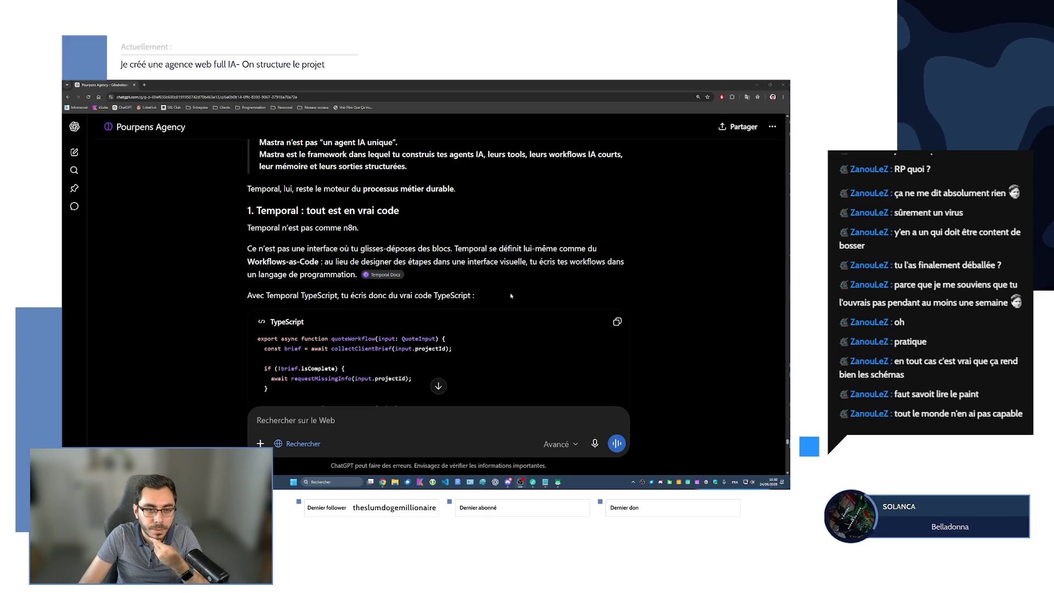
scroll(320, 269, down, 2)
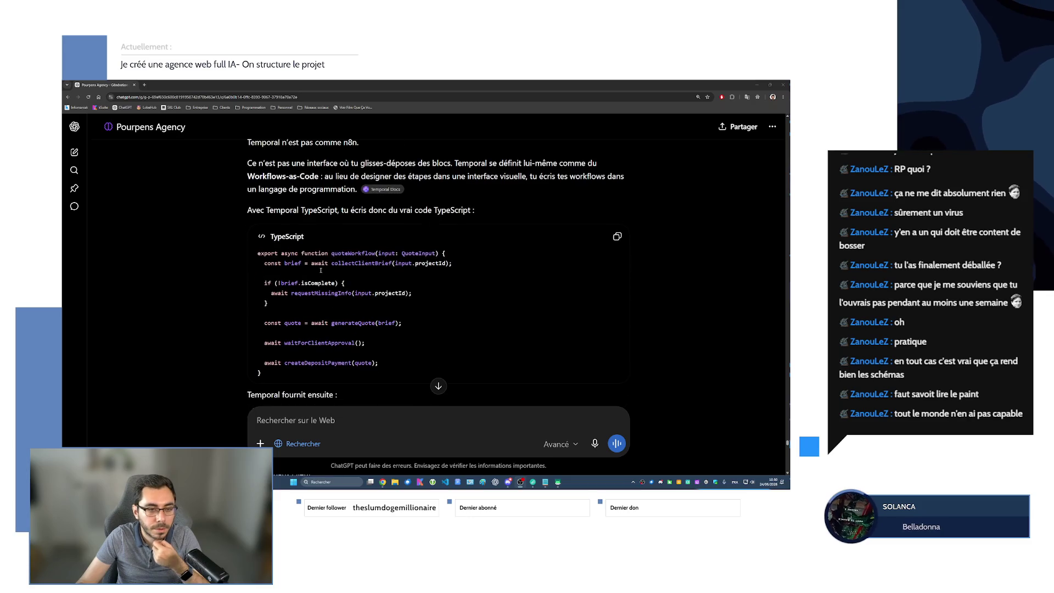
- Highlight the collectClientBrief, requestMissingInfo and missing-info check lines in the TypeScript workflow code
drag(285, 263, 449, 264)
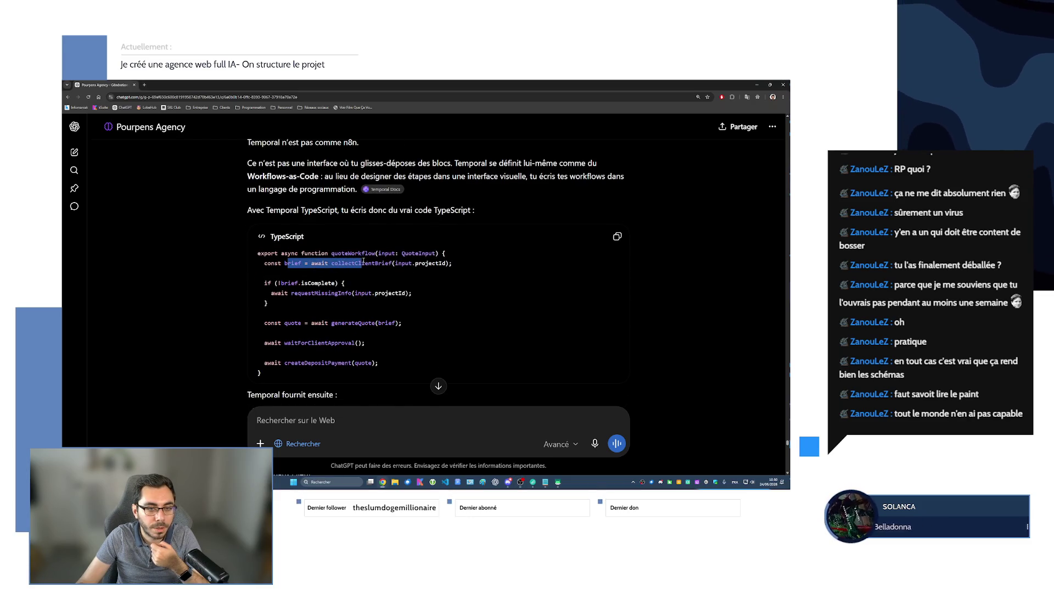
drag(272, 293, 411, 293)
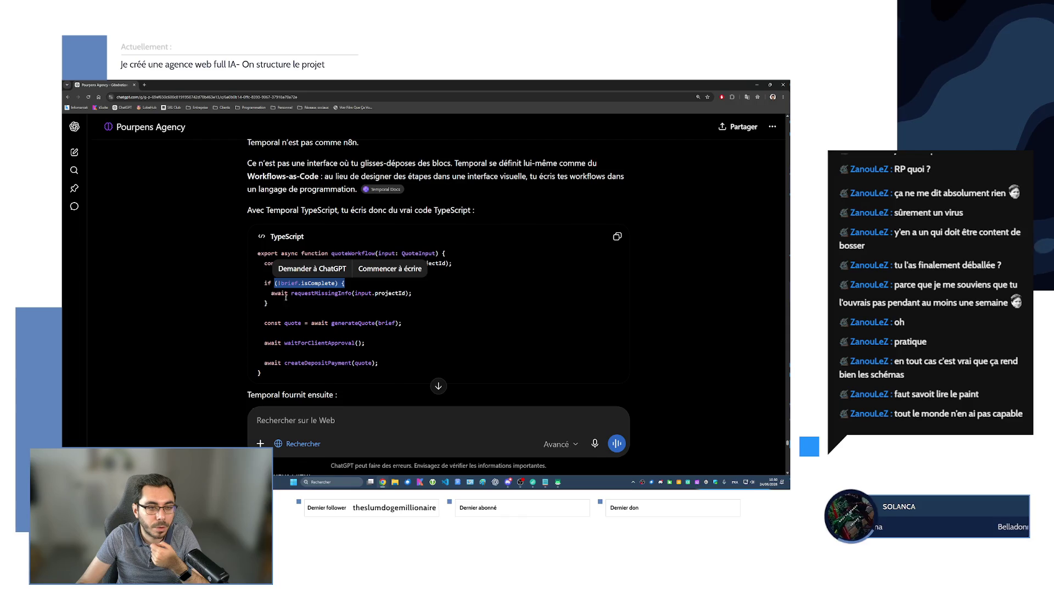
scroll(386, 351, down, 1)
drag(273, 294, 401, 295)
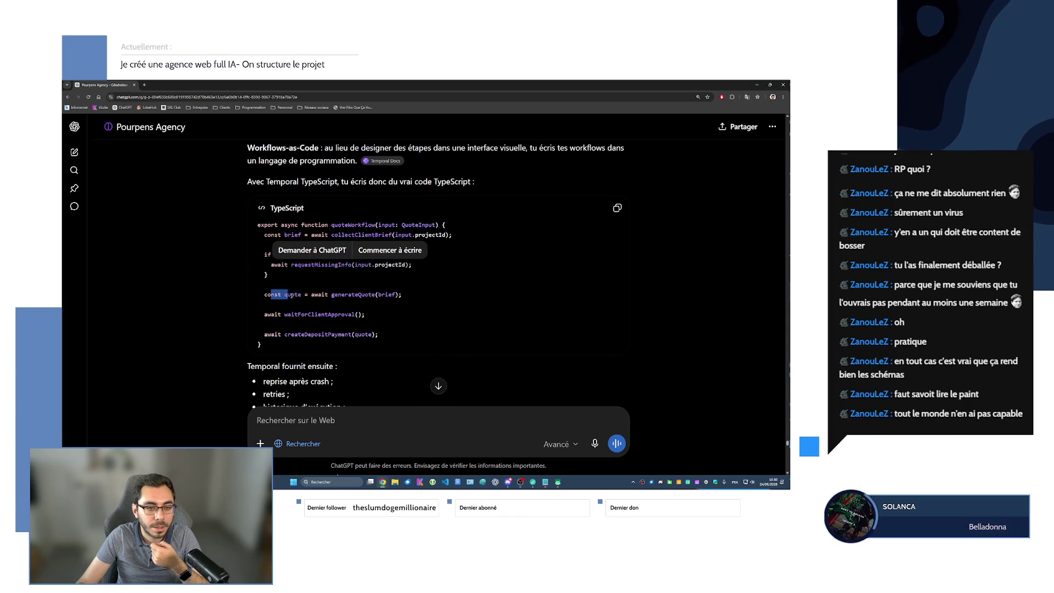
click(307, 311)
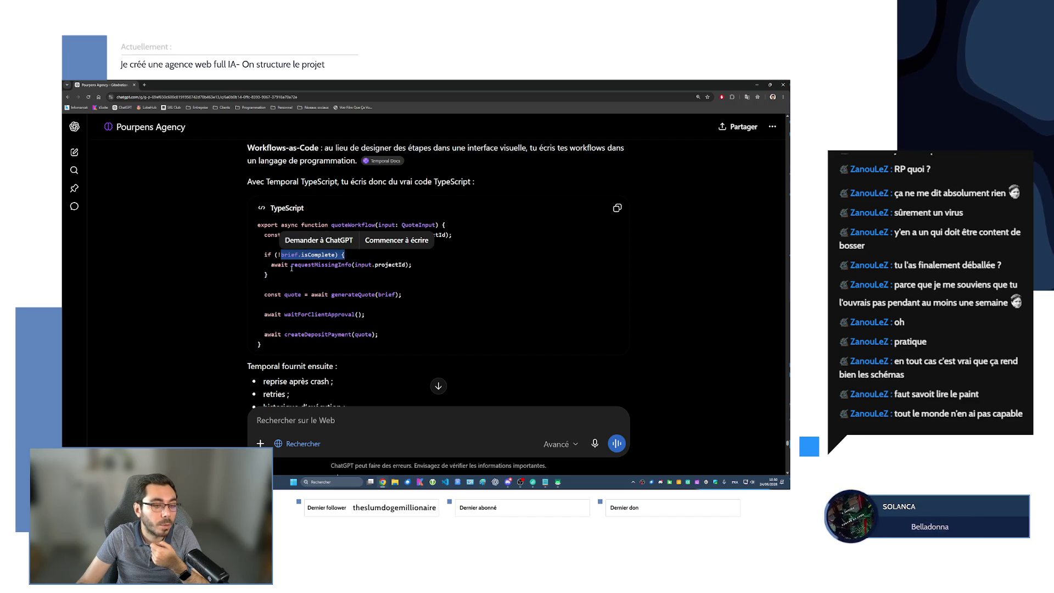
drag(271, 265, 371, 264)
click(265, 294)
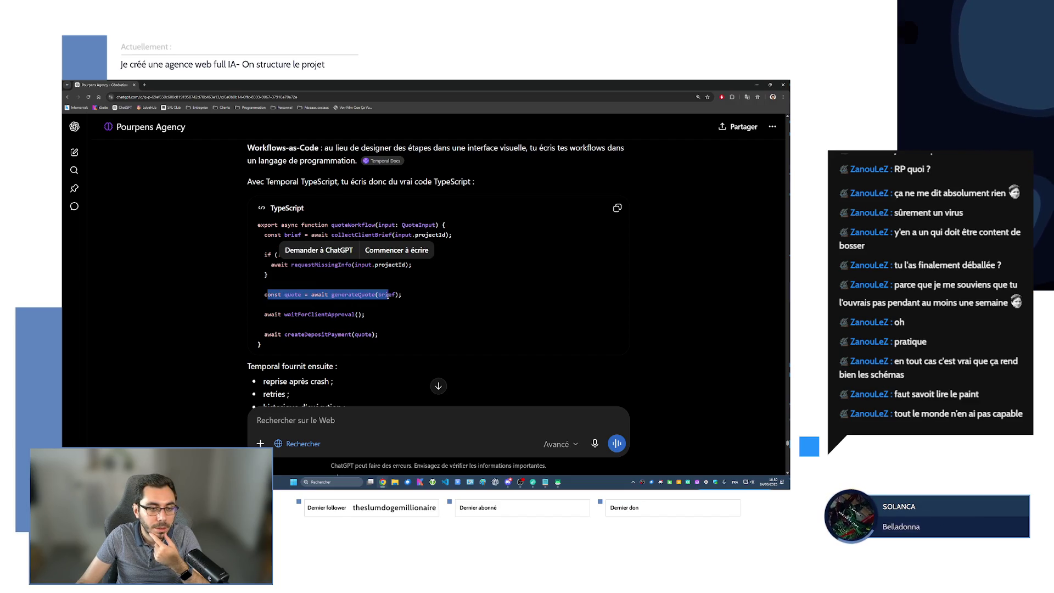
drag(284, 314, 364, 314)
drag(284, 335, 378, 335)
scroll(362, 347, down, 1)
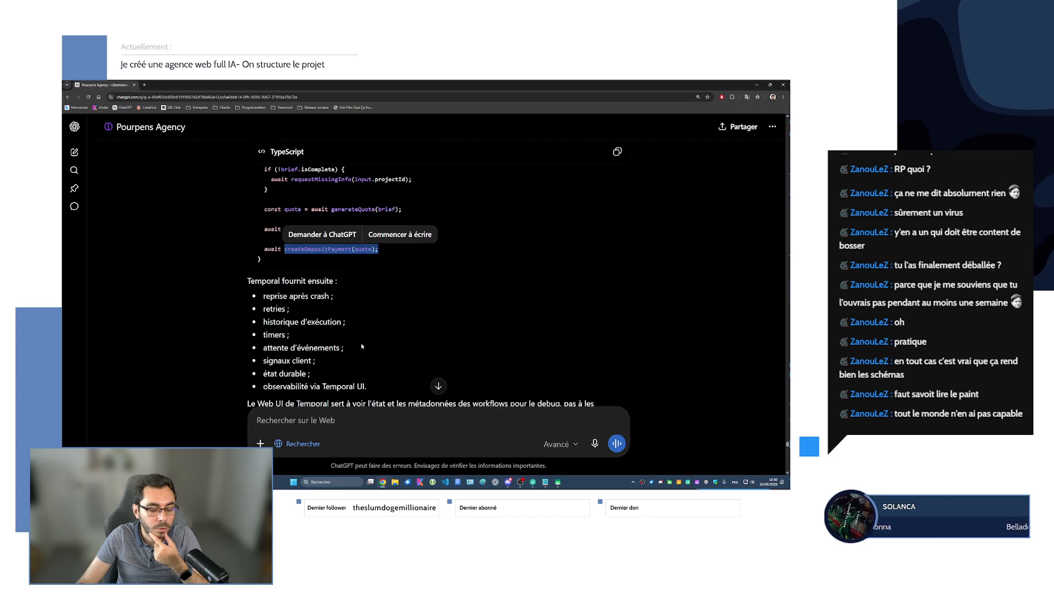
click(362, 347)
scroll(371, 353, down, 1)
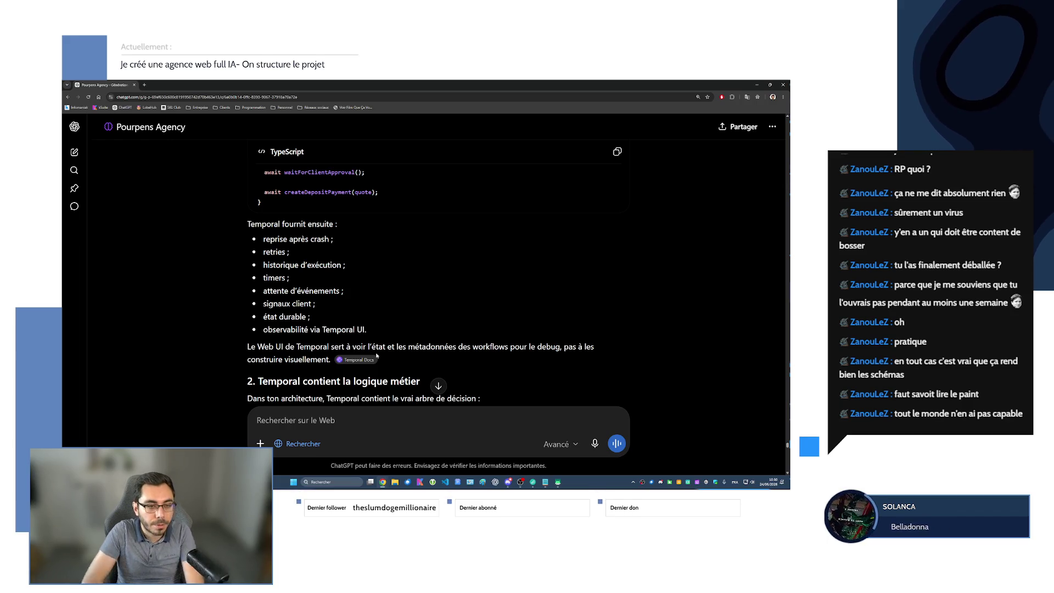
scroll(377, 355, down, 1)
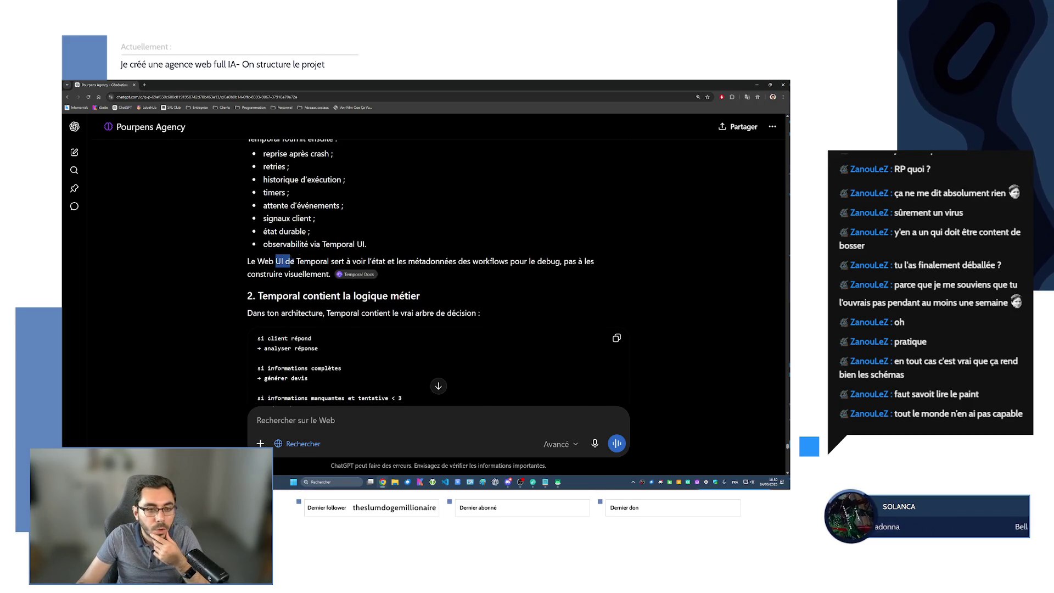
mouse_move(294, 262)
mouse_down()
mouse_move(398, 262)
mouse_move(331, 275)
mouse_up()
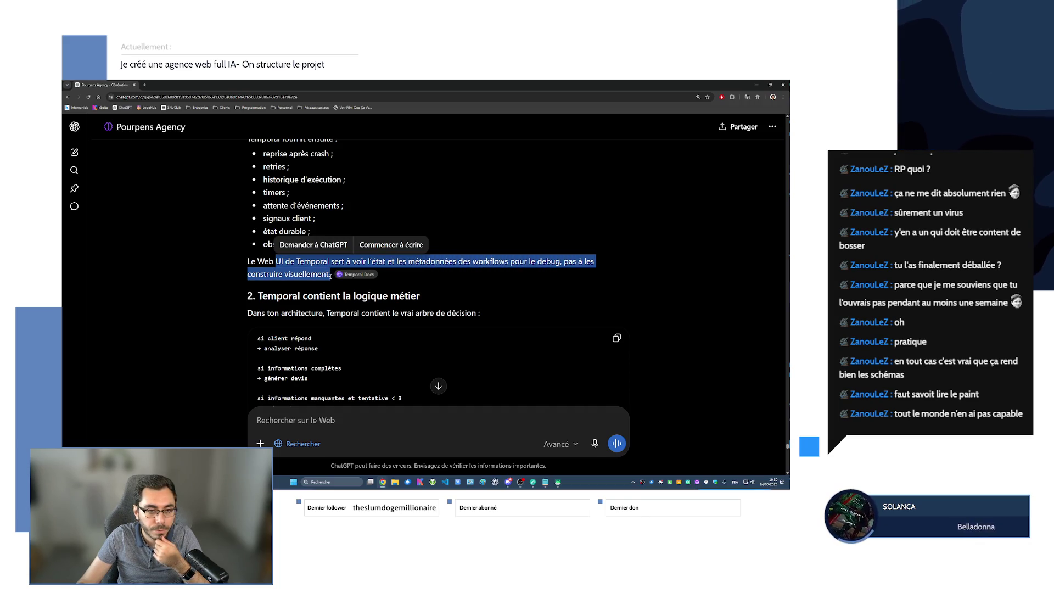
scroll(354, 289, down, 1)
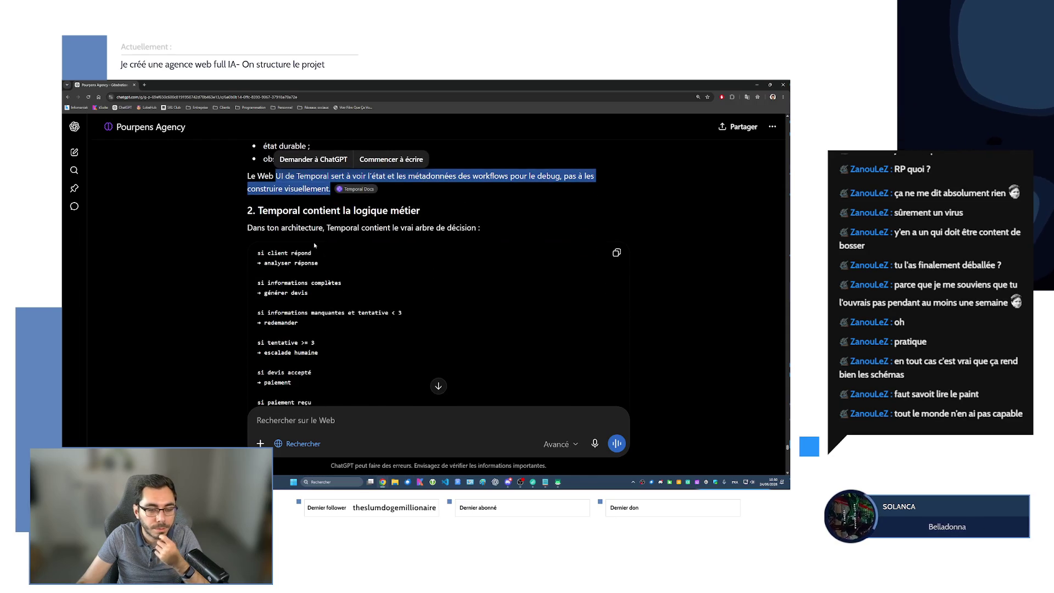
mouse_move(264, 252)
mouse_down()
mouse_move(311, 253)
mouse_move(321, 264)
mouse_up()
drag(258, 283, 344, 284)
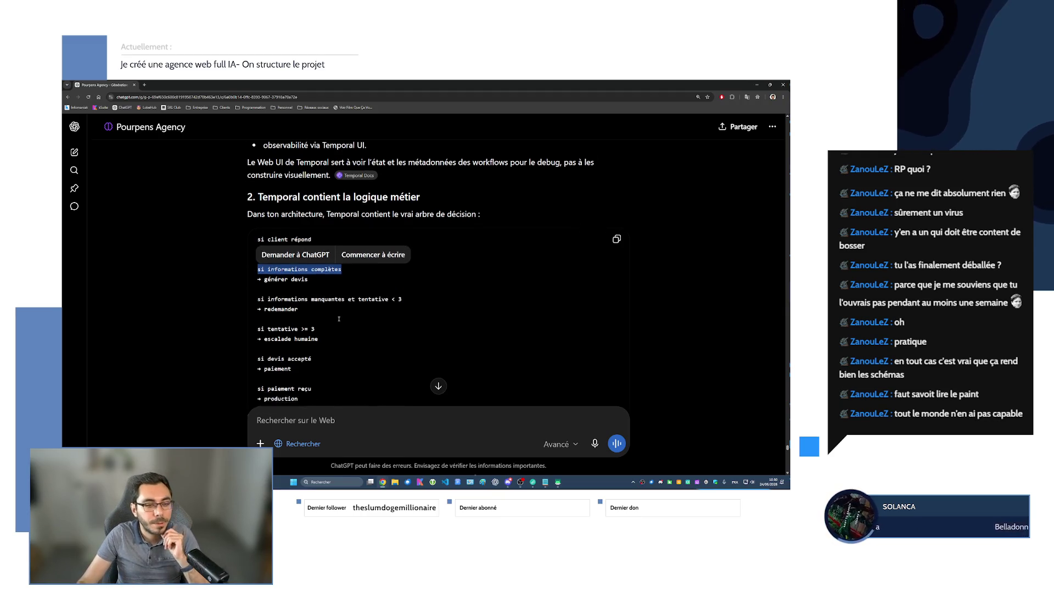
scroll(344, 283, down, 1)
drag(268, 284, 402, 284)
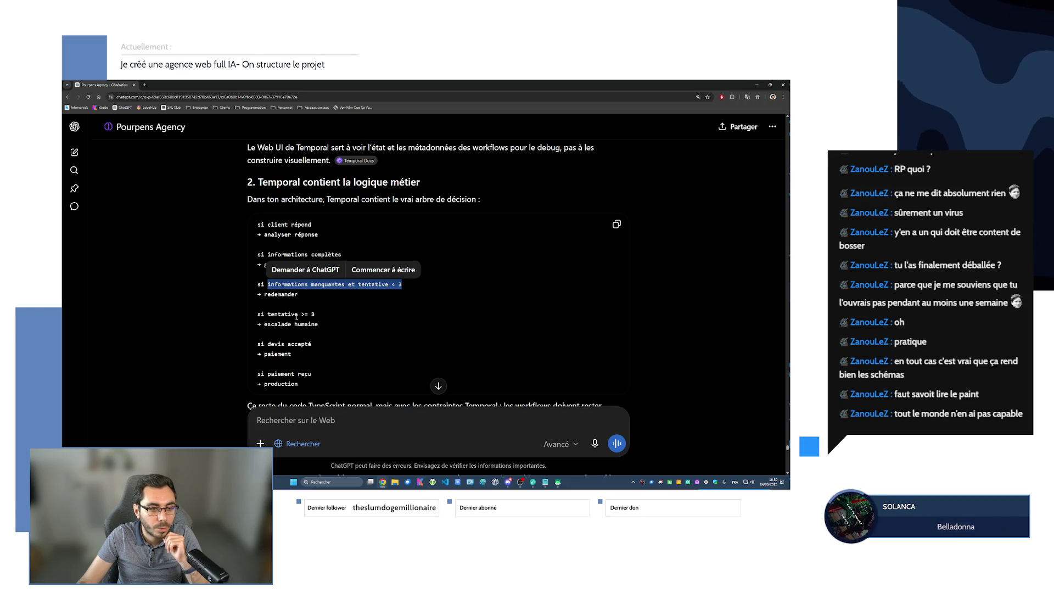
drag(298, 315, 319, 324)
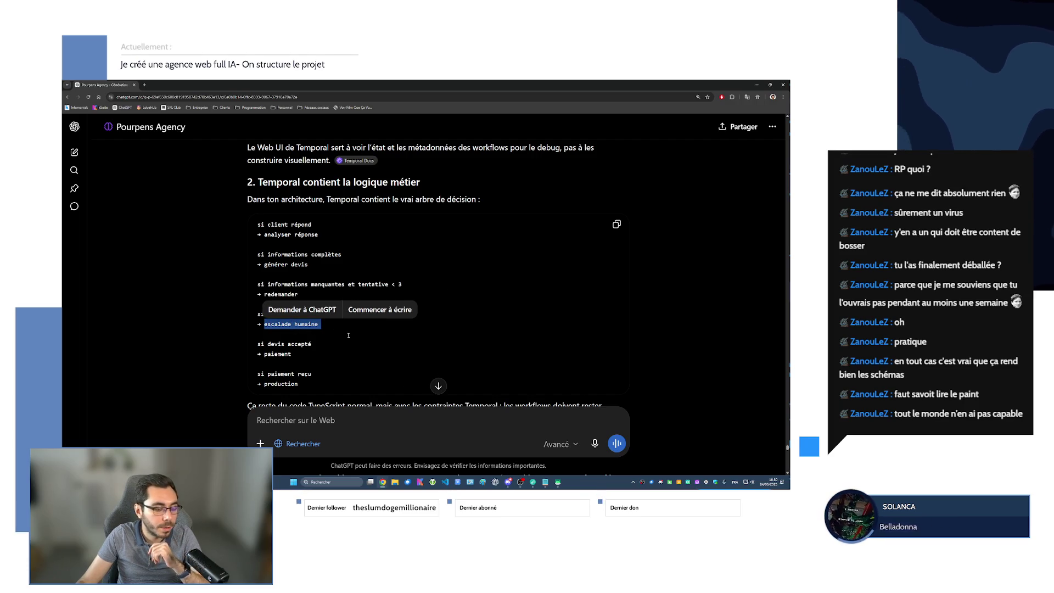
scroll(314, 327, down, 2)
mouse_move(265, 296)
mouse_down()
mouse_move(292, 297)
mouse_move(298, 328)
mouse_up()
click(322, 328)
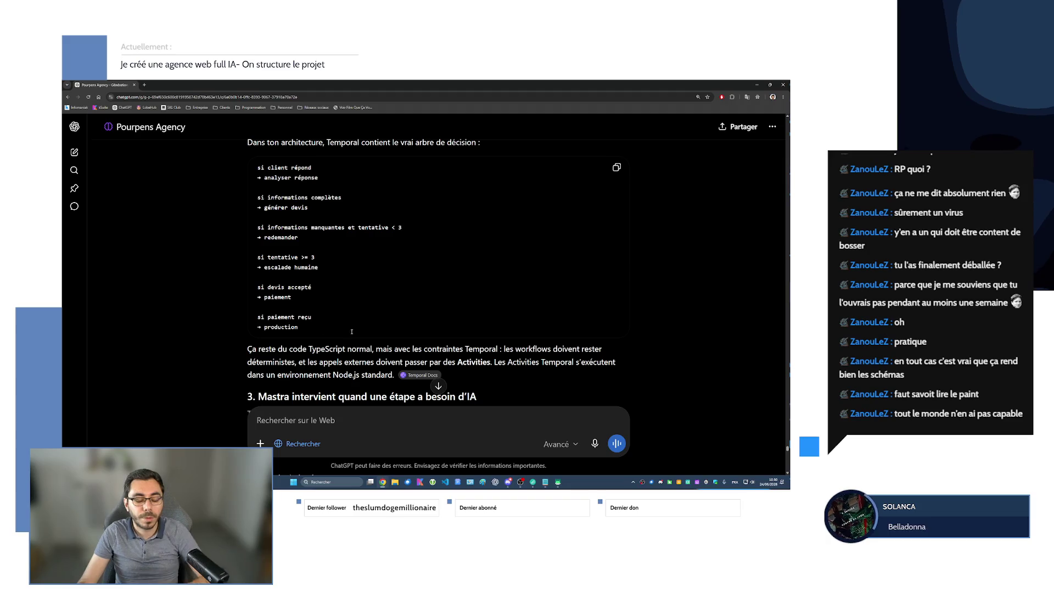
scroll(359, 327, down, 1)
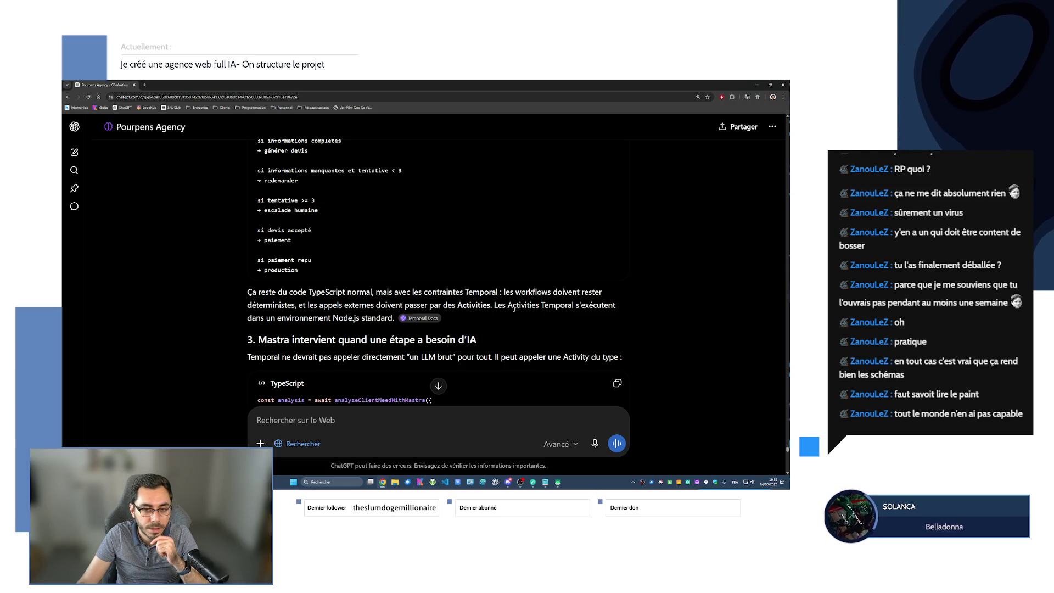
drag(530, 308, 574, 307)
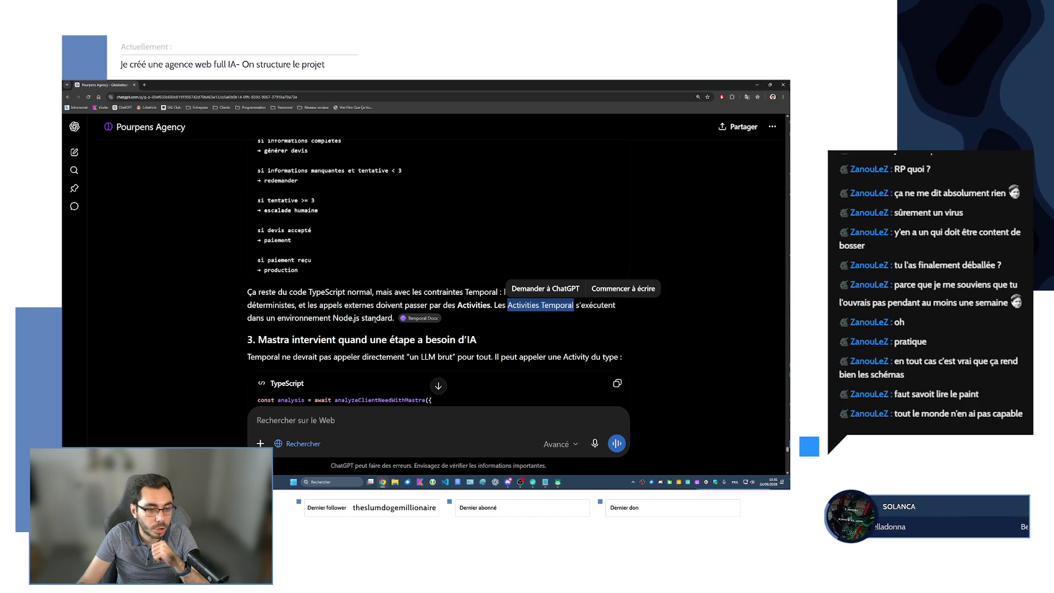
scroll(374, 319, down, 2)
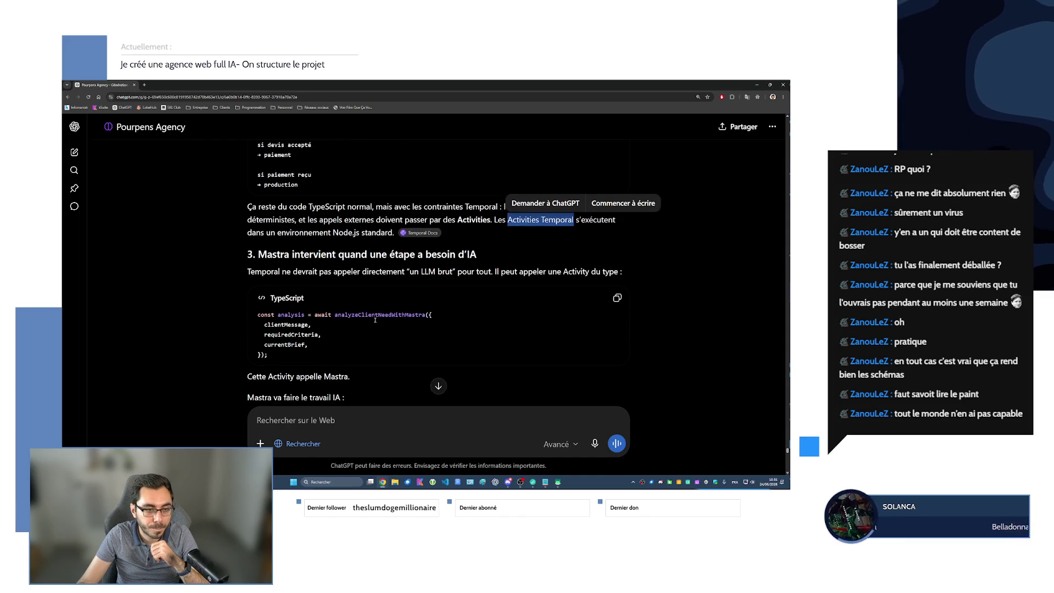
drag(282, 273, 494, 276)
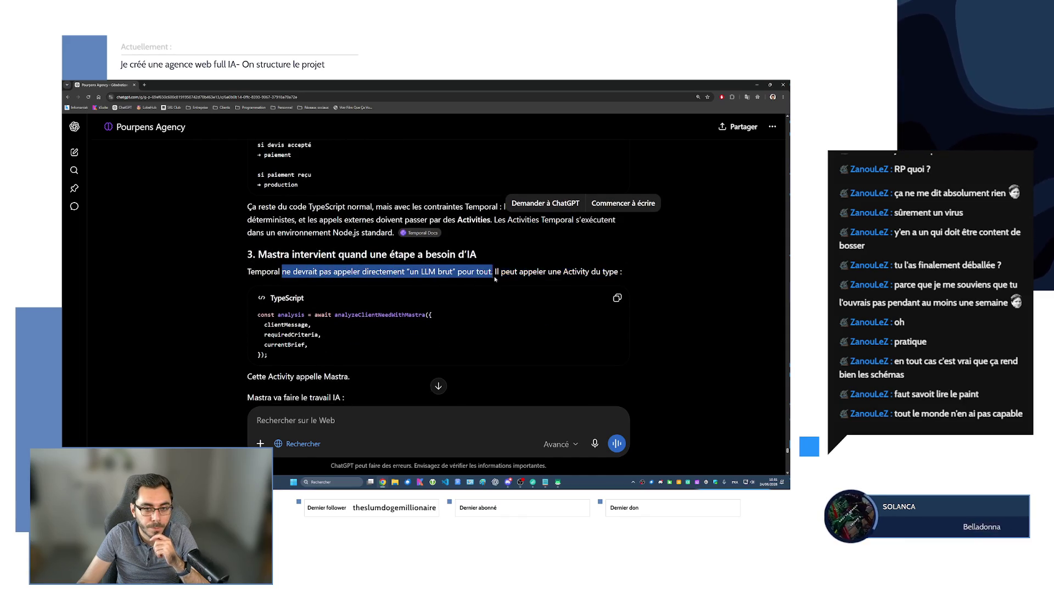
scroll(624, 276, down, 1)
mouse_move(277, 286)
mouse_down()
mouse_move(283, 296)
mouse_move(269, 327)
mouse_move(350, 347)
mouse_up()
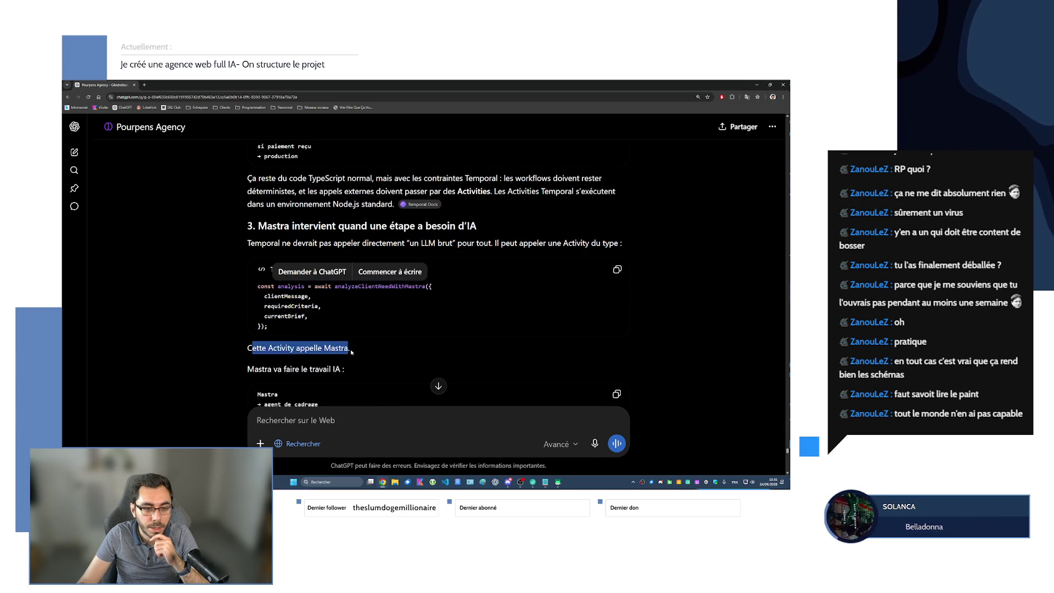
scroll(264, 369, down, 2)
click(350, 331)
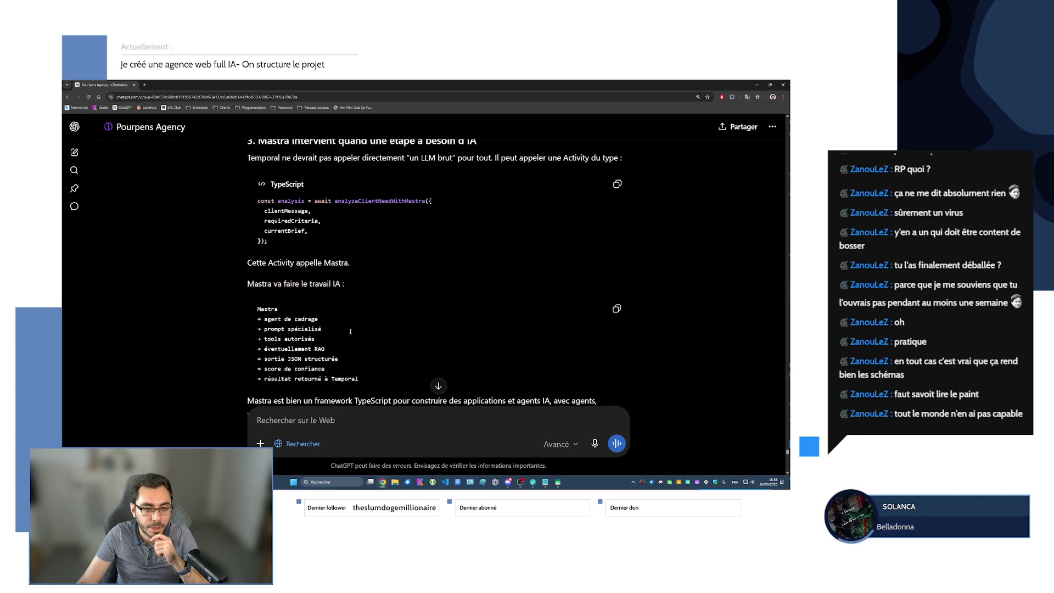
scroll(331, 328, up, 2)
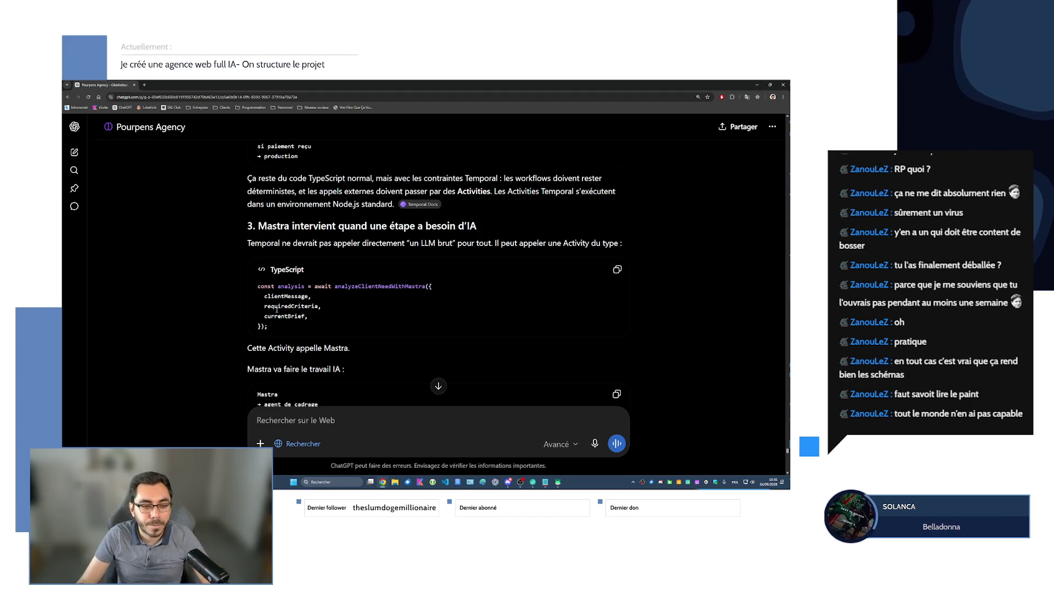
scroll(263, 254, down, 2)
drag(310, 229, 336, 231)
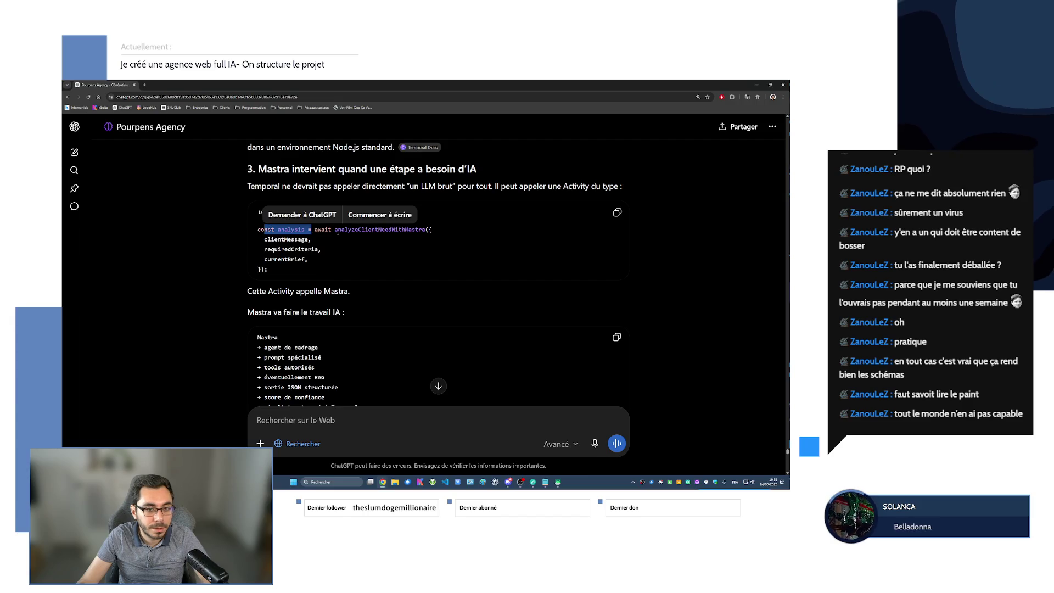
scroll(305, 289, down, 2)
mouse_move(264, 289)
mouse_down()
mouse_move(306, 298)
mouse_move(315, 288)
mouse_up()
scroll(304, 299, down, 1)
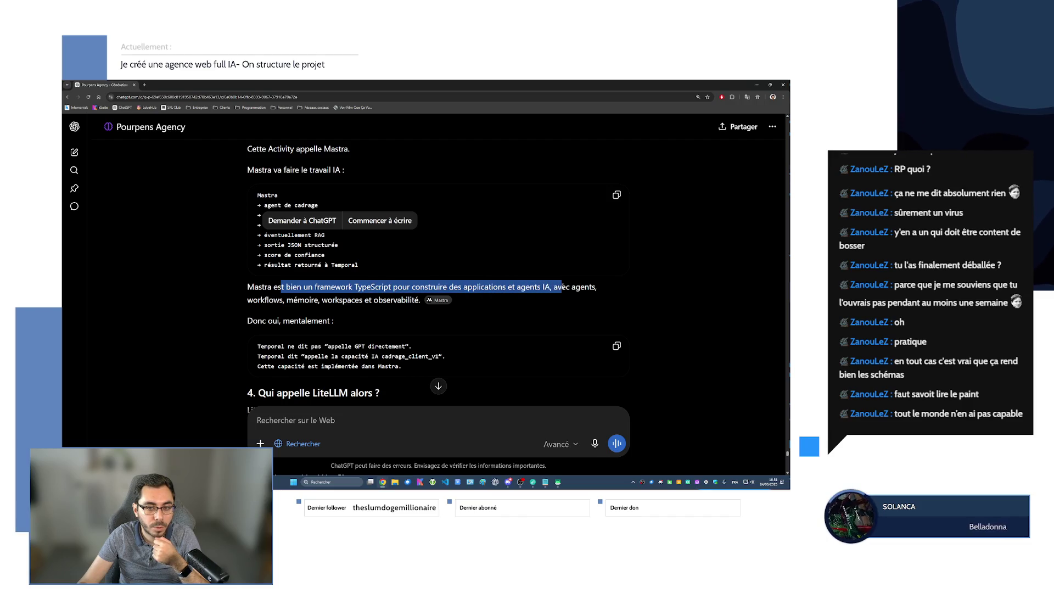
drag(562, 289, 380, 303)
drag(315, 307, 379, 337)
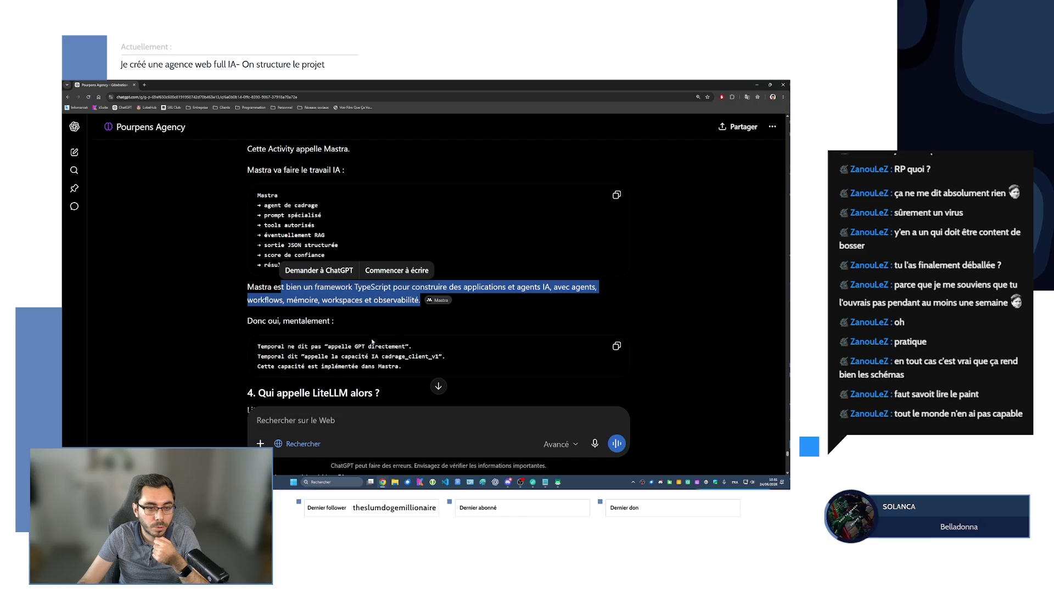
scroll(336, 341, up, 3)
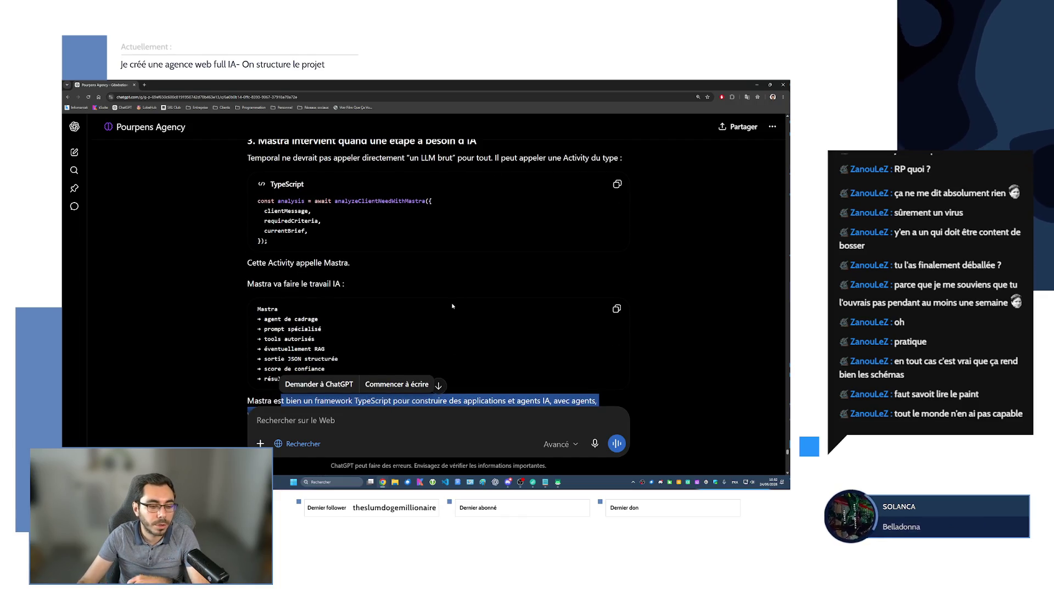
scroll(449, 305, down, 2)
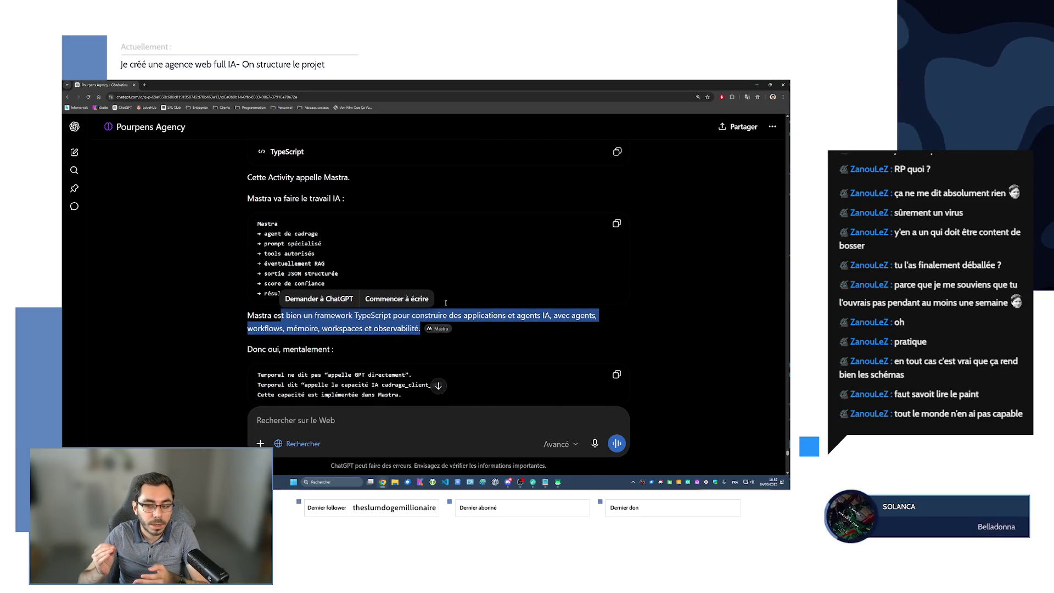
scroll(428, 311, down, 1)
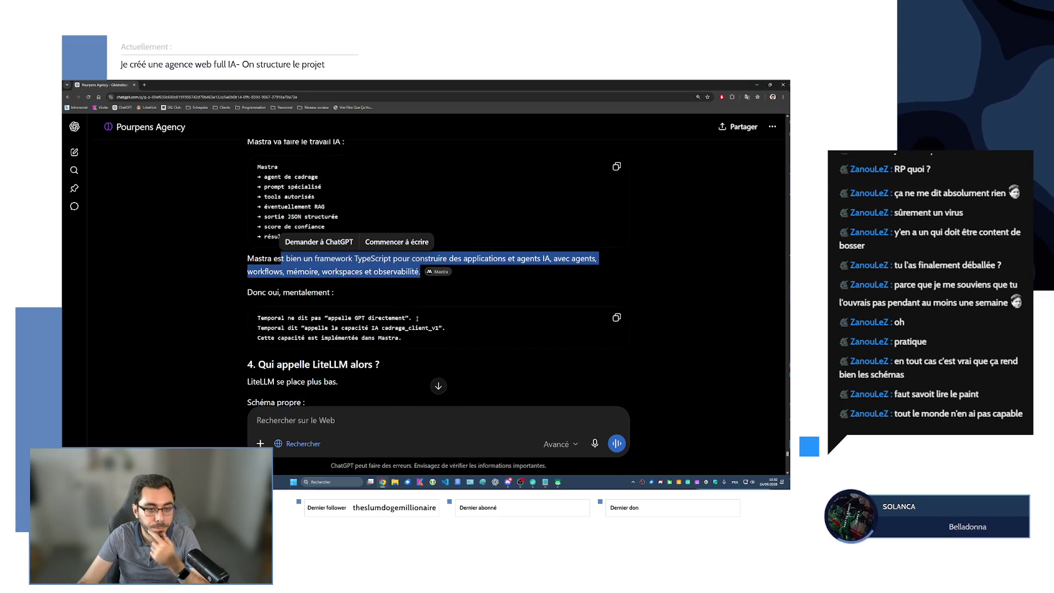
scroll(418, 317, down, 1)
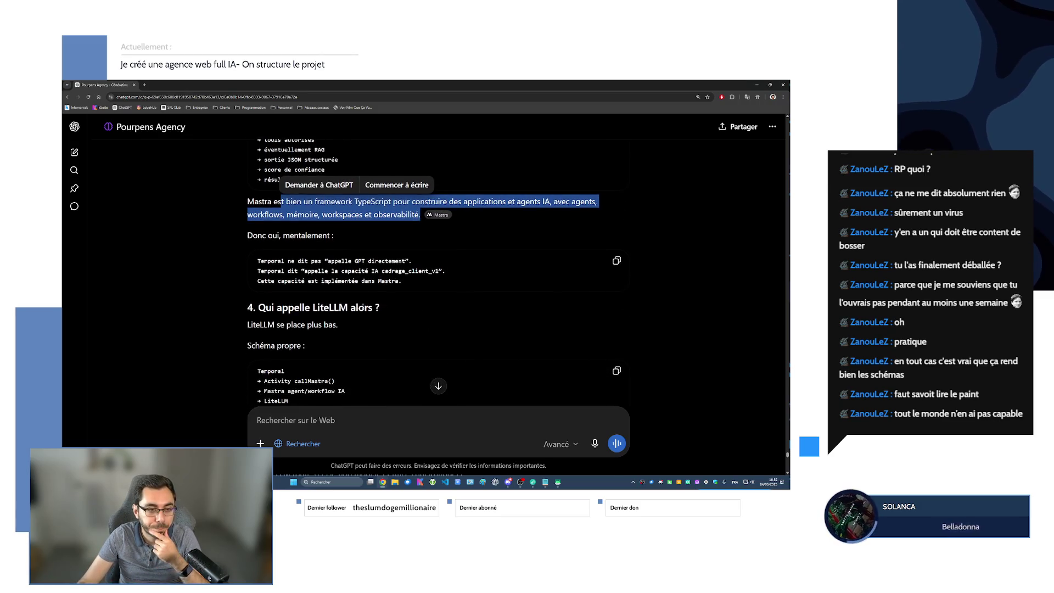
click(290, 274)
drag(291, 274, 444, 271)
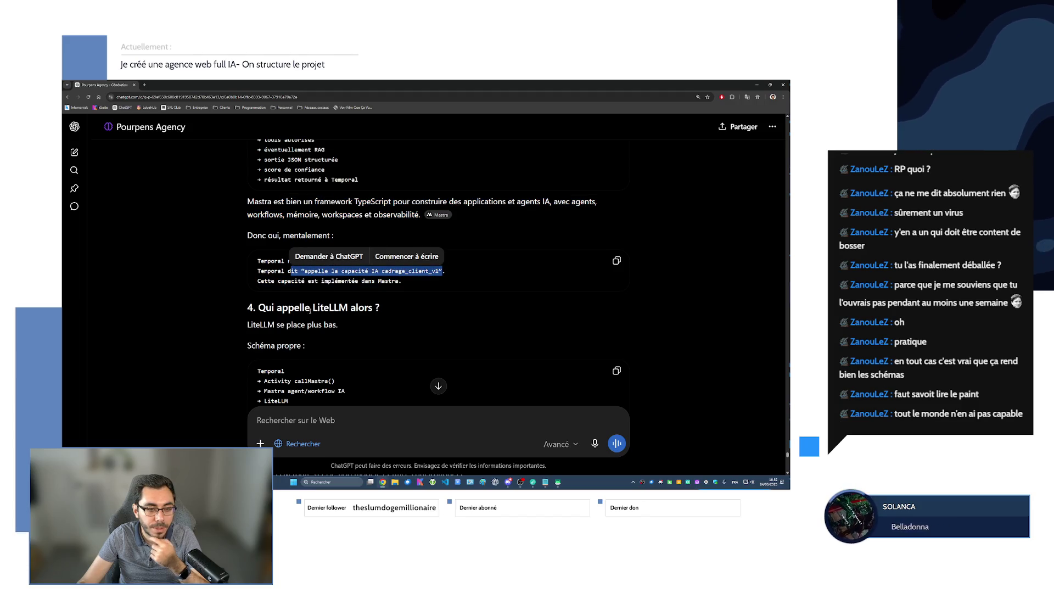
scroll(278, 290, down, 1)
scroll(263, 275, down, 1)
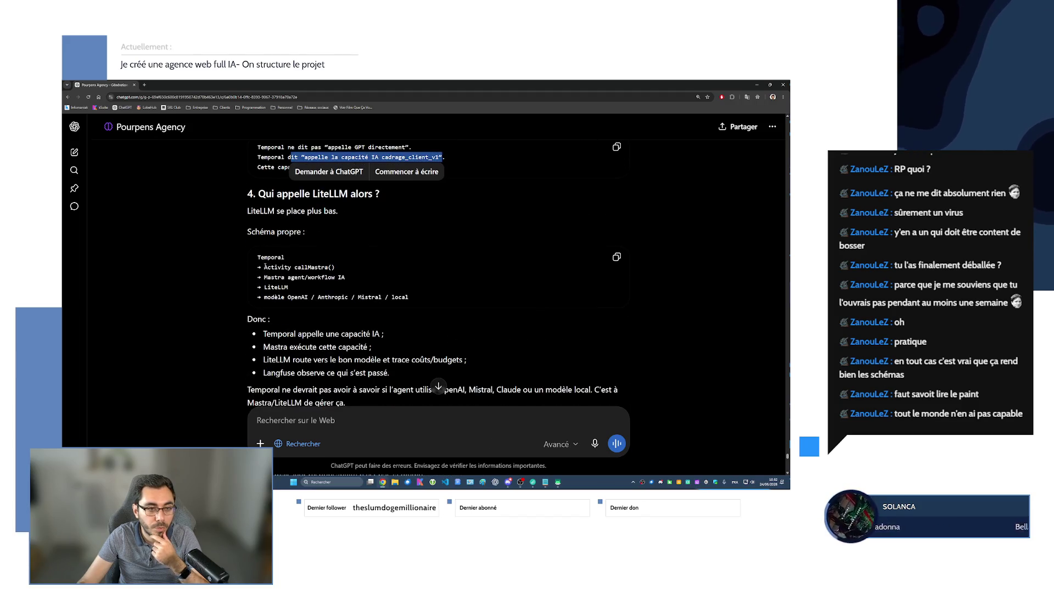
drag(264, 267, 272, 299)
click(387, 314)
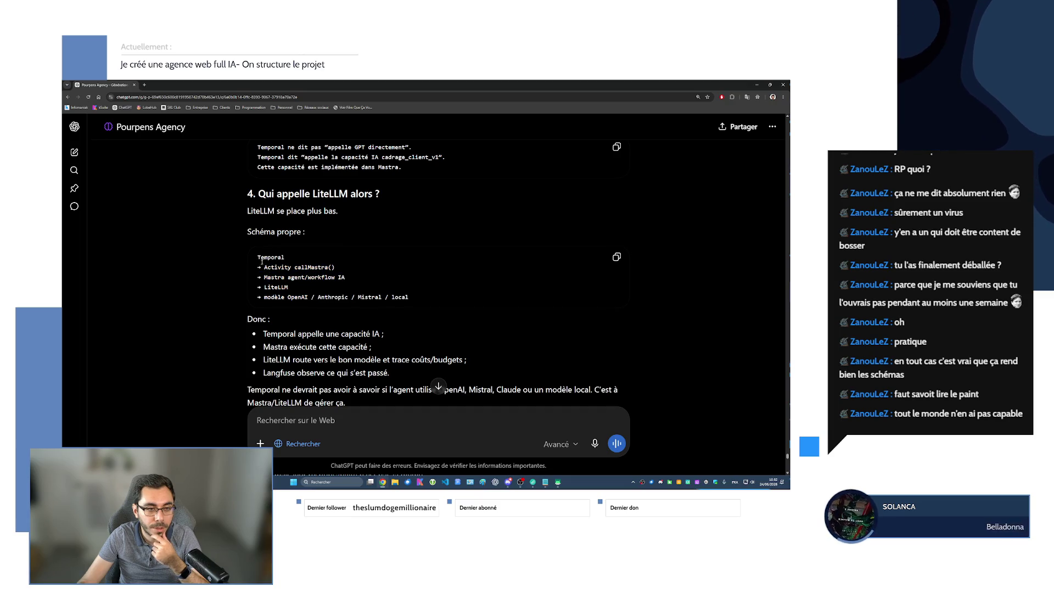
drag(301, 267, 346, 277)
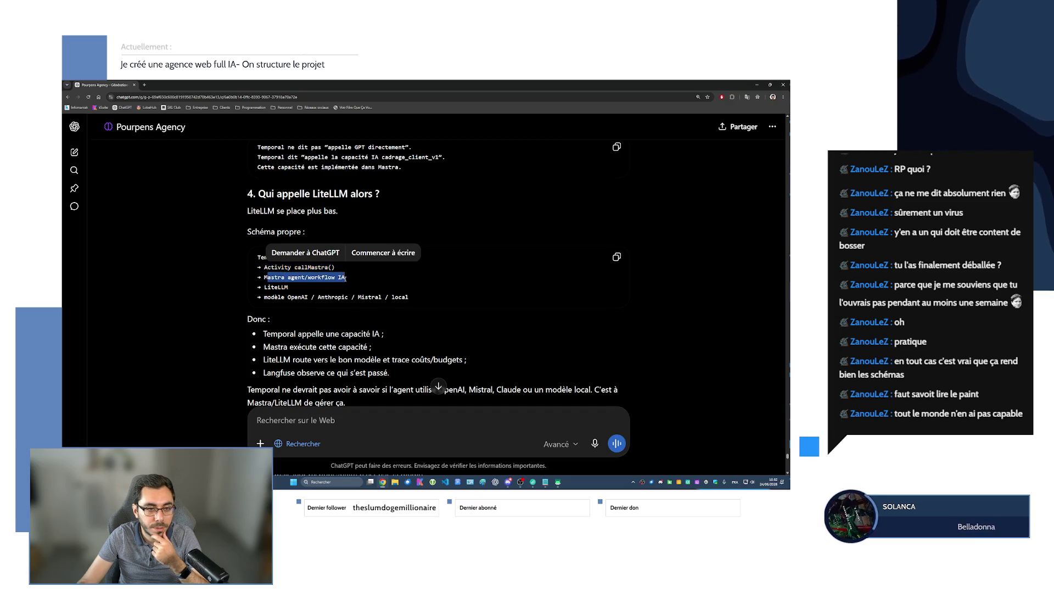
drag(265, 297, 408, 296)
scroll(409, 296, down, 2)
drag(264, 248, 382, 248)
drag(285, 262, 389, 287)
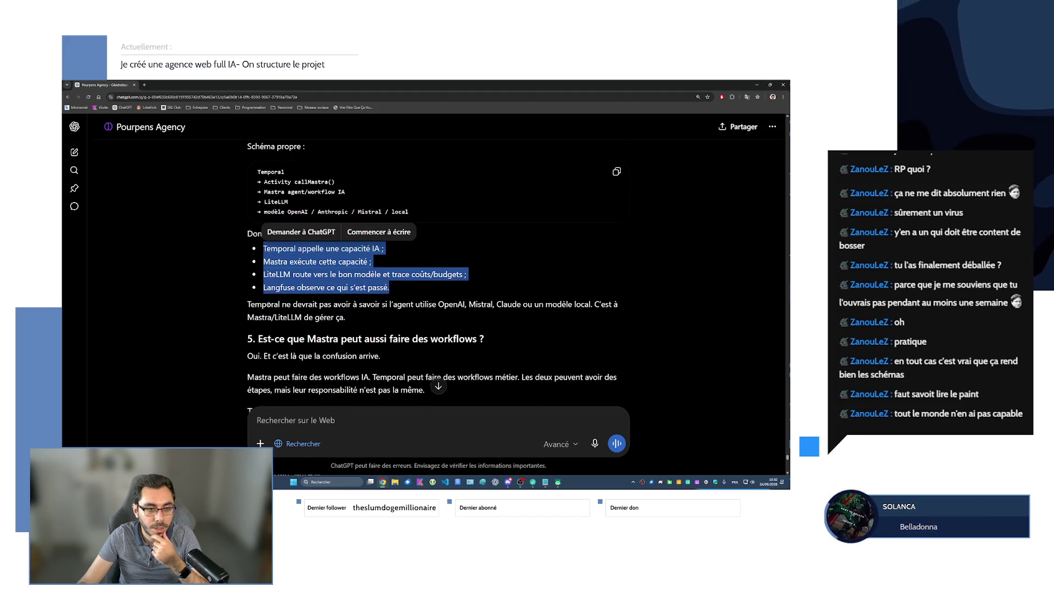
drag(266, 304, 369, 317)
scroll(369, 318, down, 3)
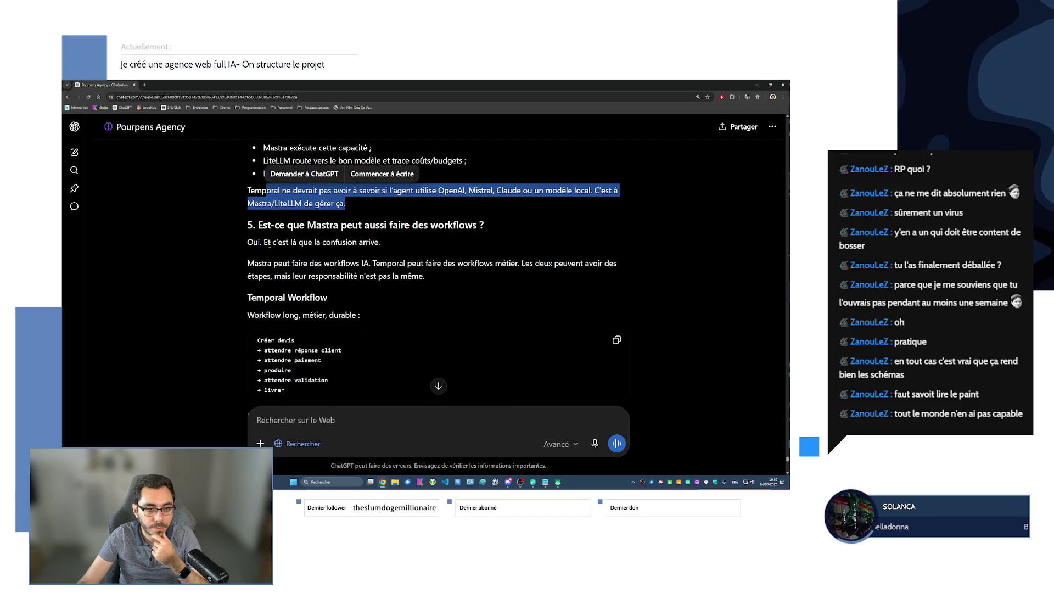
drag(247, 242, 395, 244)
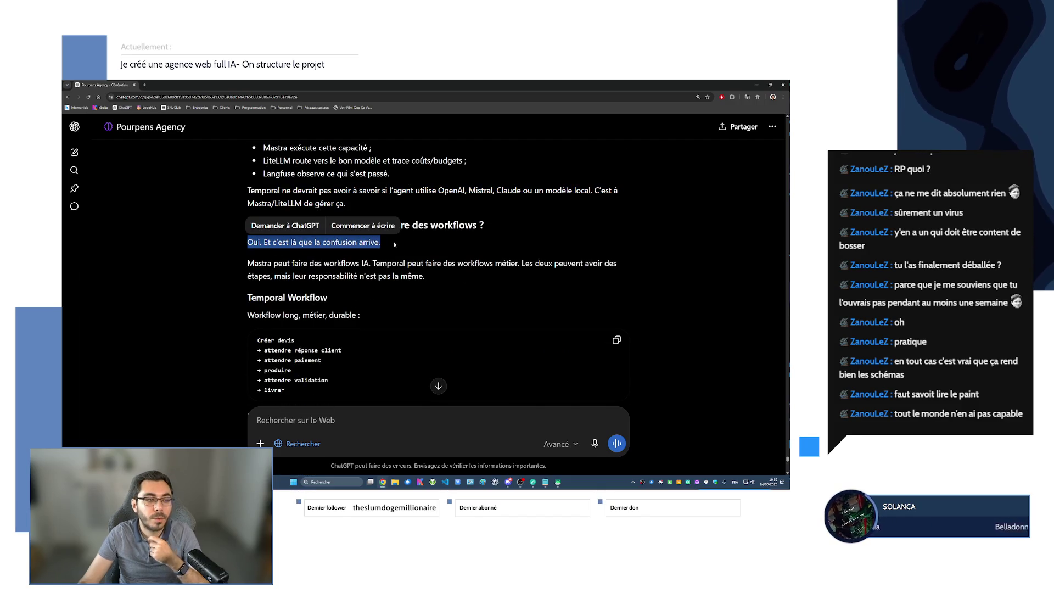
click(423, 259)
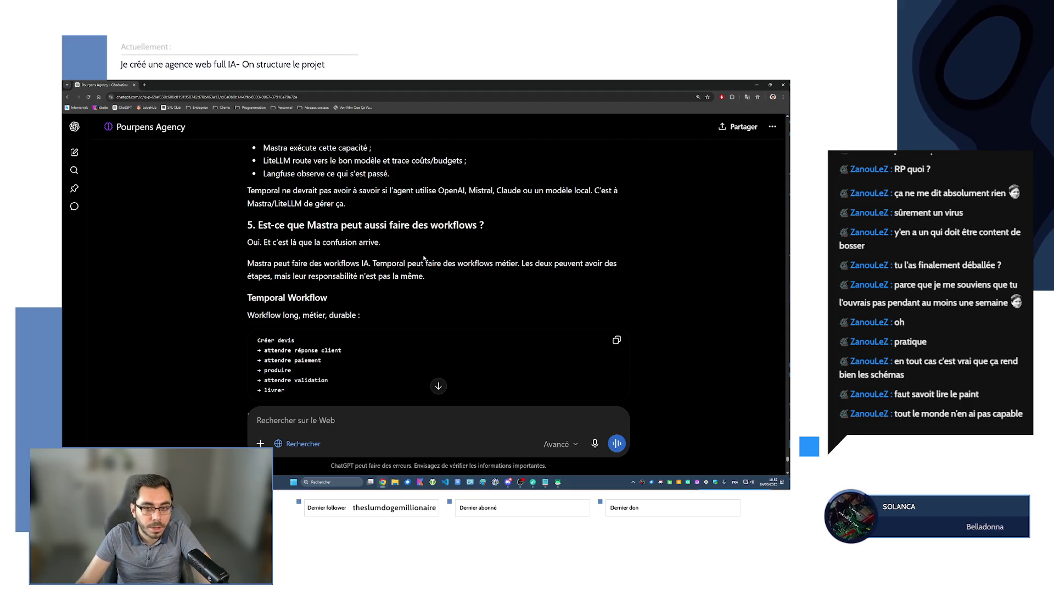
scroll(423, 259, down, 2)
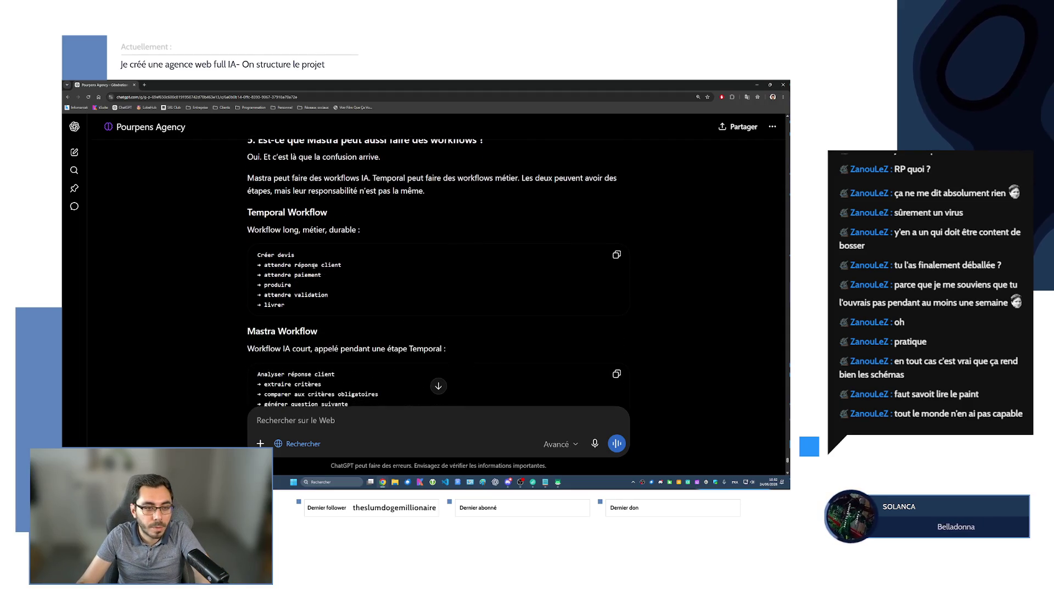
drag(257, 252, 298, 309)
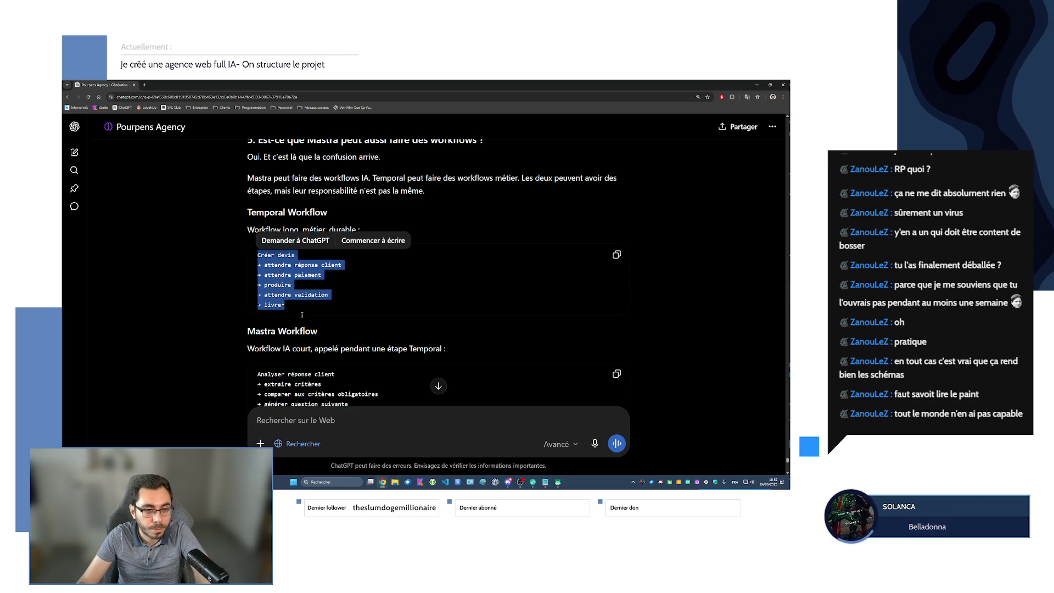
click(261, 258)
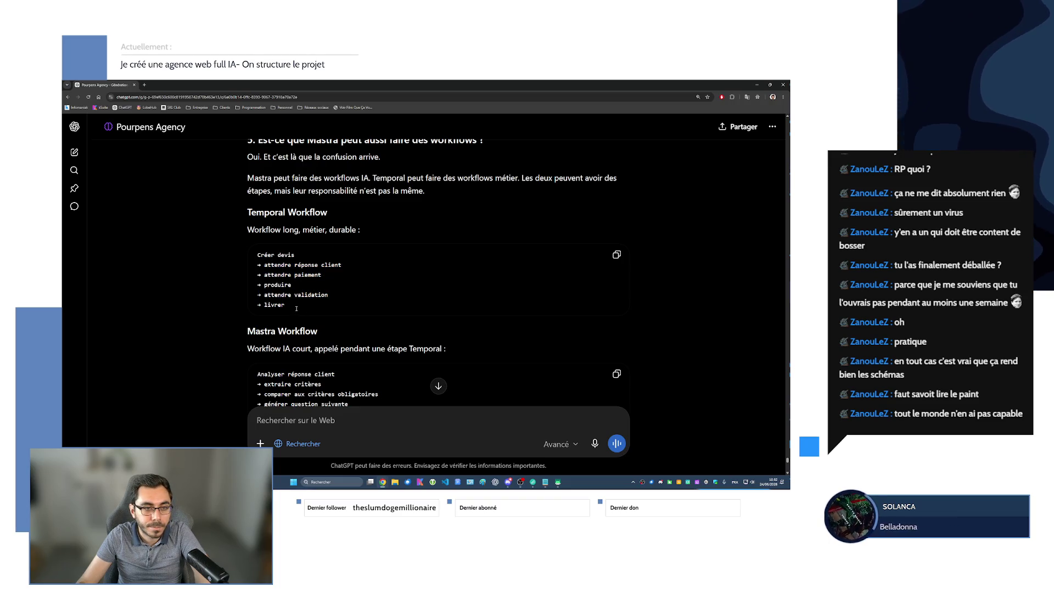
scroll(266, 295, down, 3)
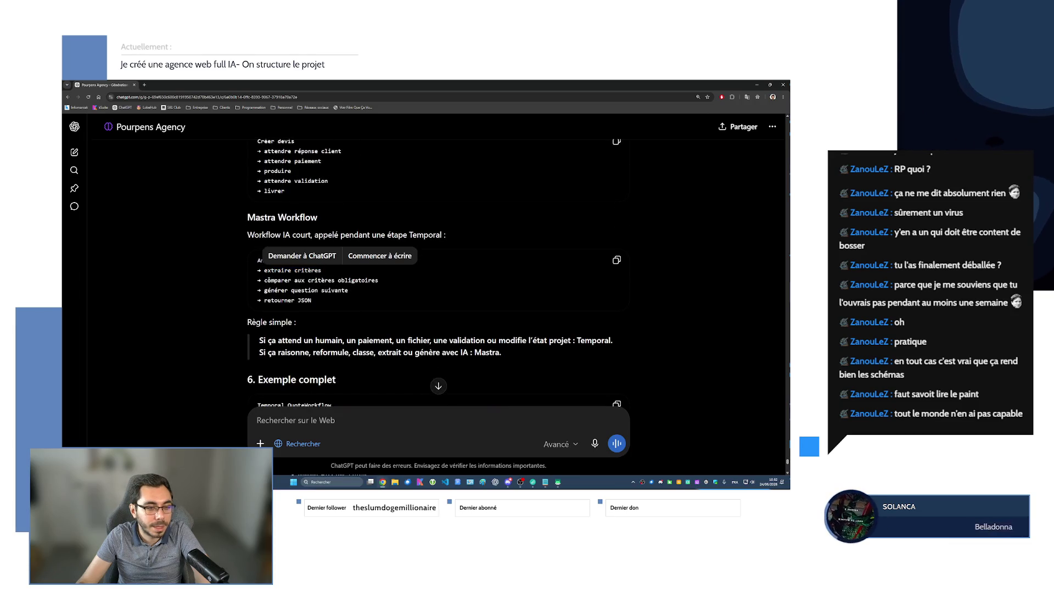
mouse_move(349, 290)
mouse_down()
mouse_move(271, 291)
mouse_move(338, 312)
mouse_move(247, 235)
mouse_move(337, 280)
mouse_move(245, 255)
mouse_up()
scroll(327, 326, up, 3)
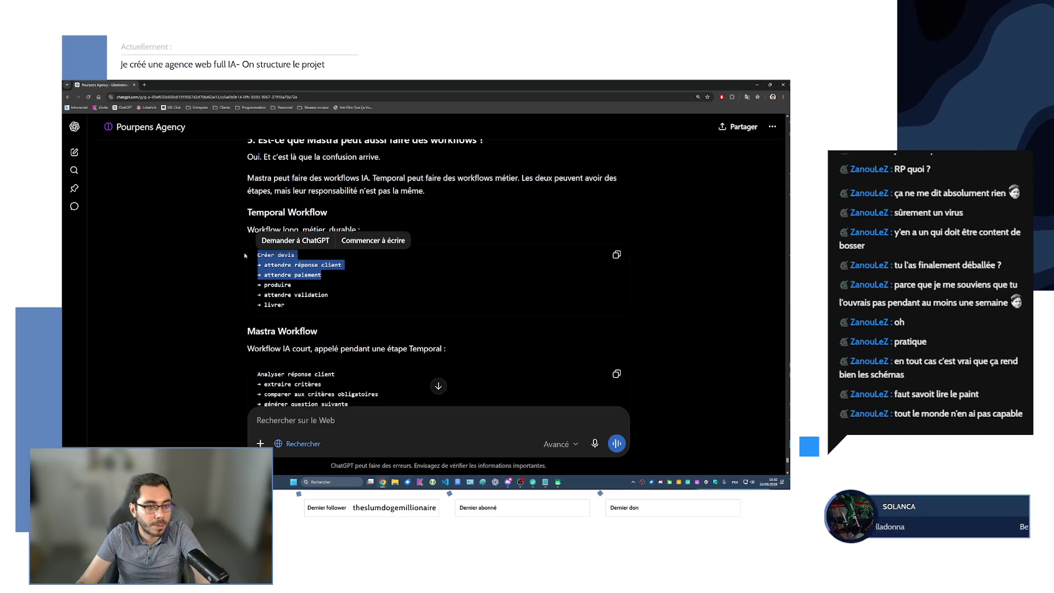
triple_click(244, 215)
scroll(293, 294, down, 3)
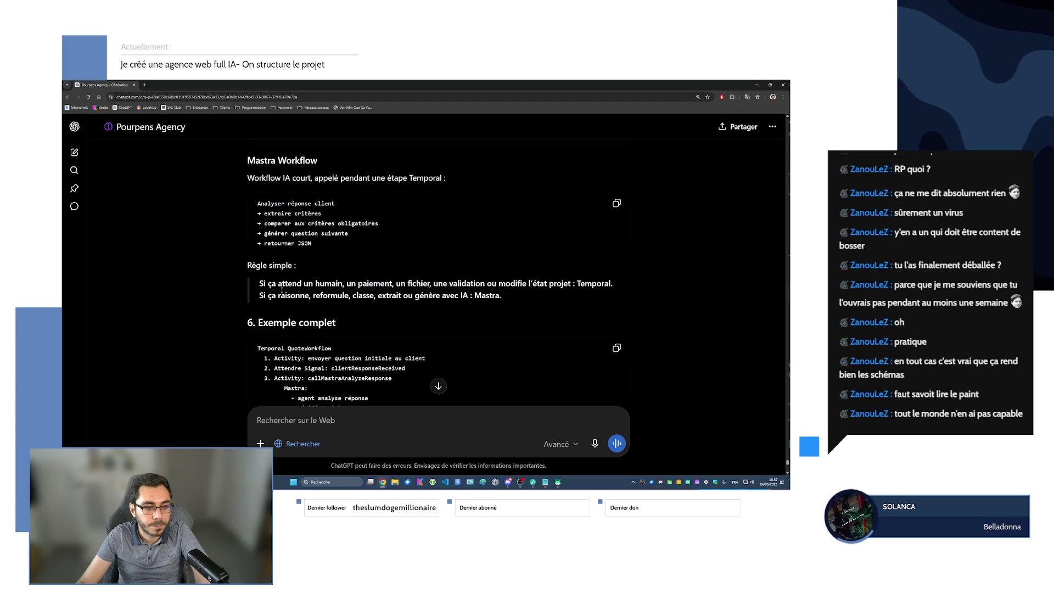
scroll(294, 292, down, 2)
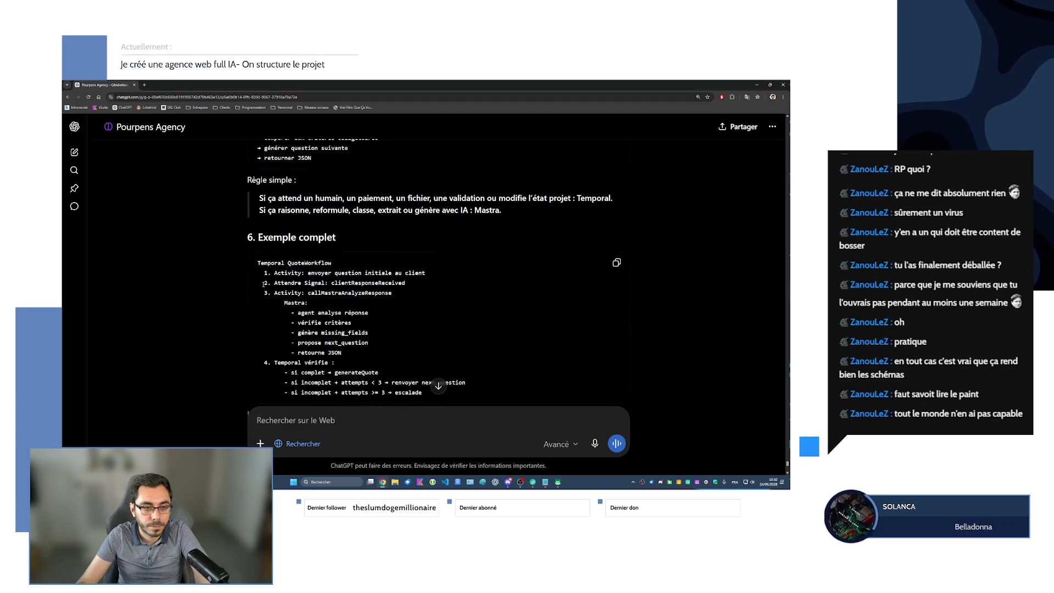
scroll(263, 284, down, 1)
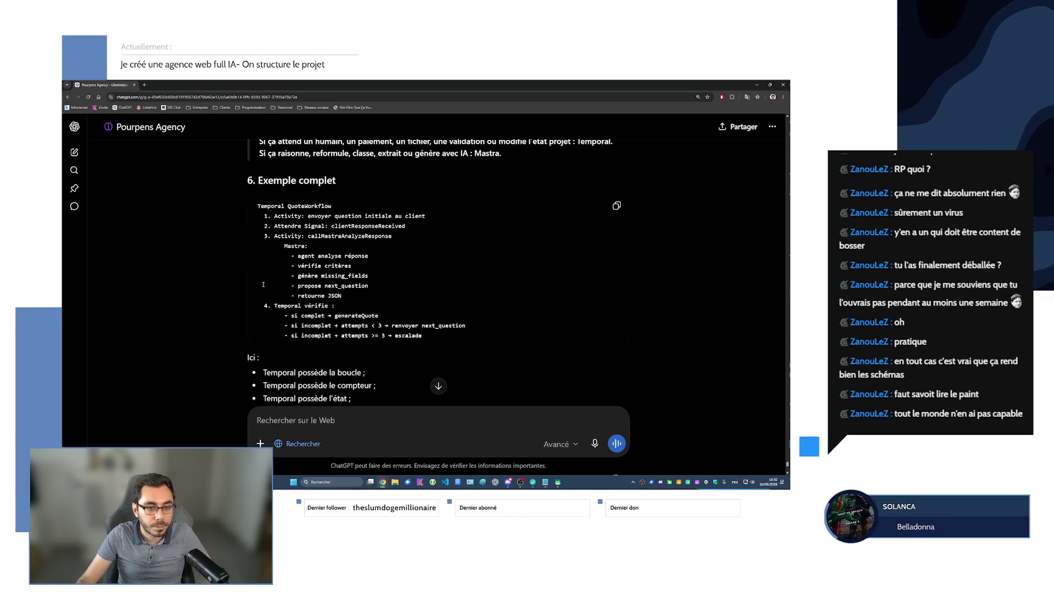
scroll(263, 285, up, 3)
scroll(351, 306, down, 5)
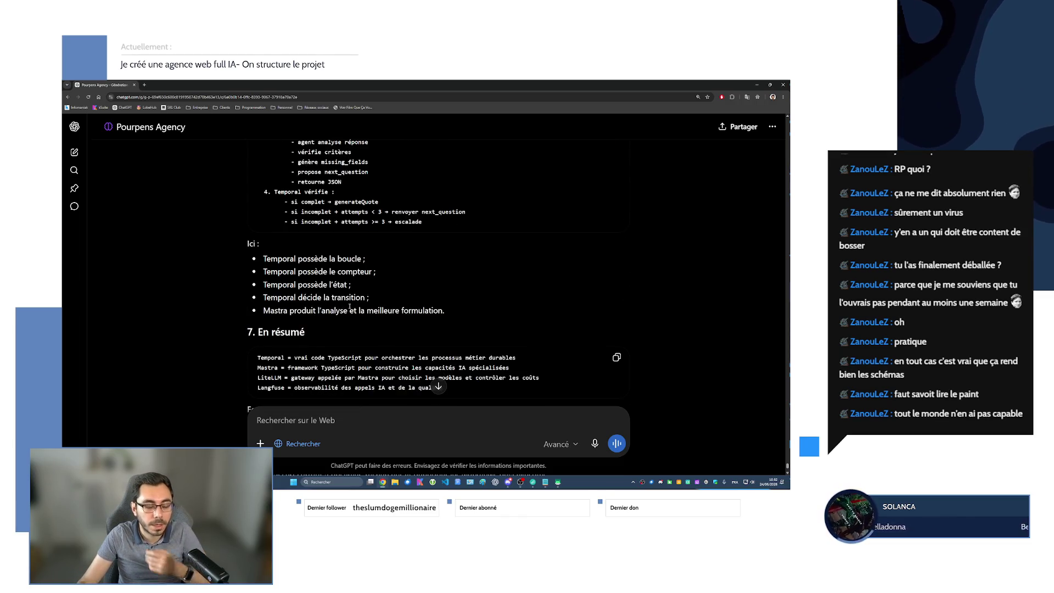
scroll(350, 305, down, 2)
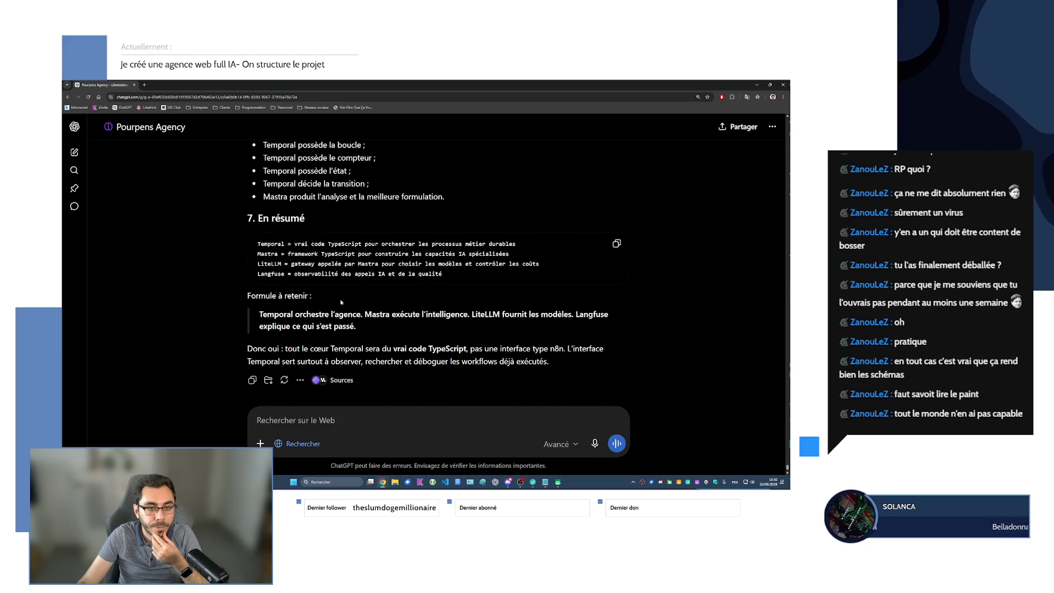
scroll(341, 301, down, 1)
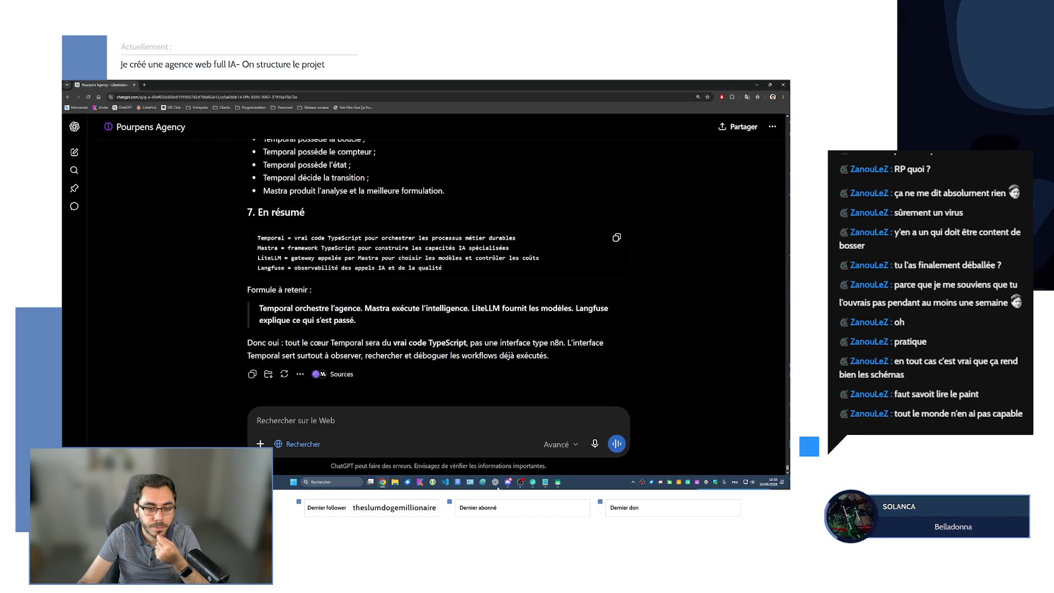
click(545, 482)
scroll(426, 281, down, 6)
scroll(426, 280, down, 4)
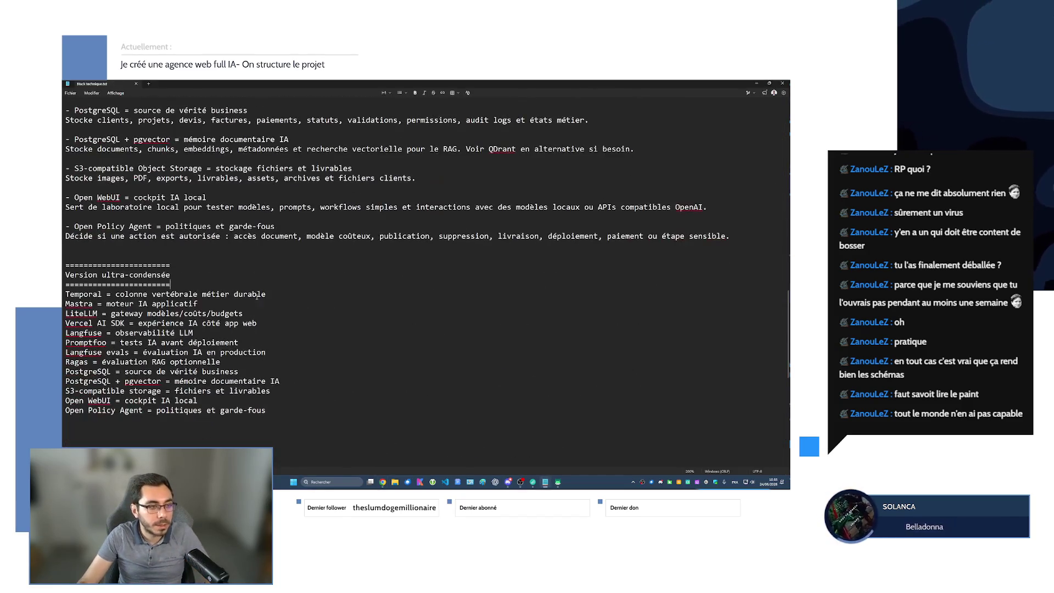
drag(283, 415, 66, 294)
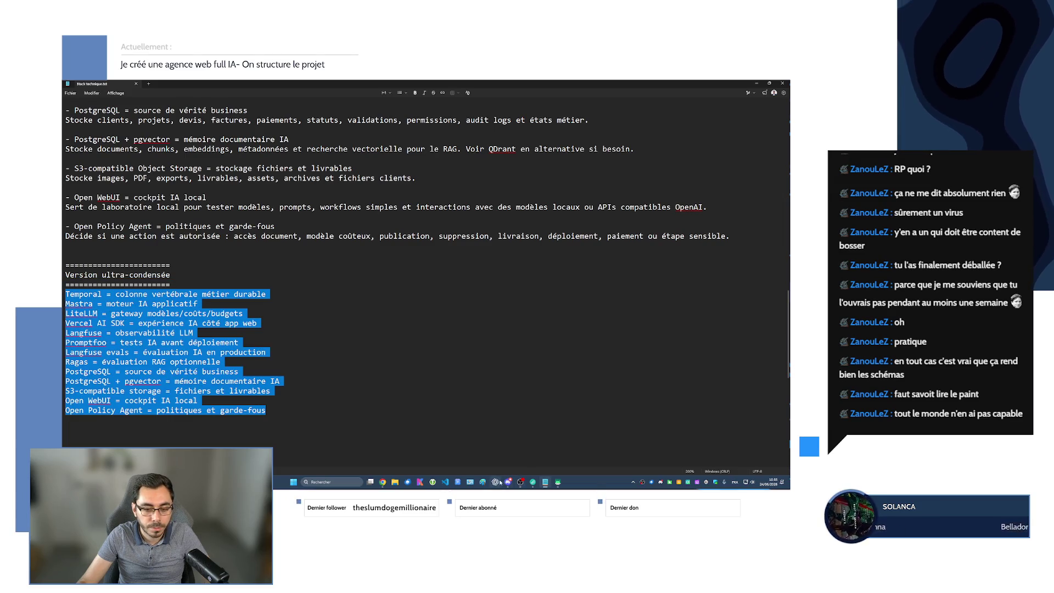
click(402, 464)
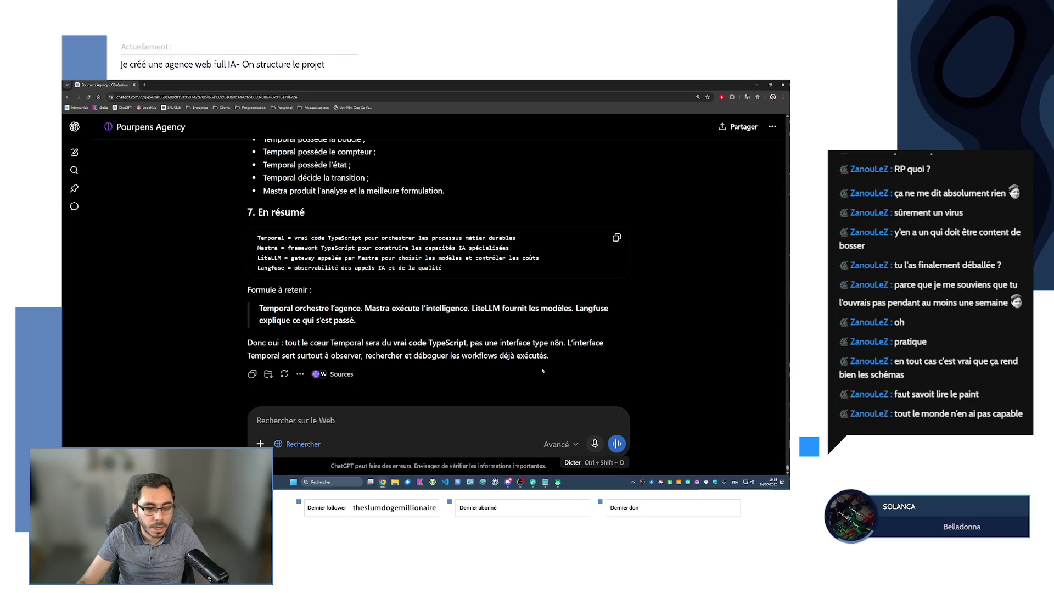
- Dictate the diagram request and confirm it into the prompt box
click(595, 444)
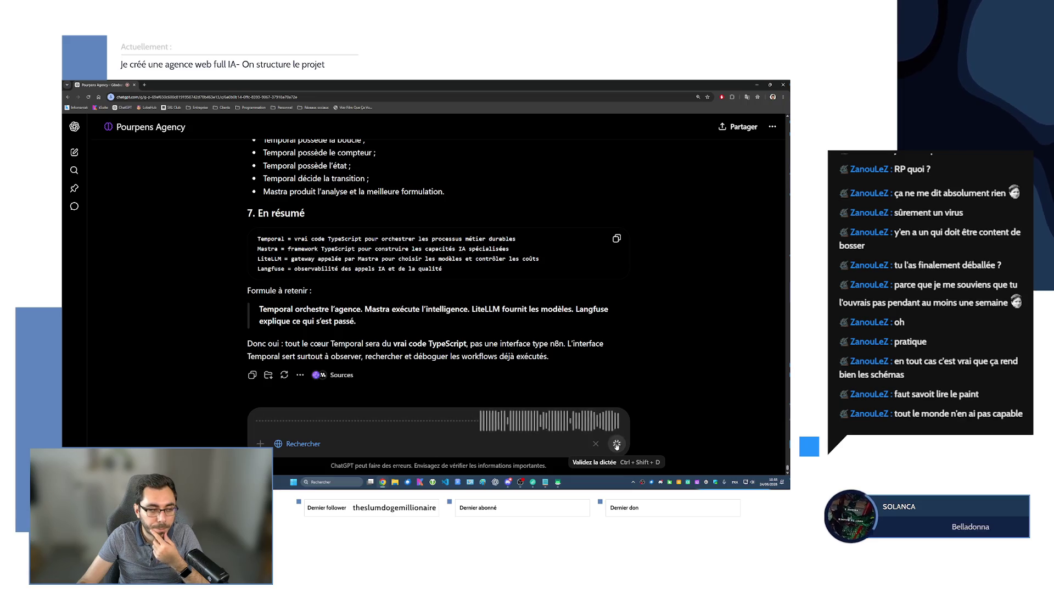
click(617, 446)
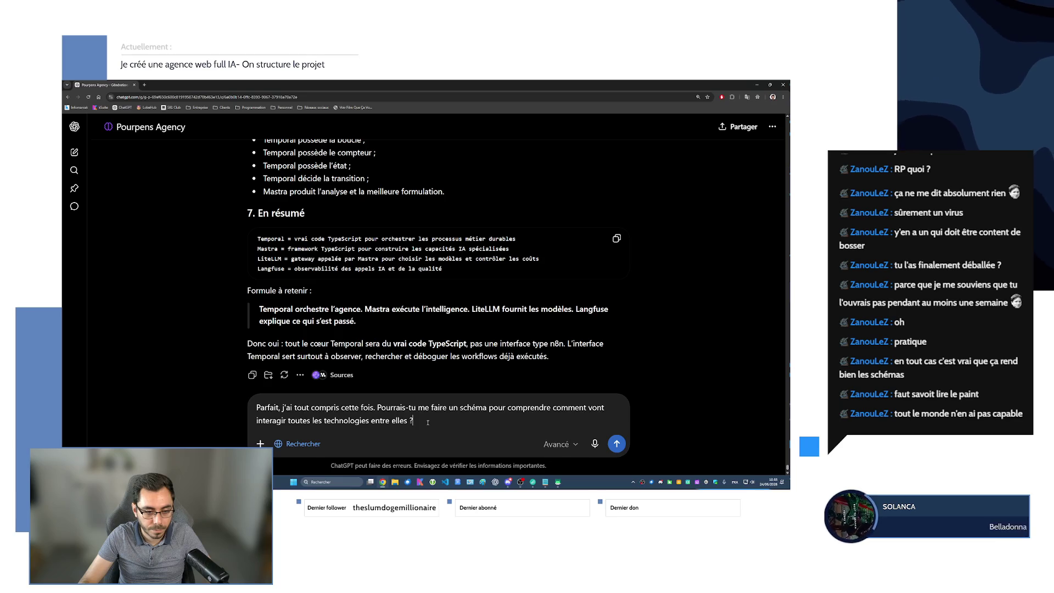
- Paste the stack summary on a new line below the question and send the prompt
key(ctrl+v)
key(ctrl+z)
key(shift+Return)
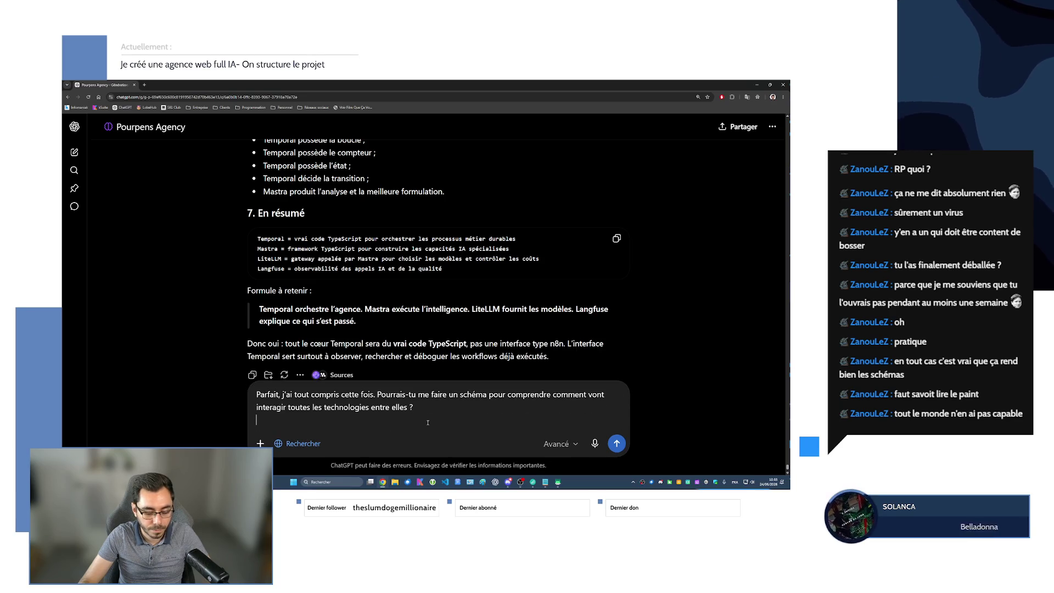
key(ctrl+v)
scroll(437, 214, up, 2)
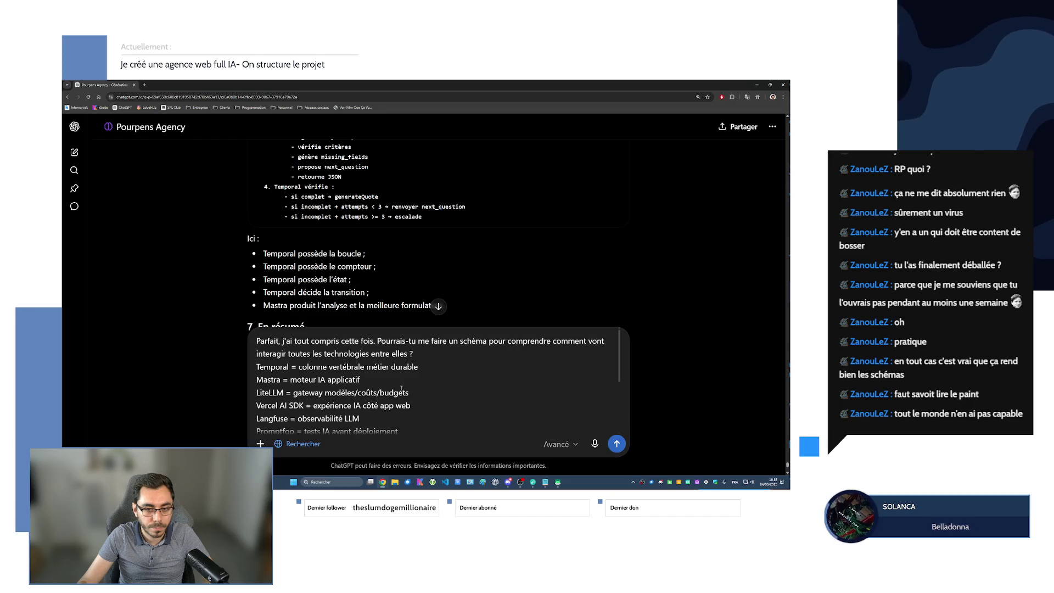
scroll(436, 379, down, 2)
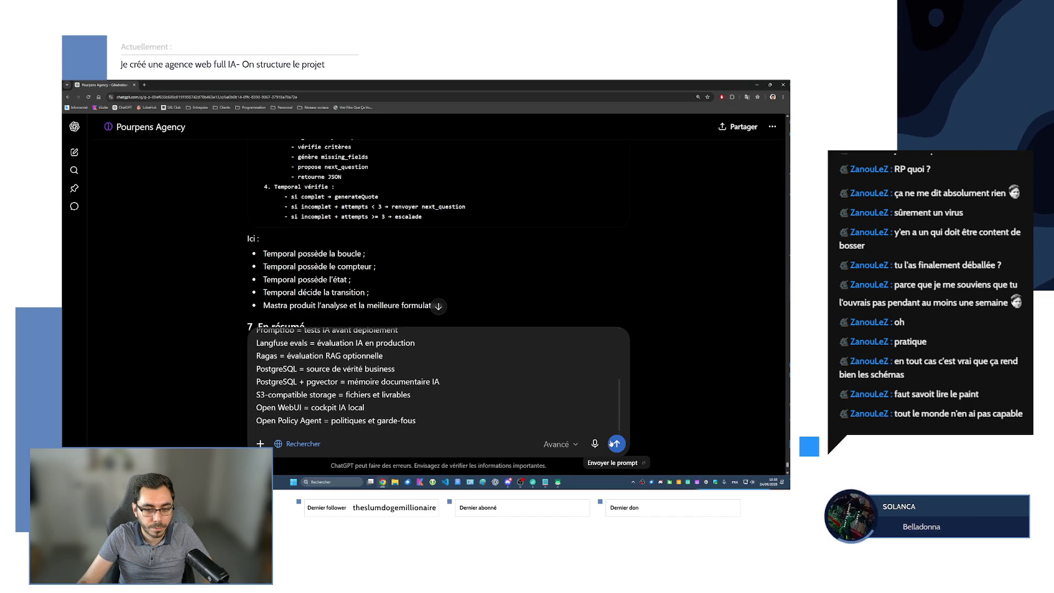
key(Return)
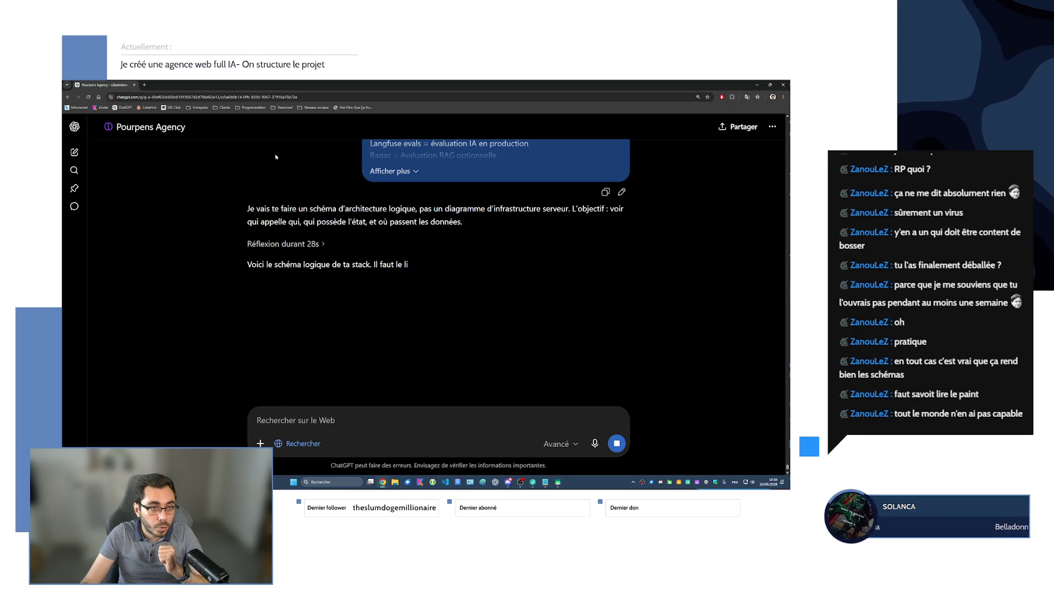
- Open the Programmation bookmarks folder while the Mermaid flowchart reply streams in
click(253, 108)
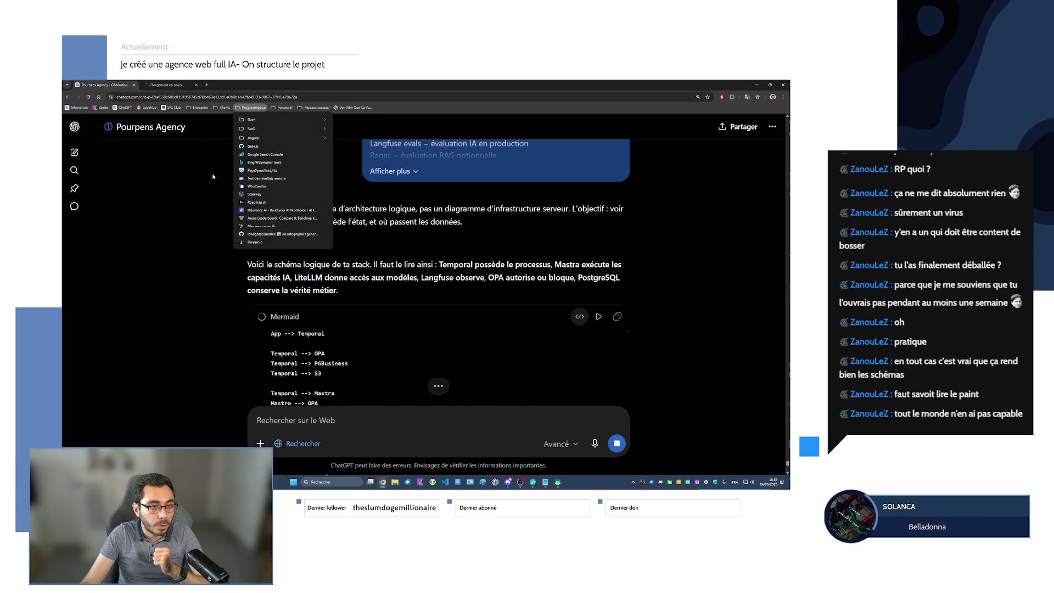
click(254, 243)
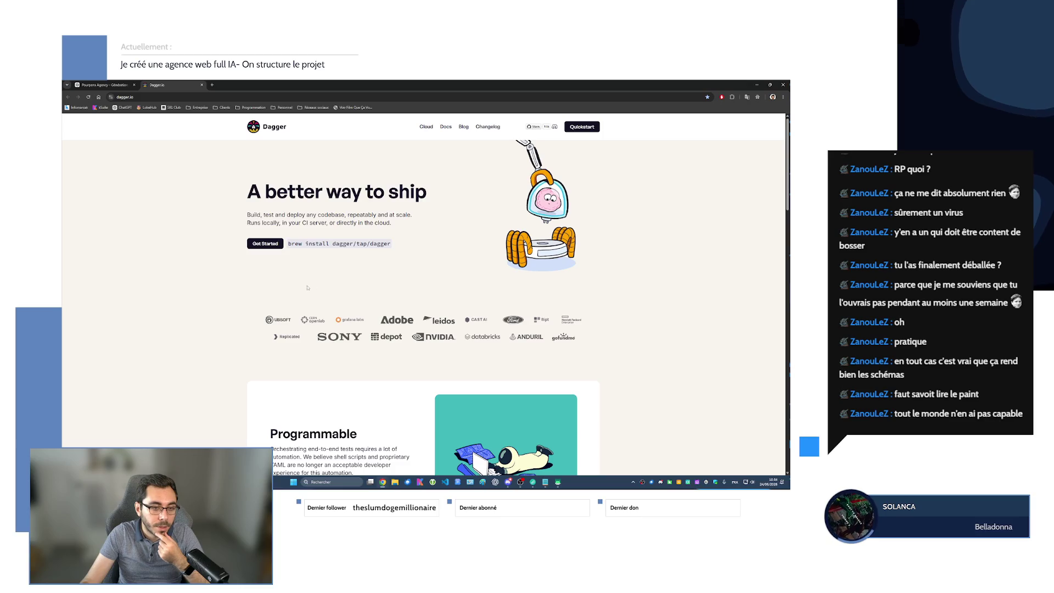
scroll(282, 192, down, 5)
scroll(283, 192, down, 5)
scroll(345, 243, down, 3)
scroll(426, 294, down, 5)
key(ctrl+w)
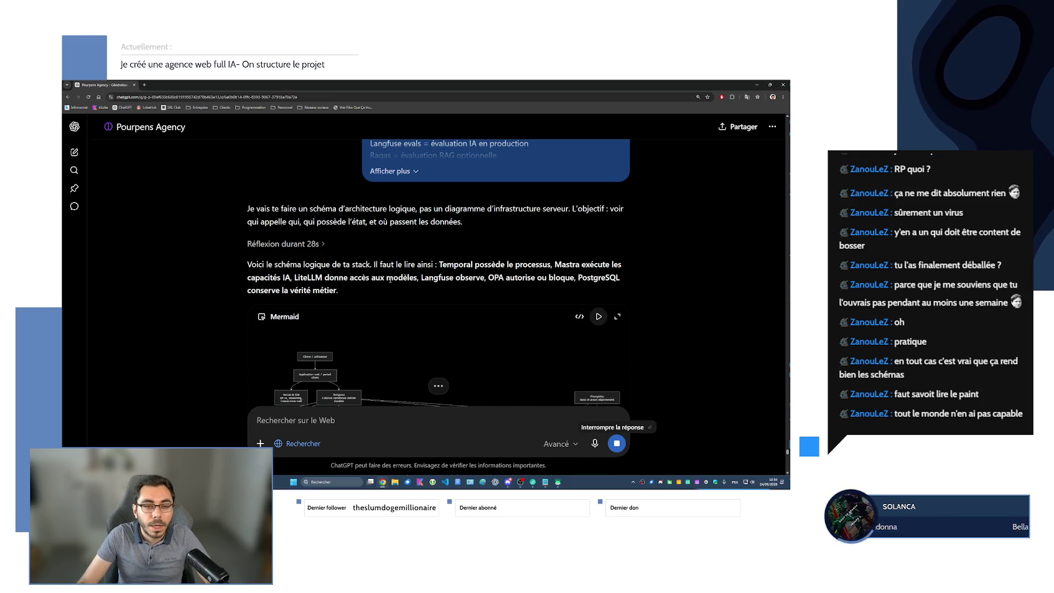
scroll(322, 277, down, 2)
scroll(364, 242, down, 2)
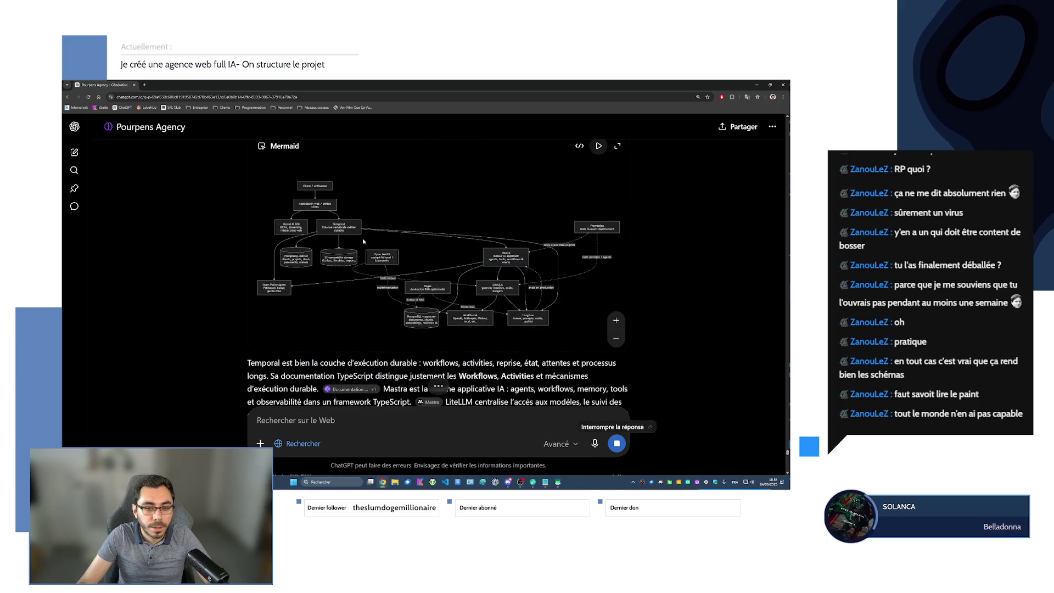
- Dismiss a stray context menu and expand the rendered architecture diagram to full view
right_click(473, 265)
key(Escape)
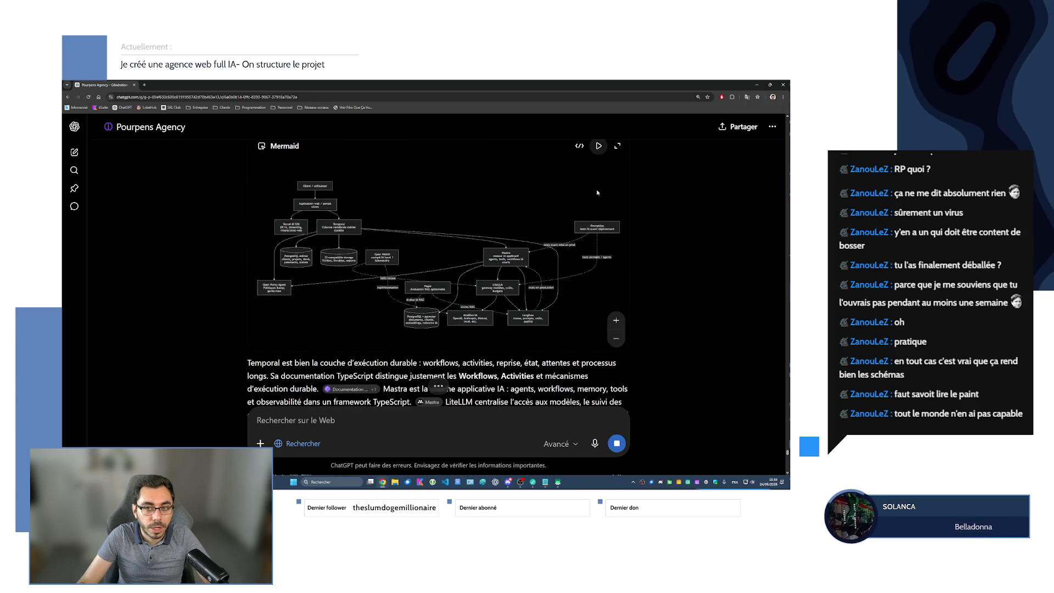
click(617, 146)
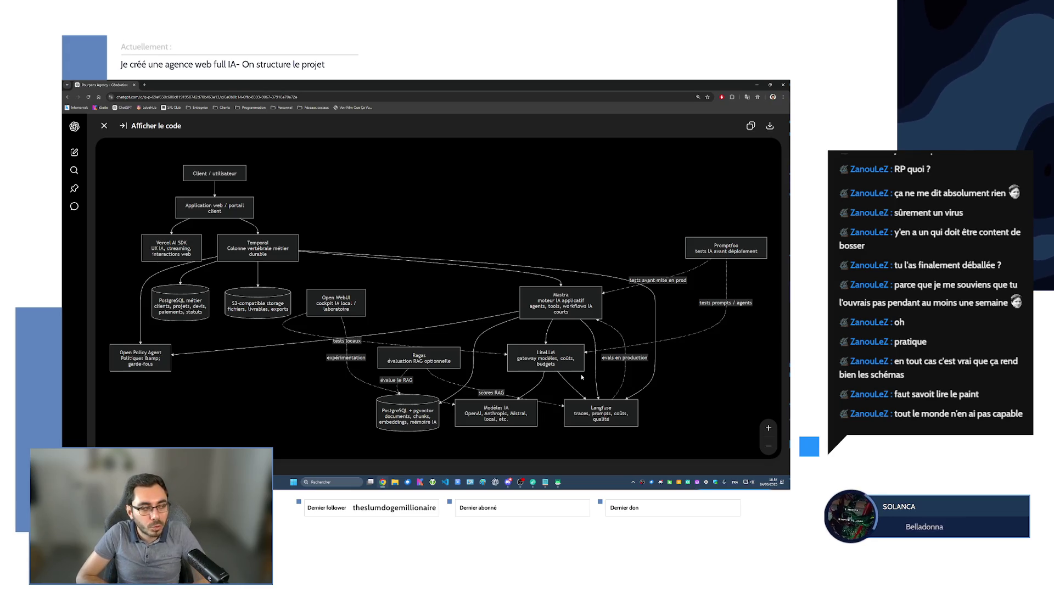
- Download the architecture diagram as PNG and close the full view
click(770, 126)
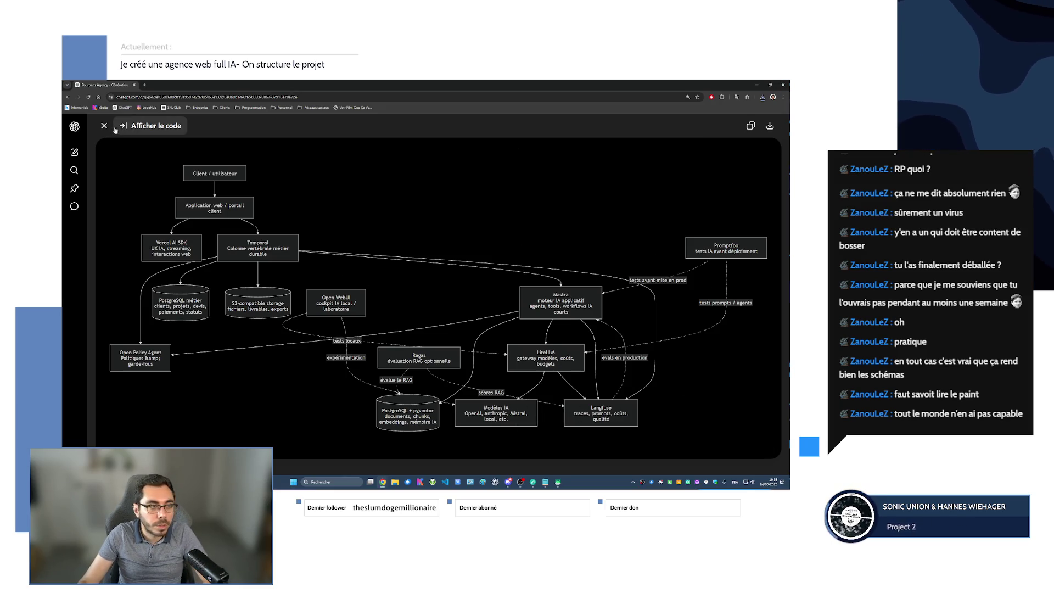
key(Escape)
scroll(387, 342, down, 5)
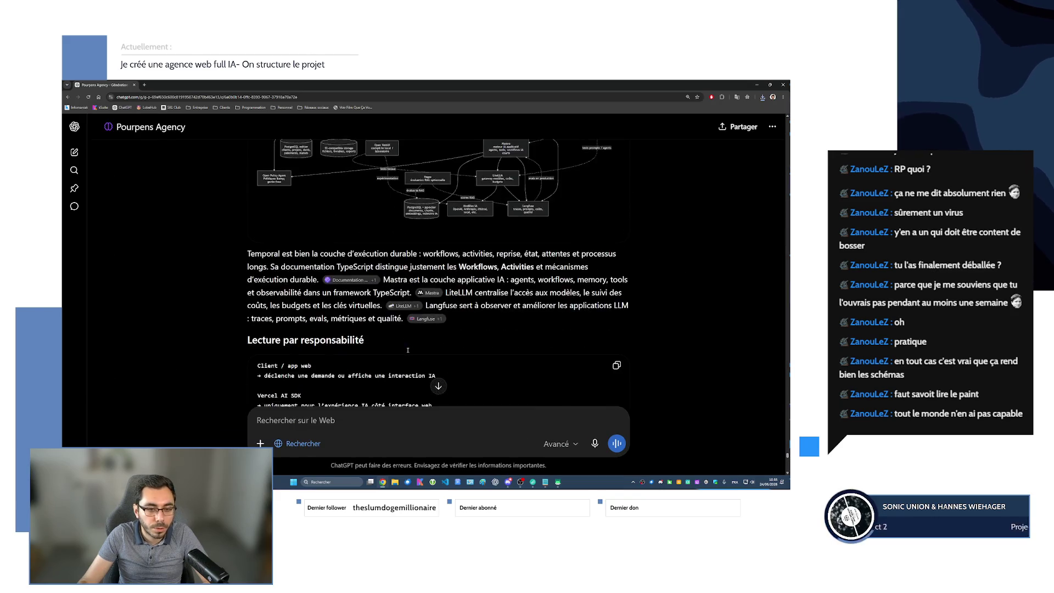
scroll(395, 346, down, 5)
scroll(408, 352, down, 10)
scroll(408, 352, up, 3)
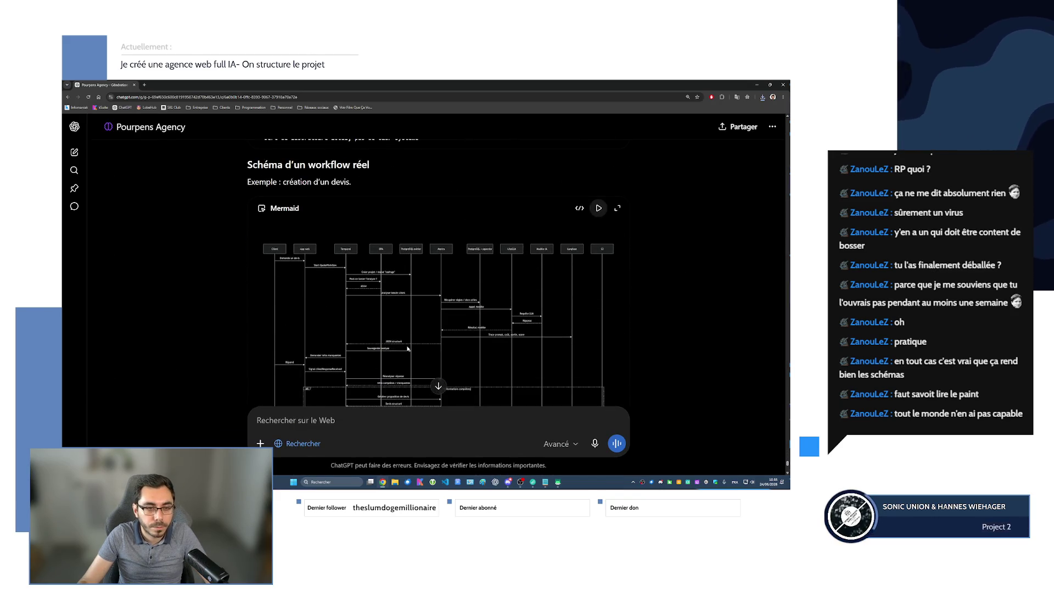
scroll(407, 349, down, 3)
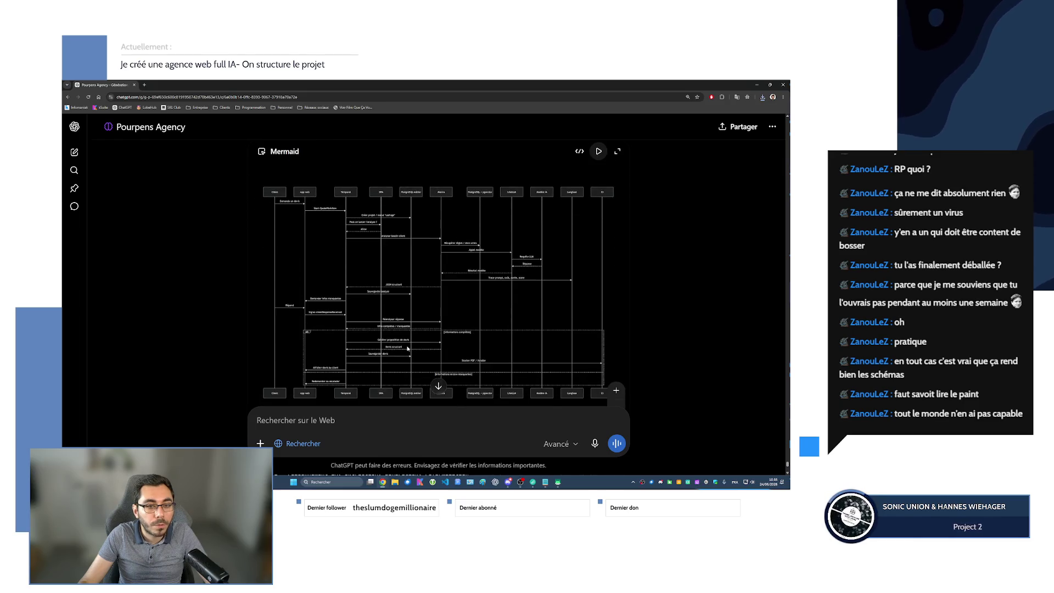
scroll(408, 350, down, 3)
scroll(408, 347, down, 2)
scroll(408, 348, up, 5)
scroll(494, 288, up, 3)
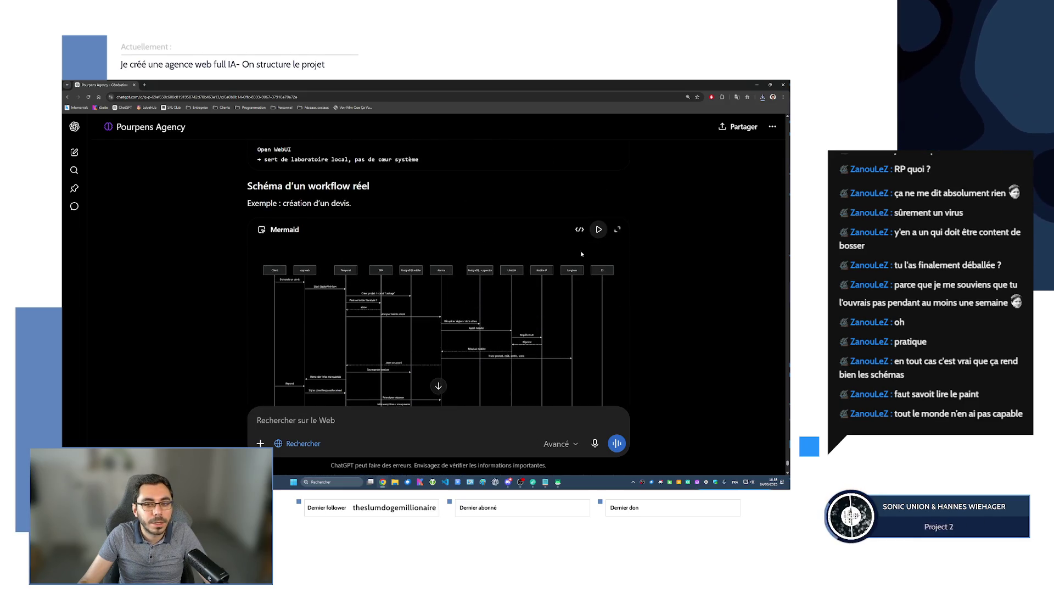
- Expand the 'Schéma d'un workflow réel' sequence diagram to full view
click(474, 305)
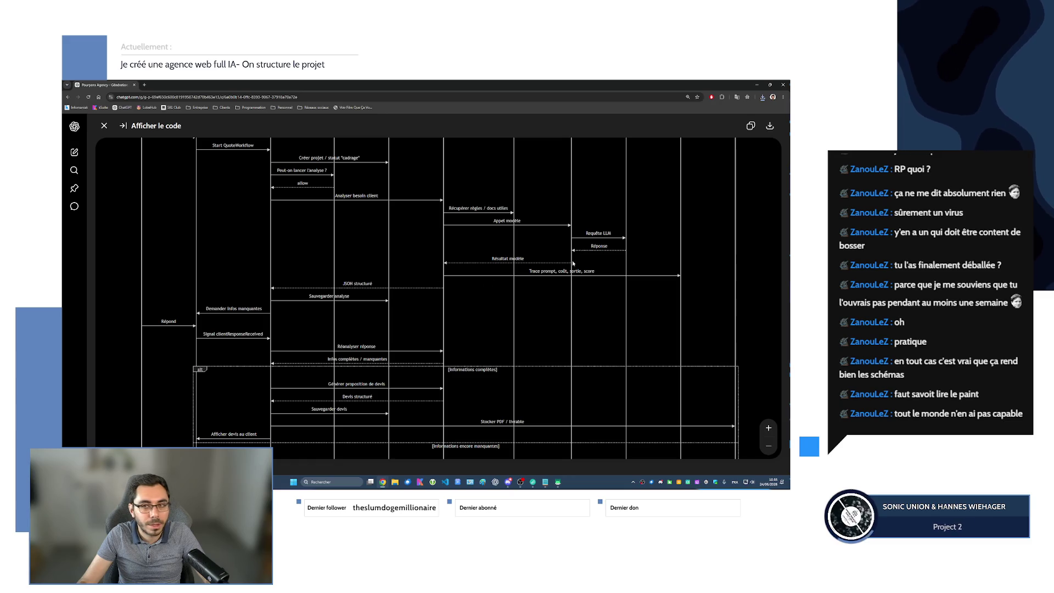
- Download the quote-workflow sequence diagram as a PNG and zoom the page out to view it whole
click(770, 125)
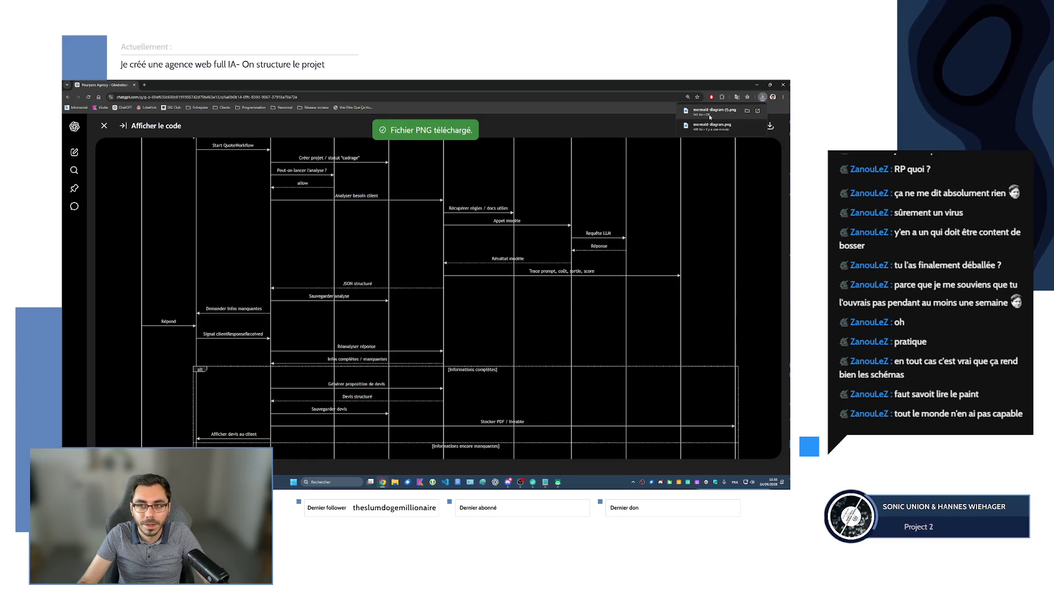
click(507, 482)
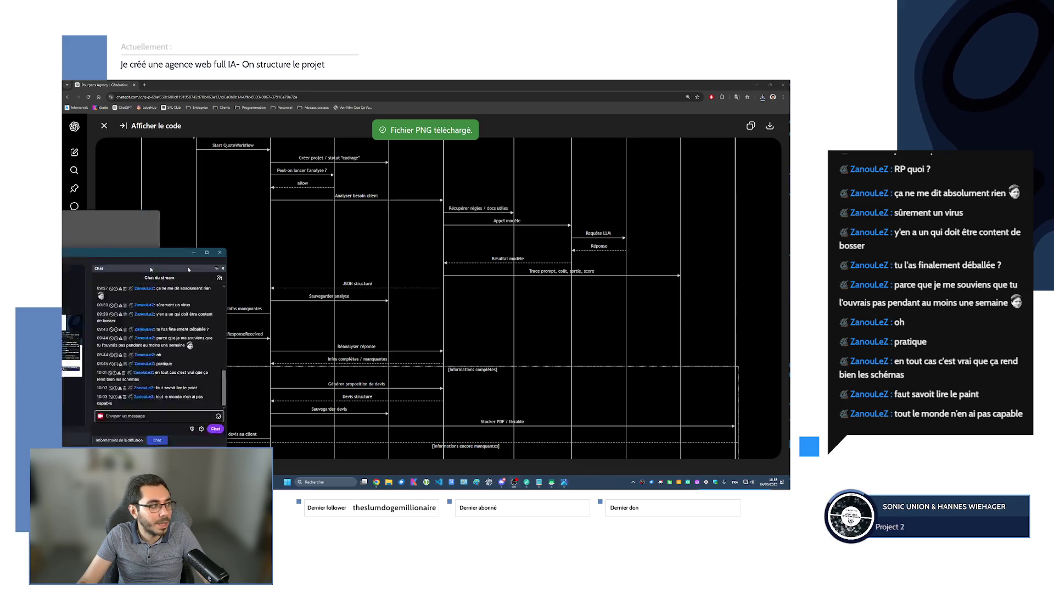
click(514, 482)
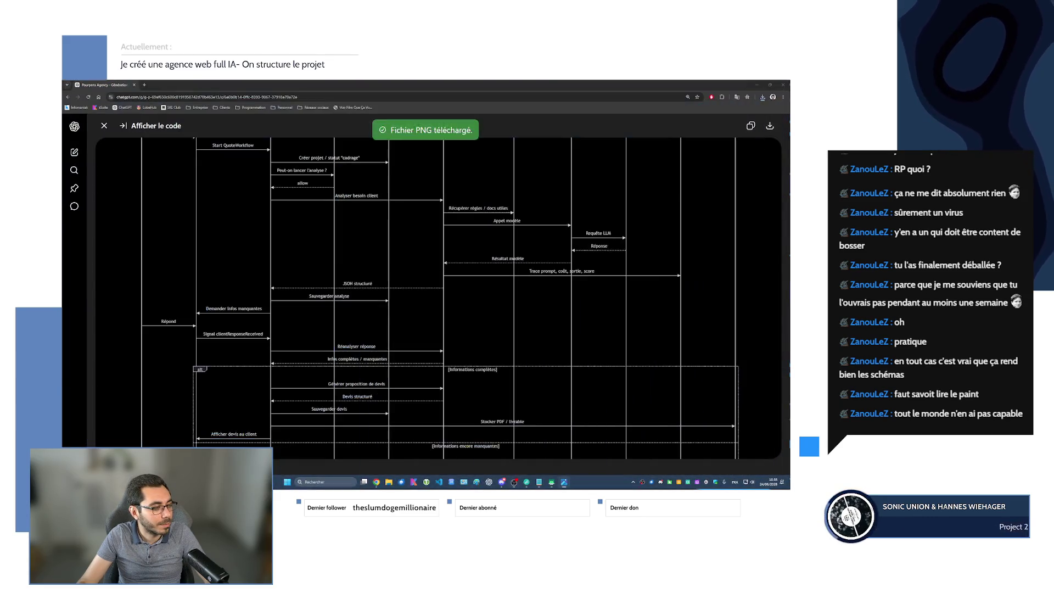
mouse_move(417, 255)
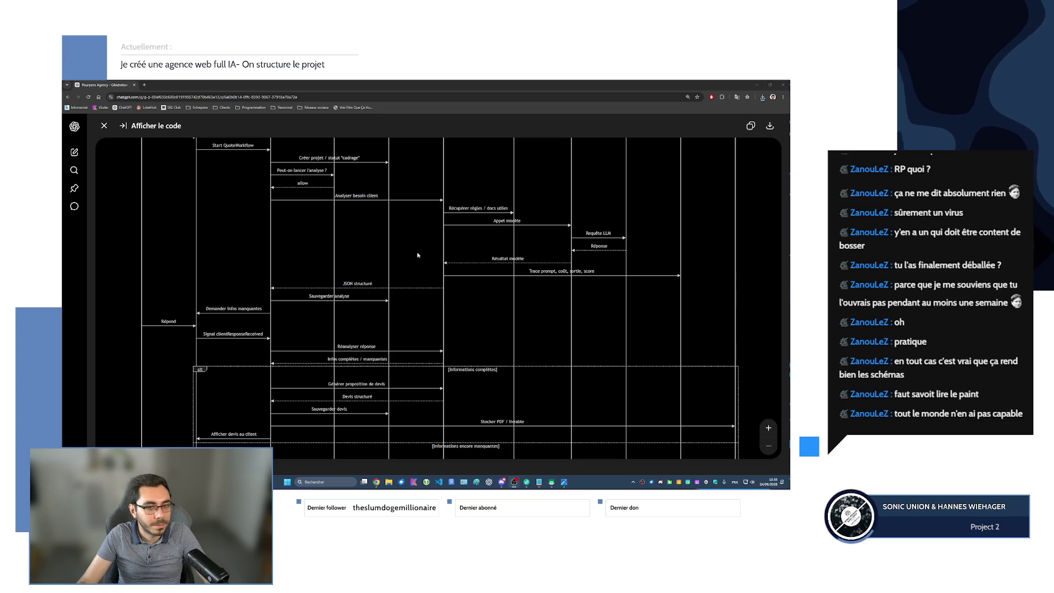
key(ctrl+minus)
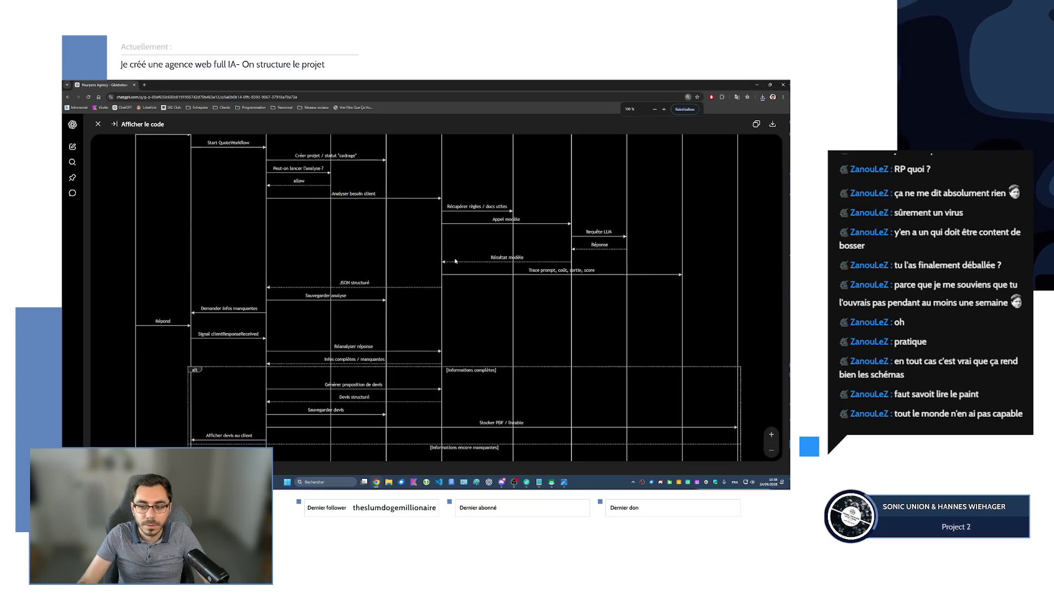
key(ctrl+minus)
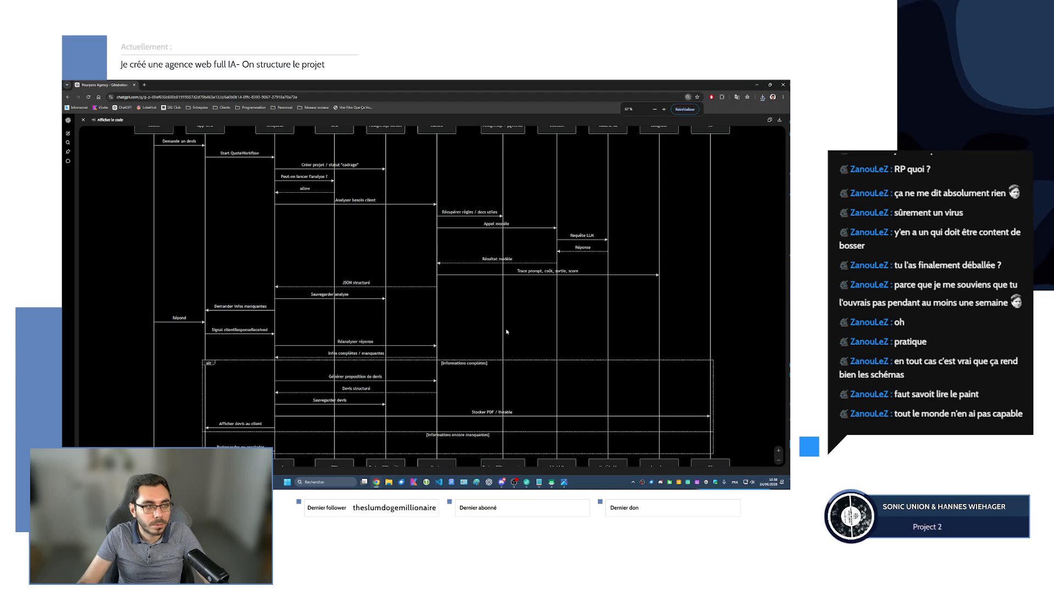
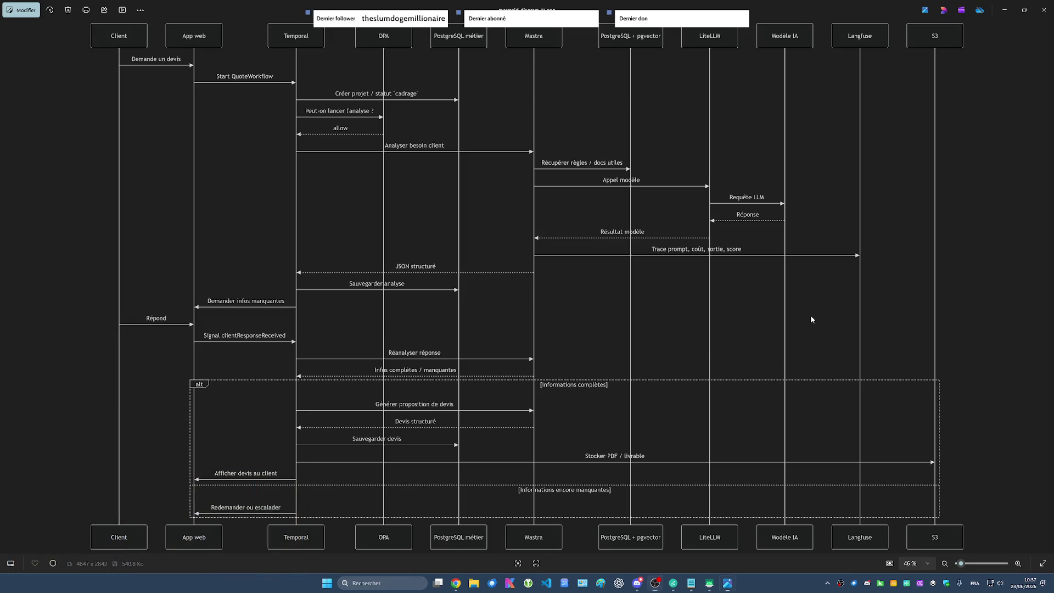
- View the sequence diagram full screen in Photos, then close the viewer to return to Chrome
key(F11)
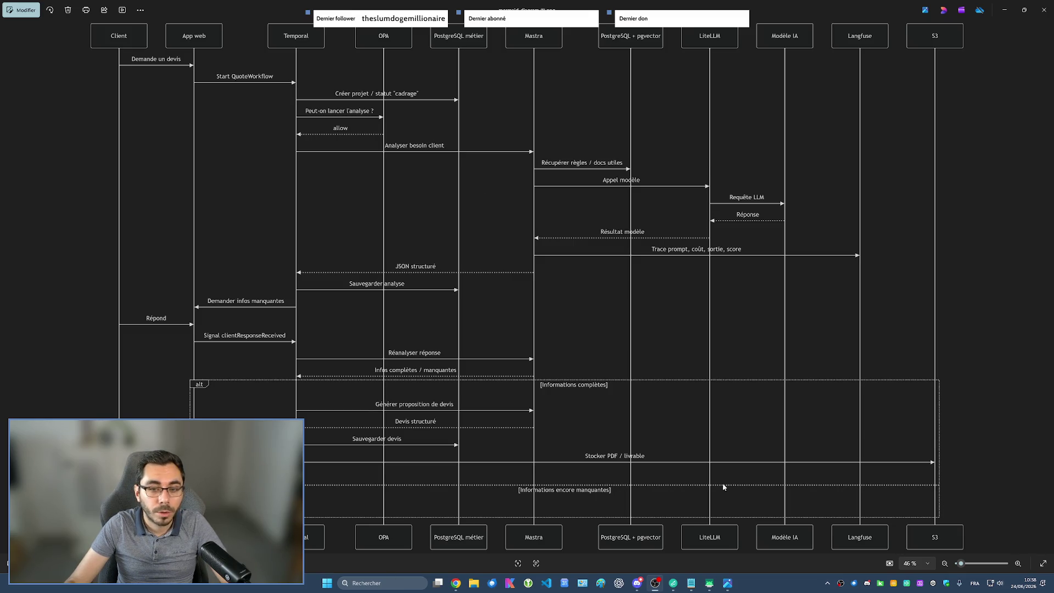
click(476, 583)
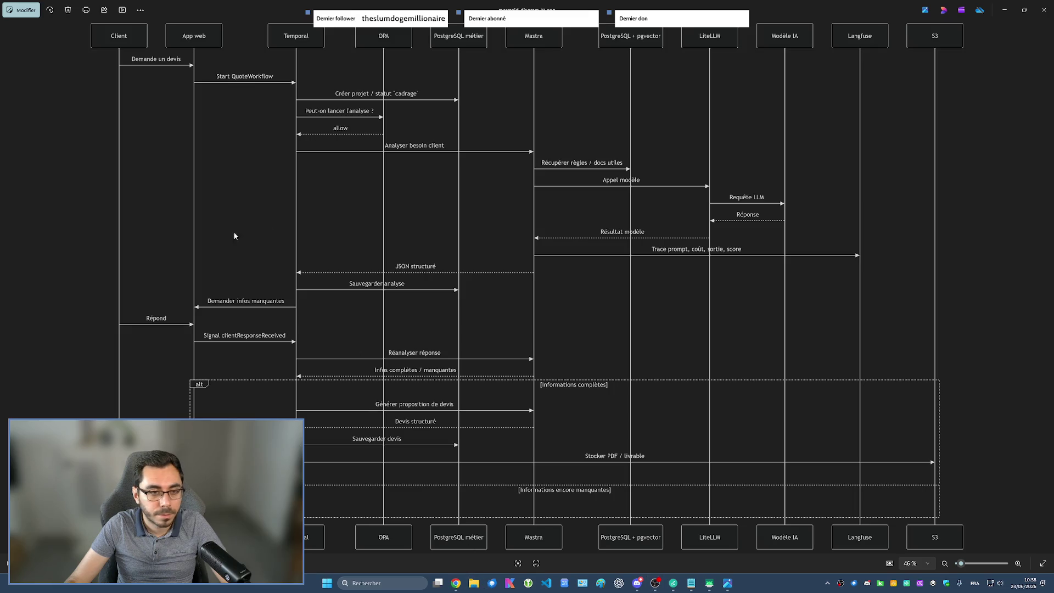
click(1042, 10)
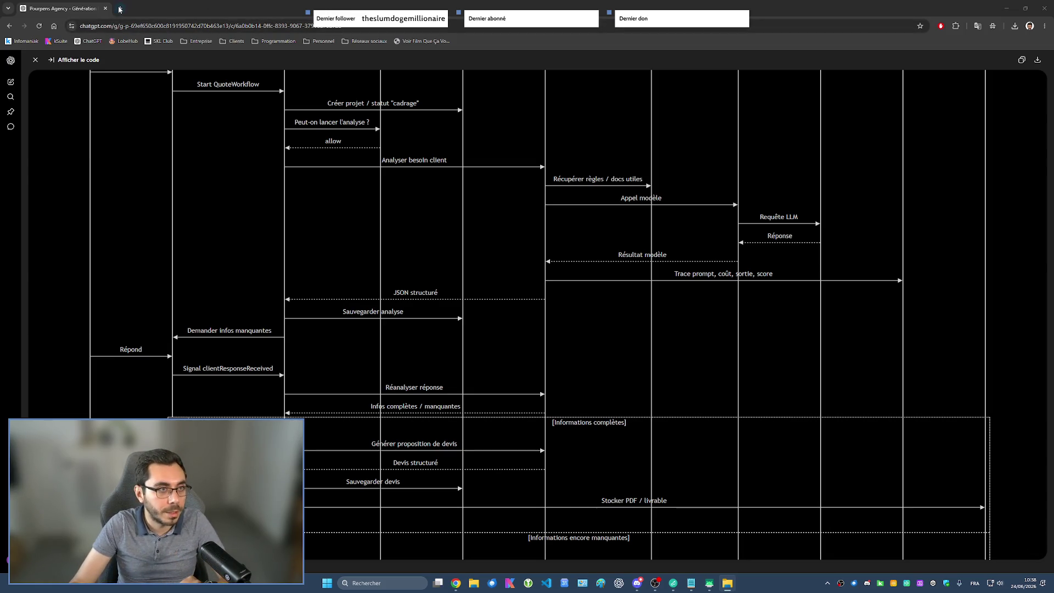
- Search 'diagramme de séquence' in a new tab and consult the Wikipedia article
key(ctrl+t)
text(diagramme de séquence)
key(Return)
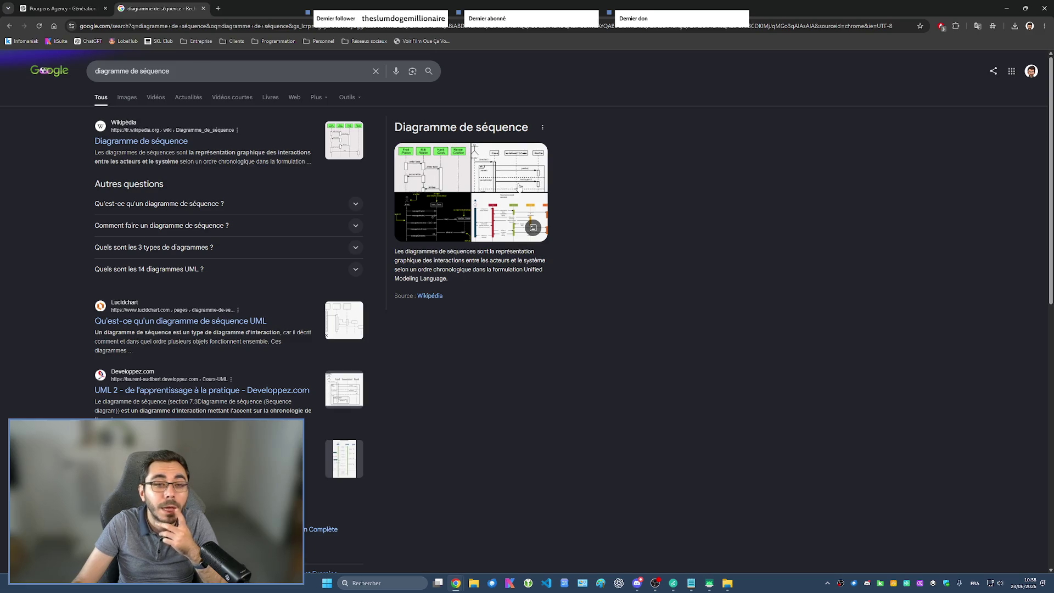
click(354, 142)
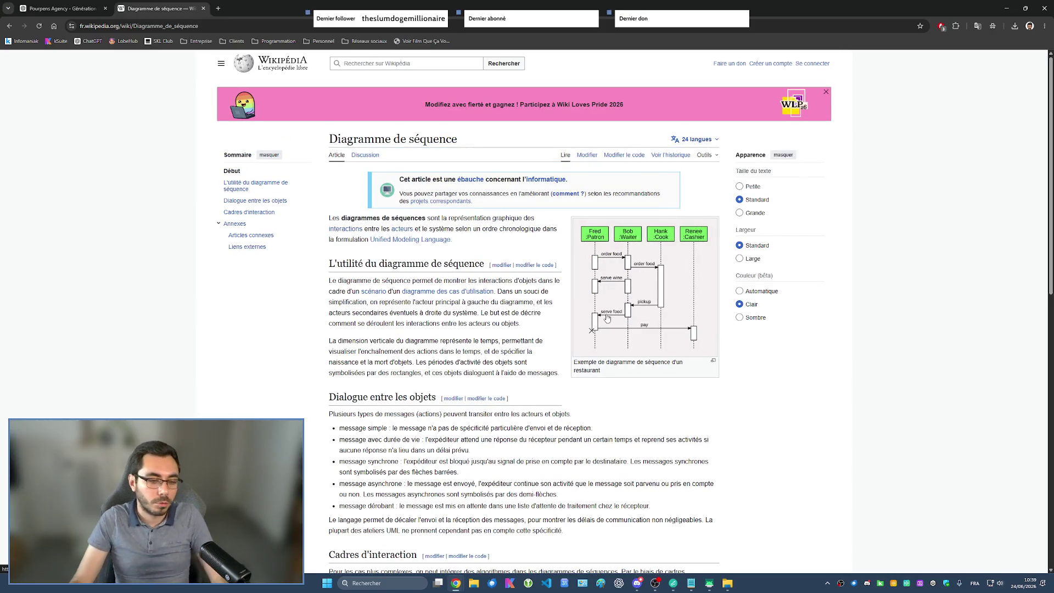
click(9, 26)
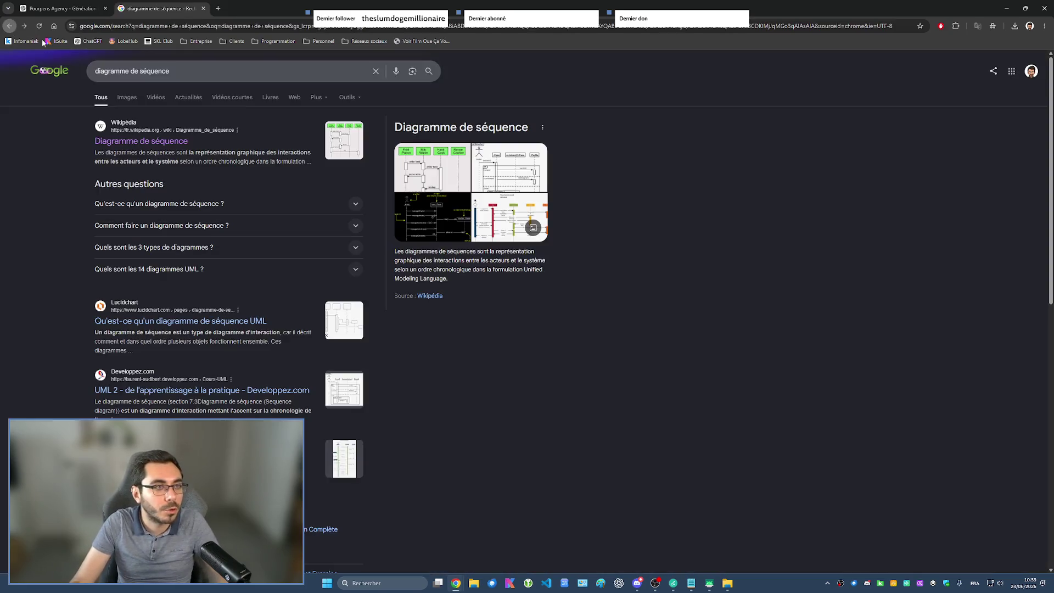
- Close the ChatGPT tab, then reopen it from the tab bar's Reopen closed tab option
click(72, 9)
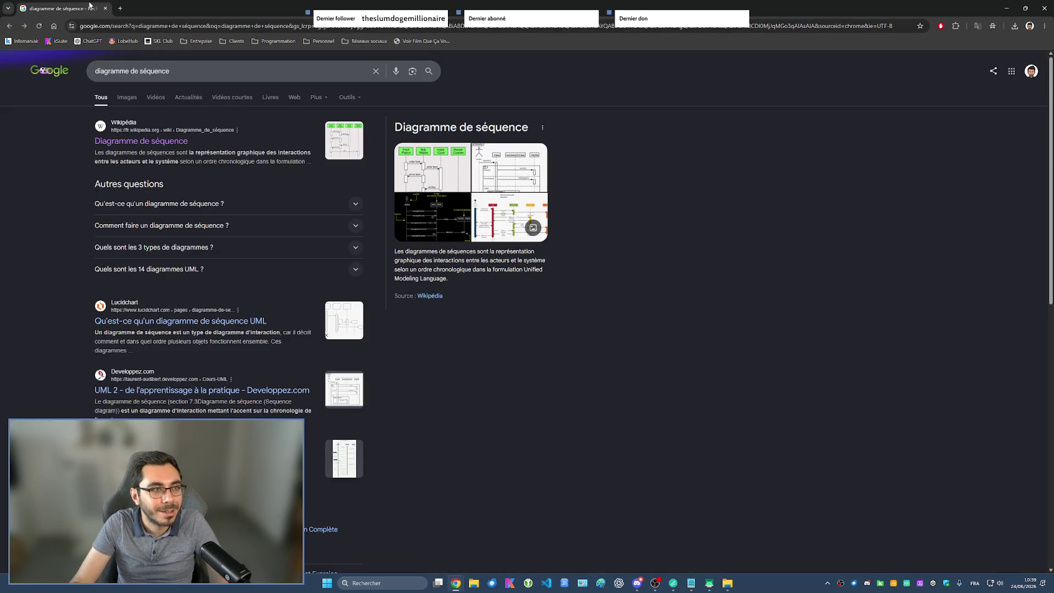
right_click(133, 12)
click(164, 72)
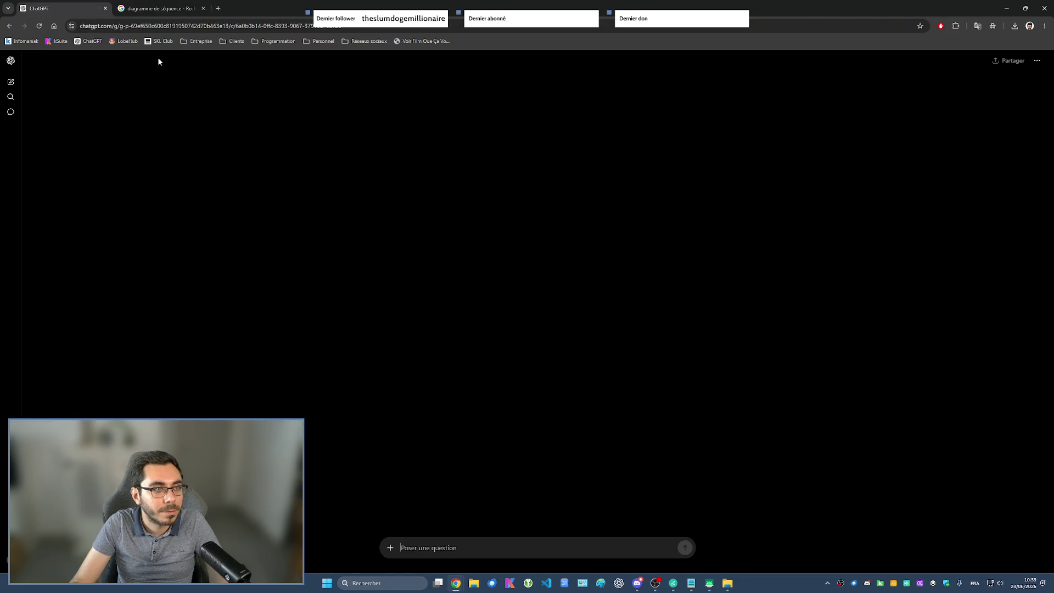
- Close the search tab, check the flowchart's Mermaid source, and copy the sequence diagram's code
click(204, 9)
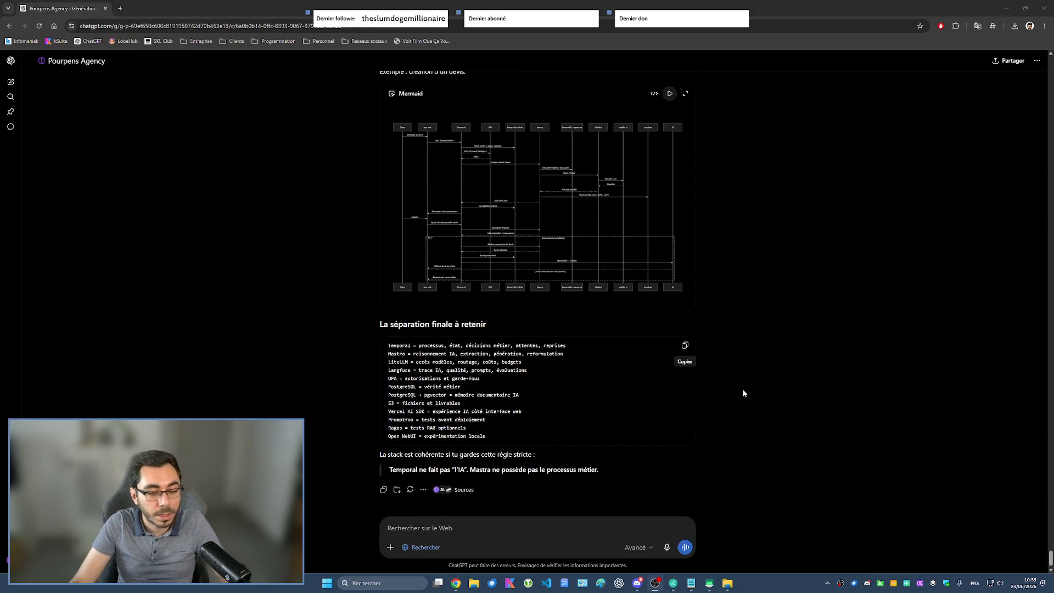
scroll(583, 377, up, 1)
scroll(577, 388, up, 5)
scroll(560, 396, up, 3)
scroll(530, 410, up, 3)
scroll(529, 409, down, 5)
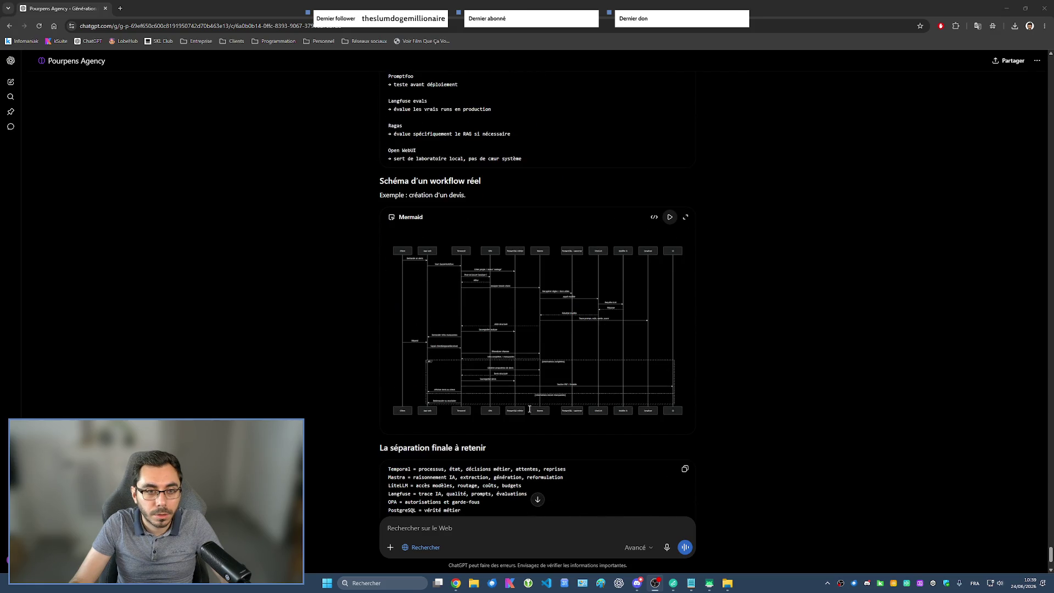
scroll(530, 410, down, 2)
scroll(494, 345, up, 6)
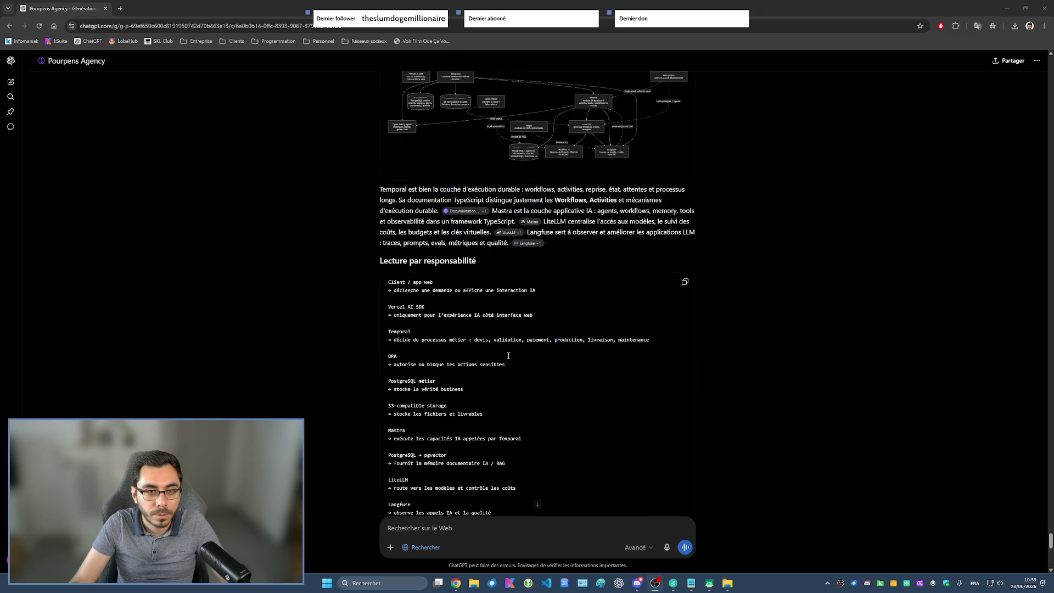
scroll(445, 264, up, 3)
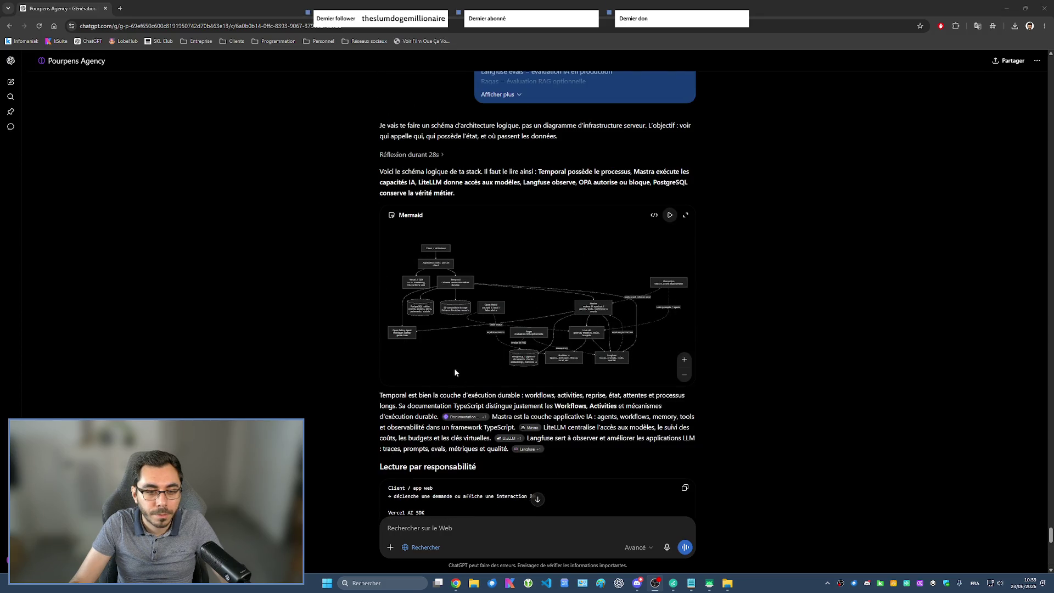
click(655, 215)
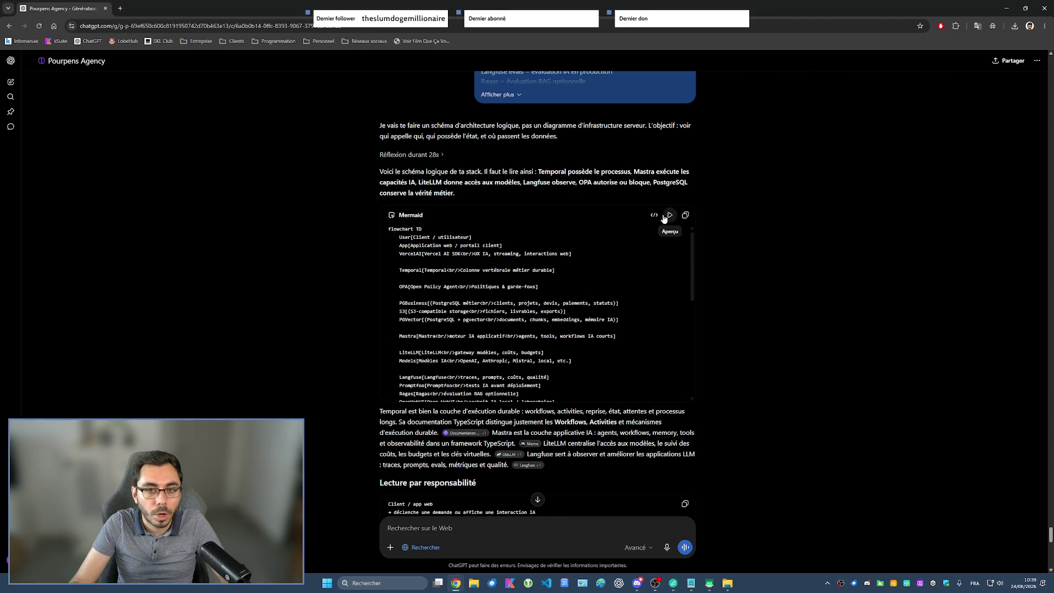
click(670, 216)
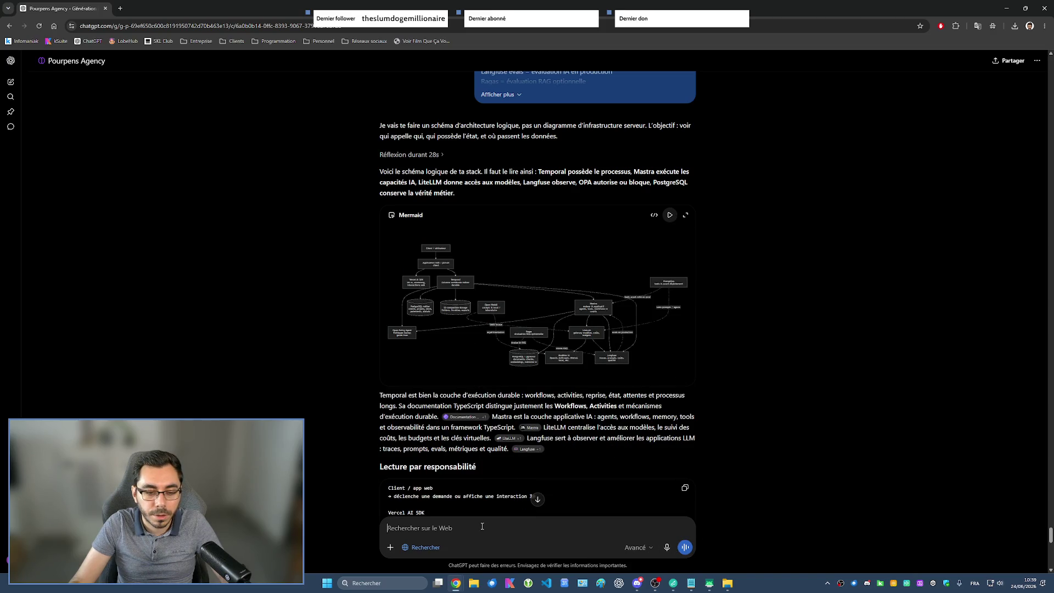
scroll(482, 526, down, 4)
scroll(582, 436, down, 2)
scroll(653, 492, up, 1)
scroll(659, 501, down, 3)
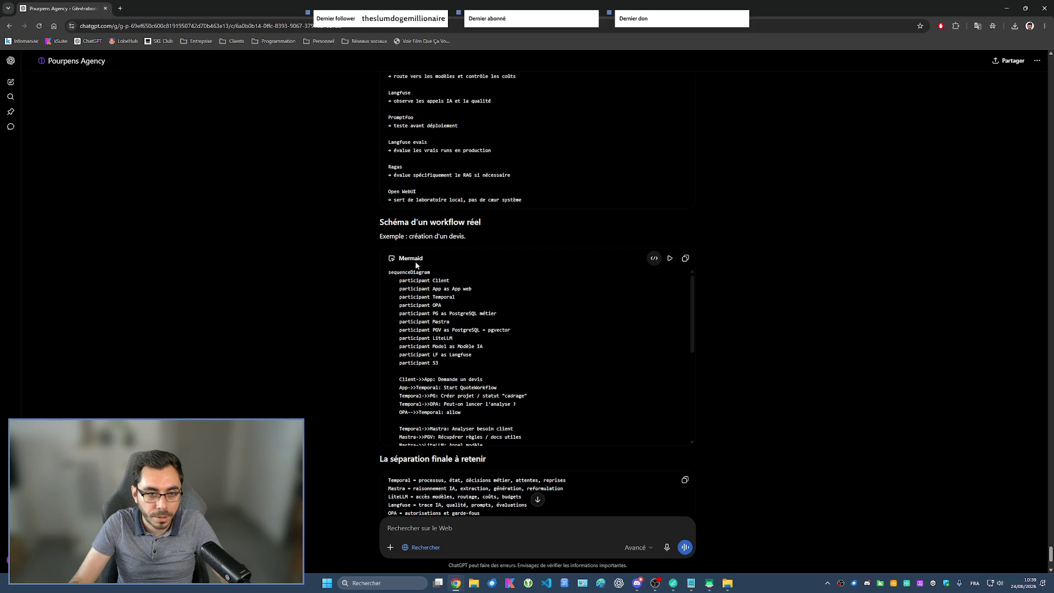
click(686, 258)
- Paste the sequence diagram code into the Notepad note and return to the ChatGPT conversation
click(728, 583)
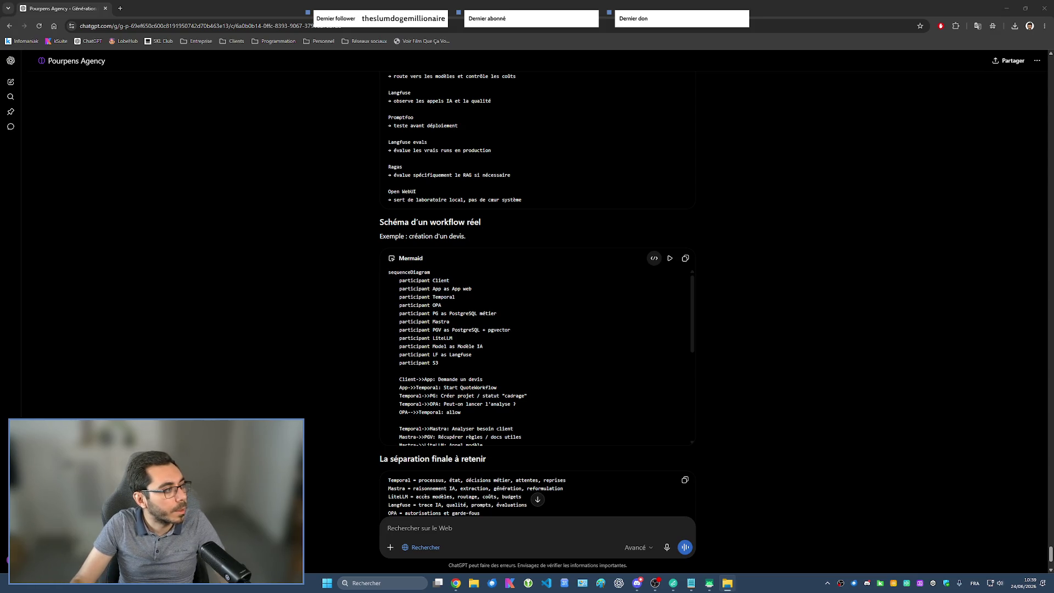
key(alt+Tab)
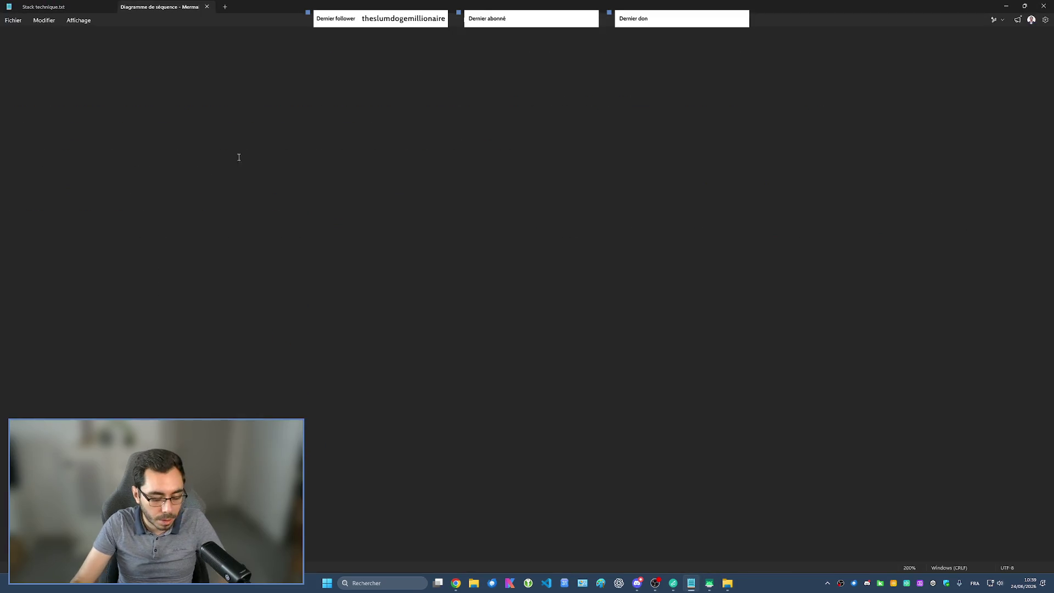
key(ctrl+v)
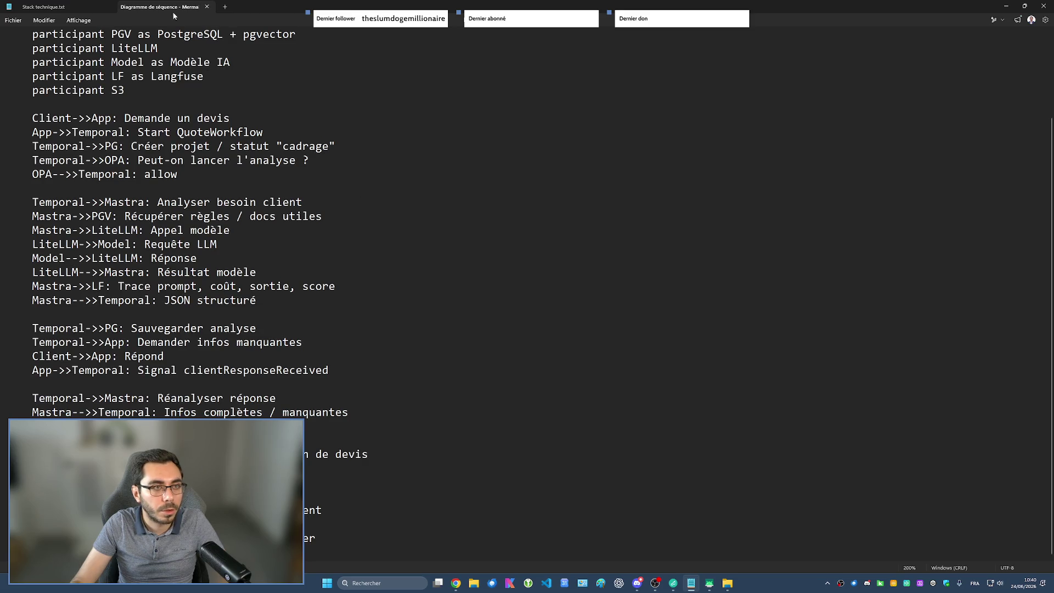
key(ctrl+Tab)
key(alt+Tab)
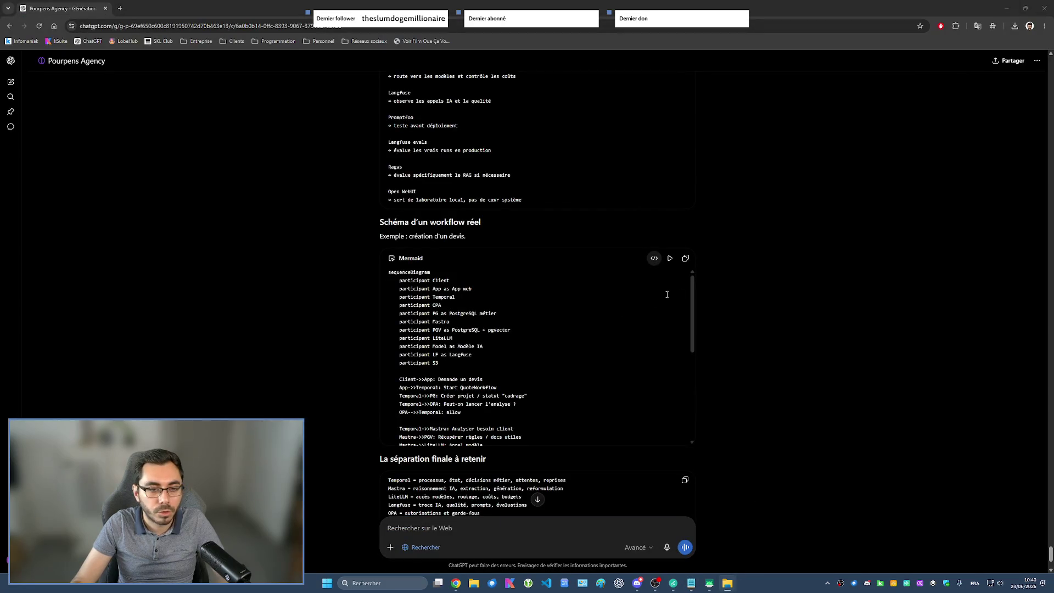
scroll(668, 264, up, 3)
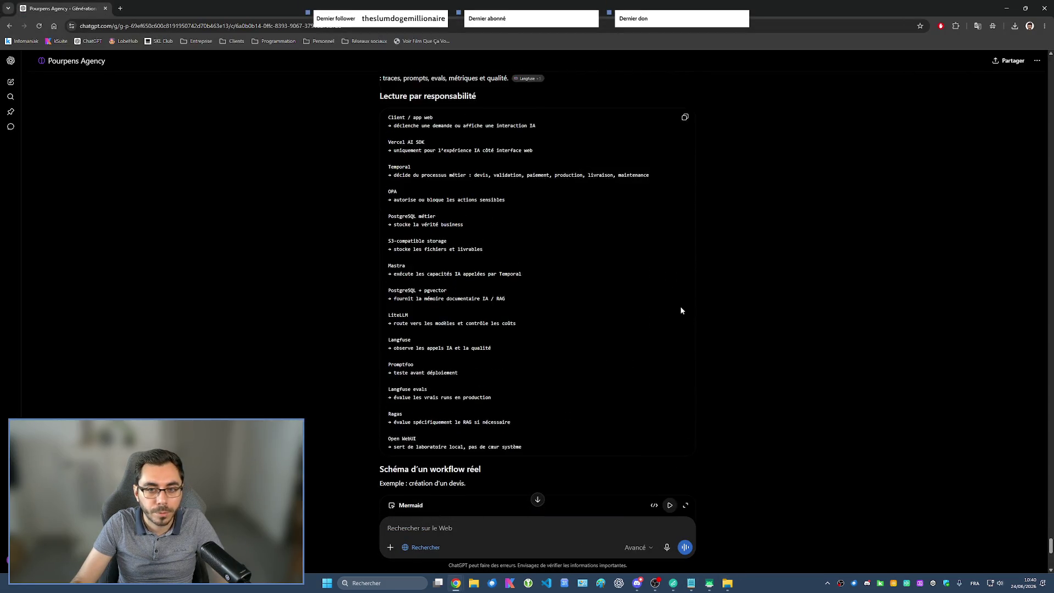
scroll(682, 318, up, 3)
scroll(562, 356, up, 3)
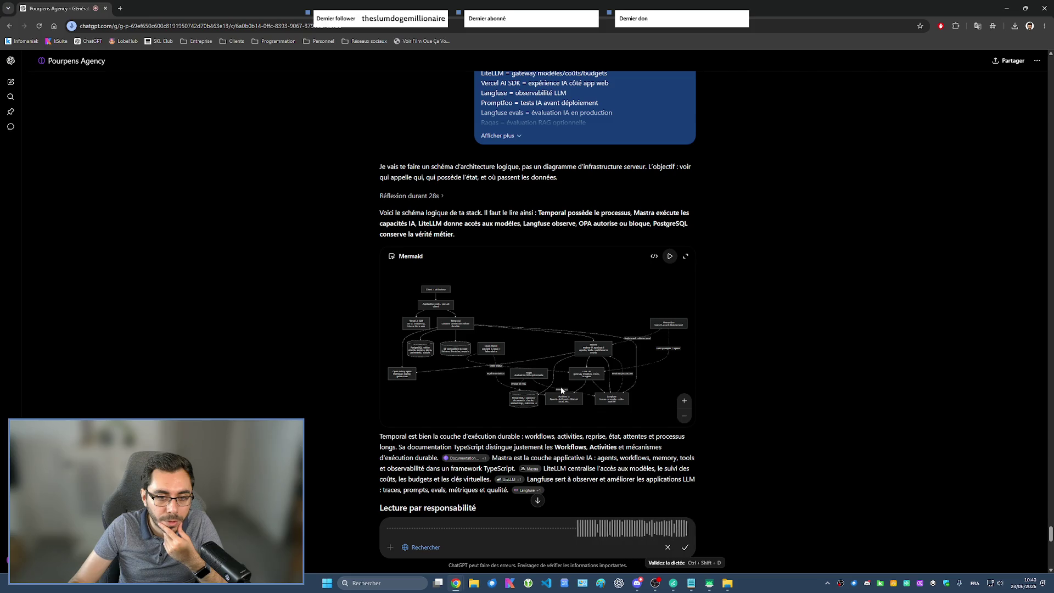
- Bring the Stack technique.txt notes to the front in Notepad
key(alt+Tab)
click(459, 401)
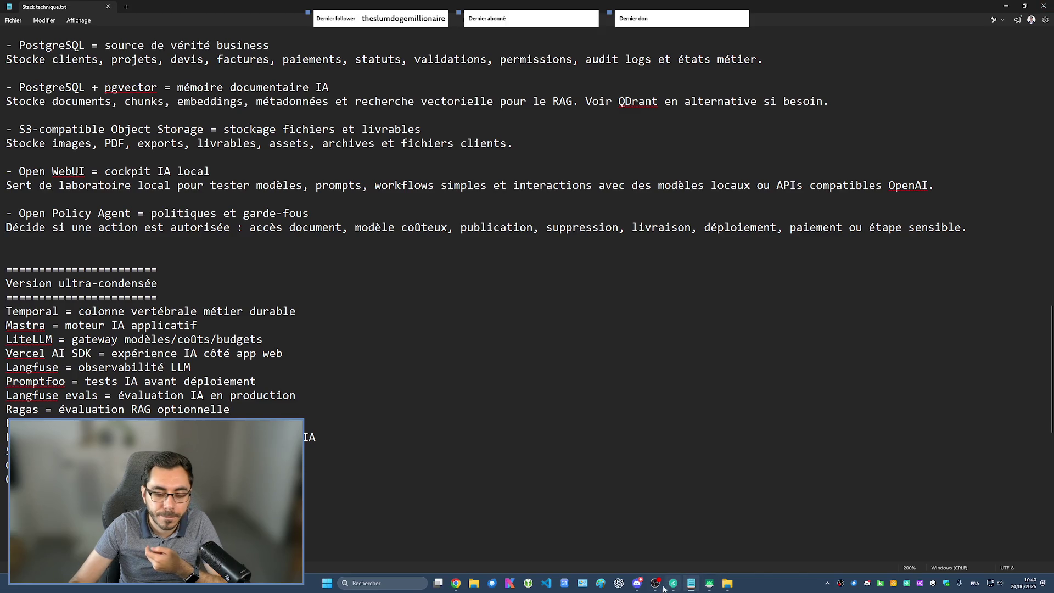
mouse_move(638, 583)
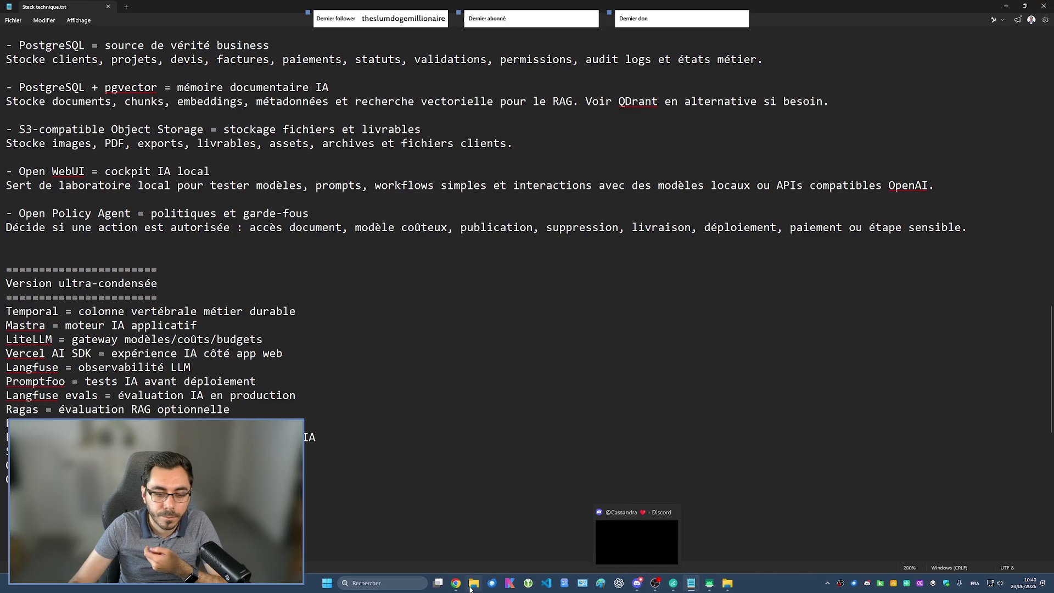
- Return to ChatGPT and validate the dictation asking to keep only Temporal, Mastra, LiteLLM and Langfuse
click(478, 548)
click(686, 548)
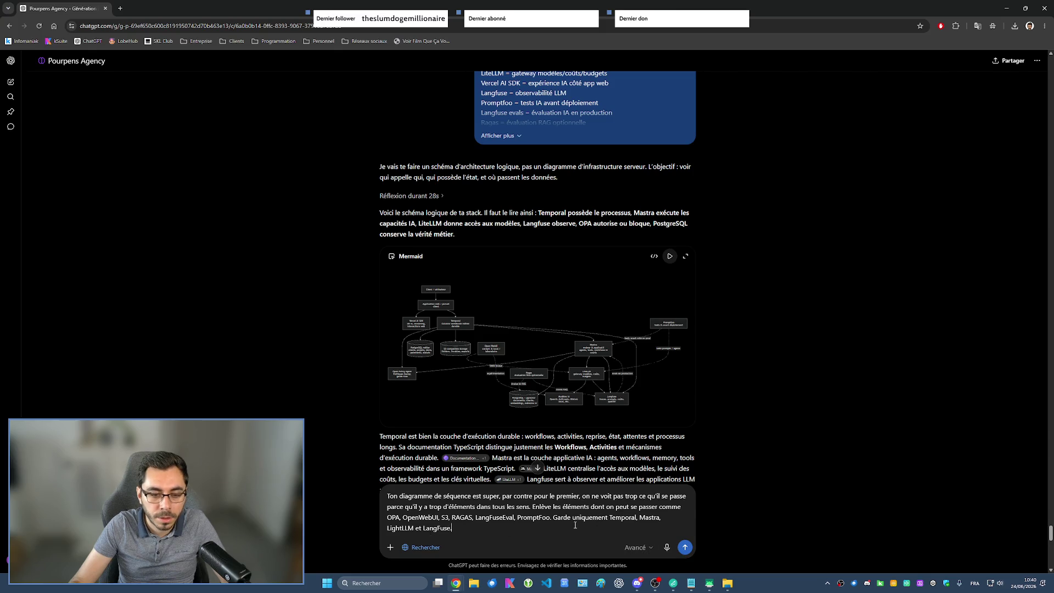
text( Fais moi aussi un dia)
text(gram)
text(gramme)
text( de cas d)
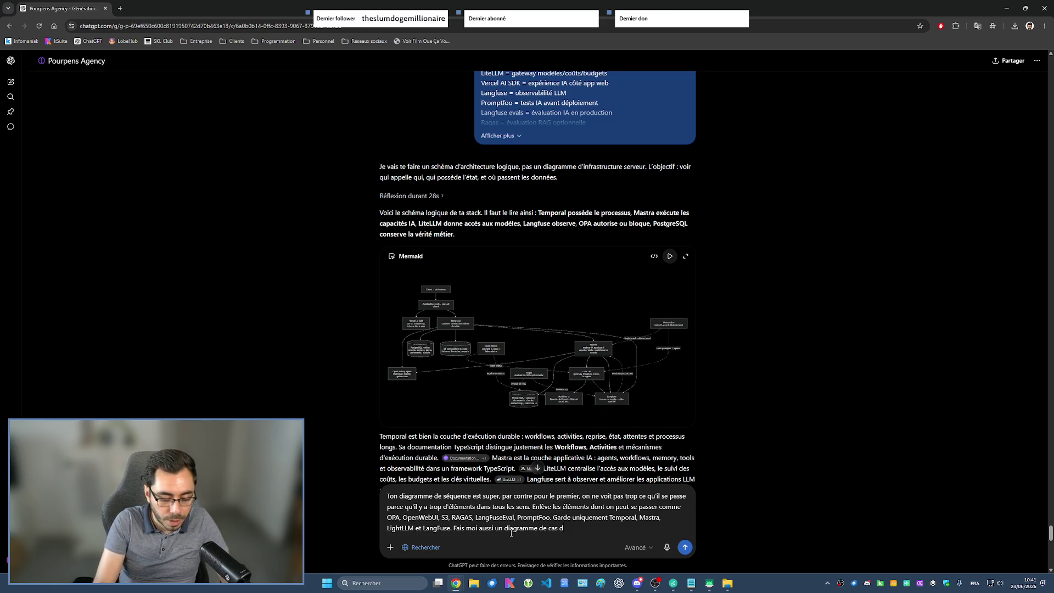
text('utilisation pour un exemple)
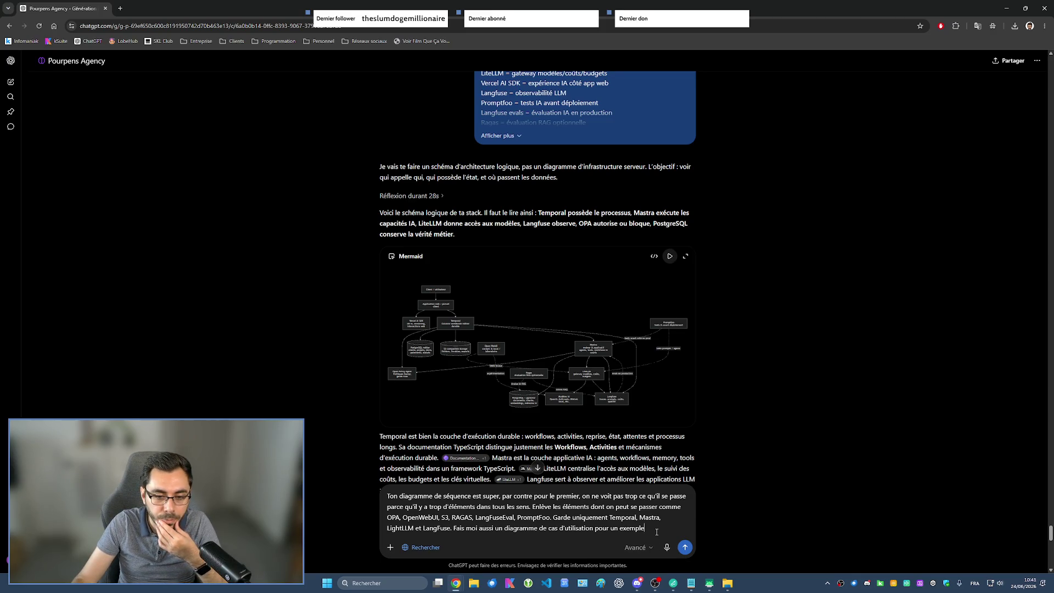
text(, et un )
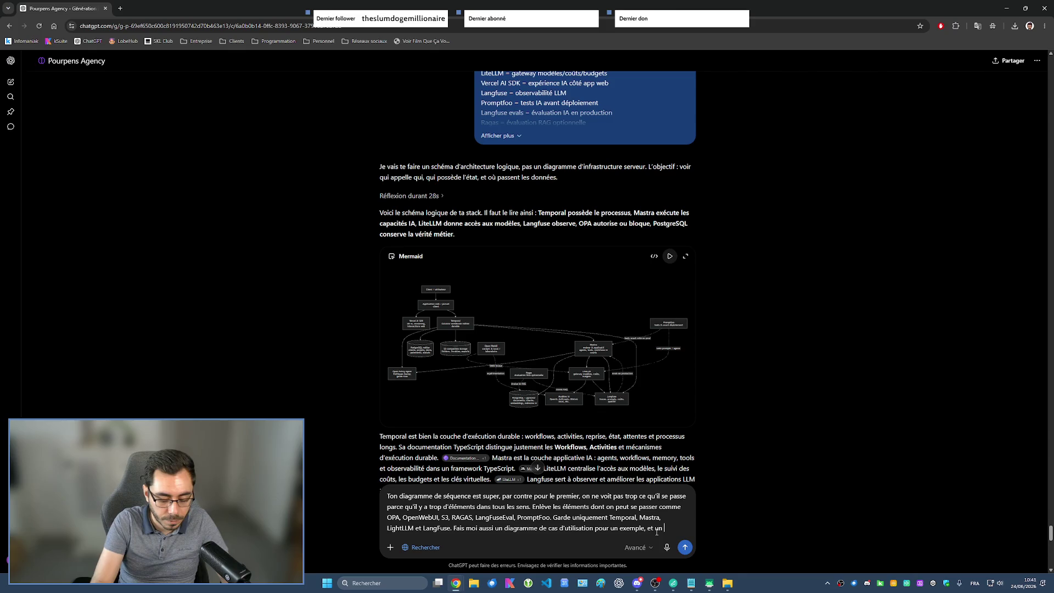
text(diagramme)
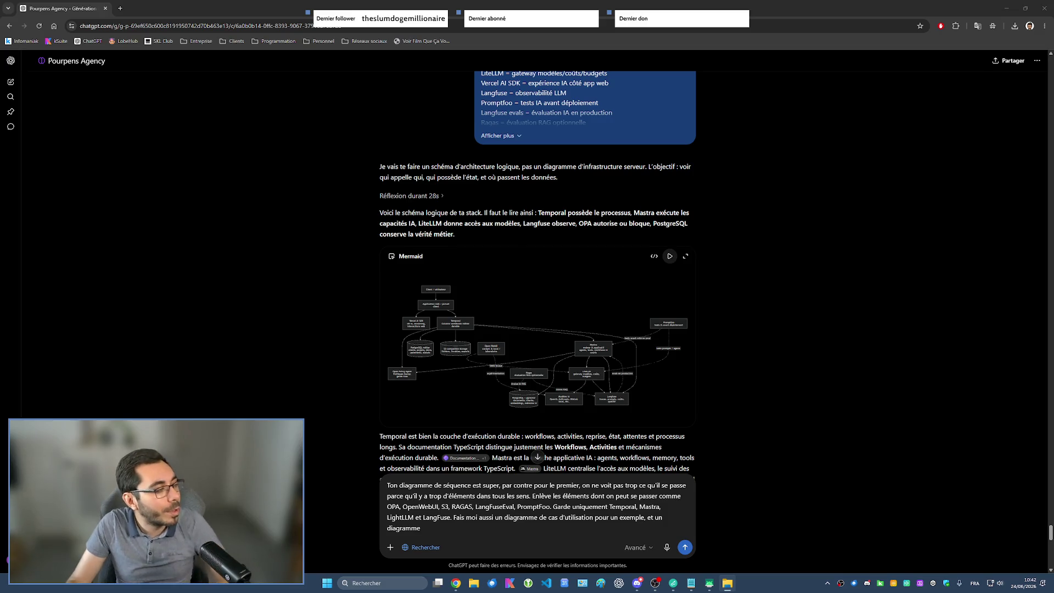
- Reposition the UML folder window of draw.io and PNG diagrams
drag(0, 212, 550, 211)
double_click(550, 212)
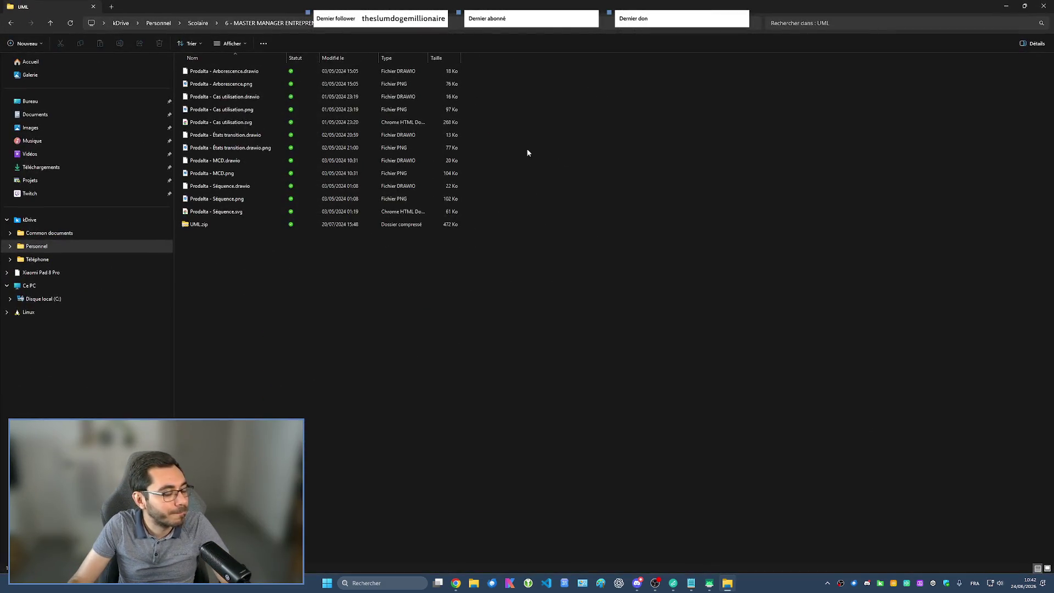
double_click(254, 88)
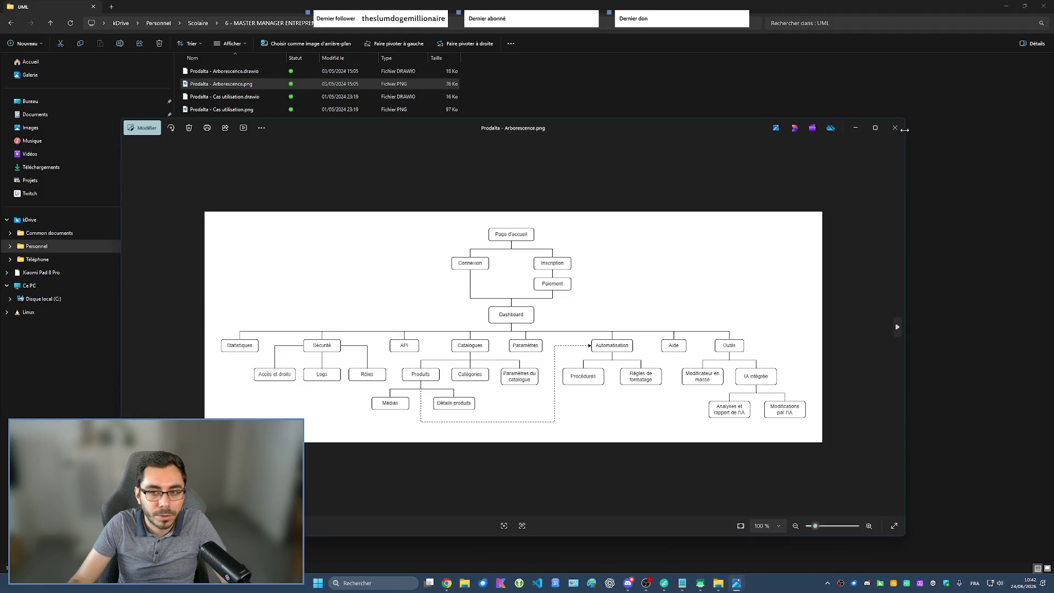
click(895, 128)
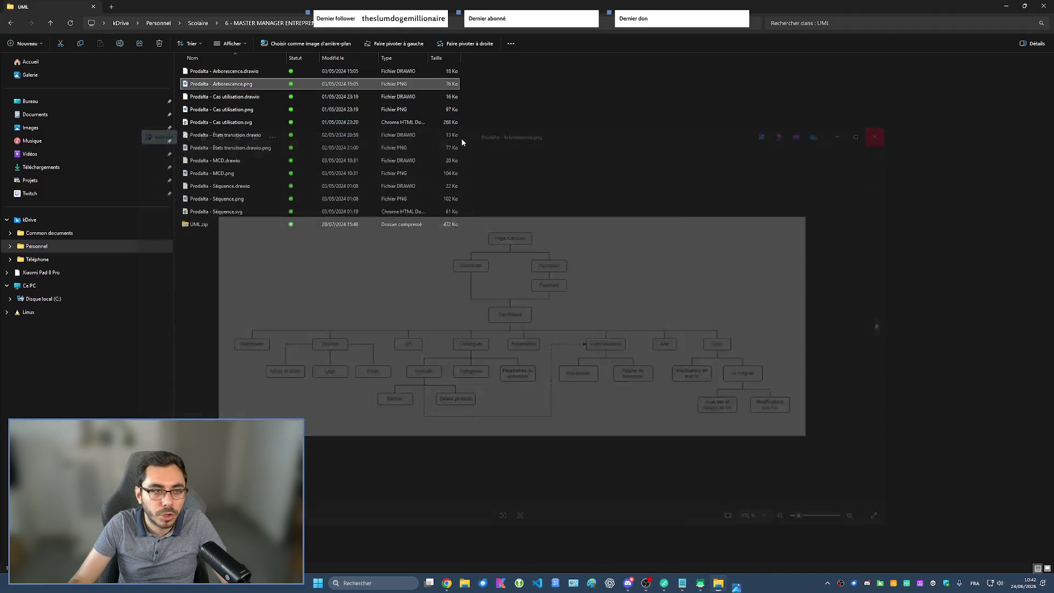
double_click(235, 109)
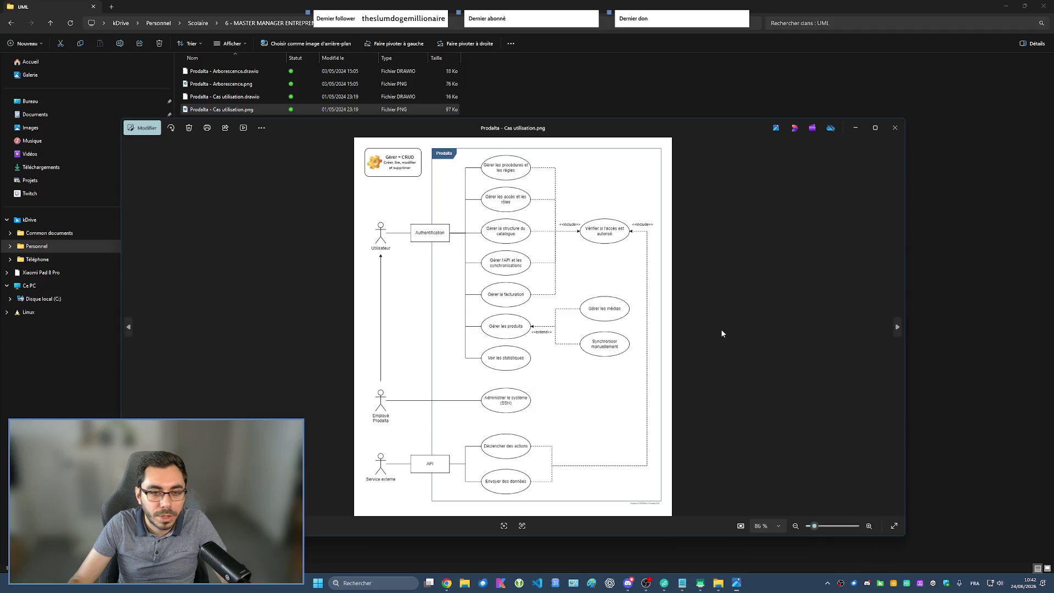
click(877, 129)
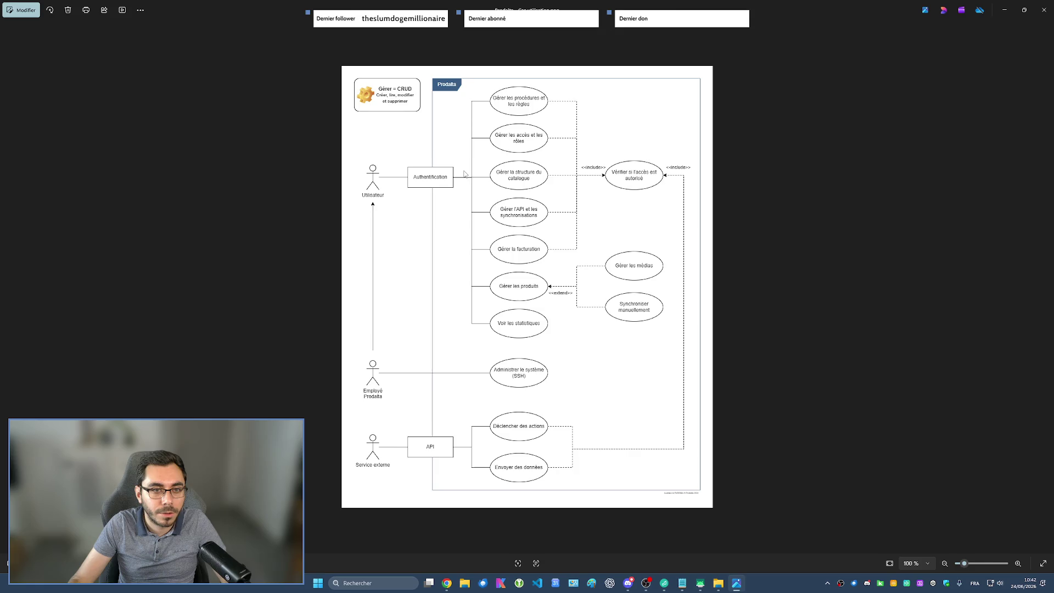
click(1044, 9)
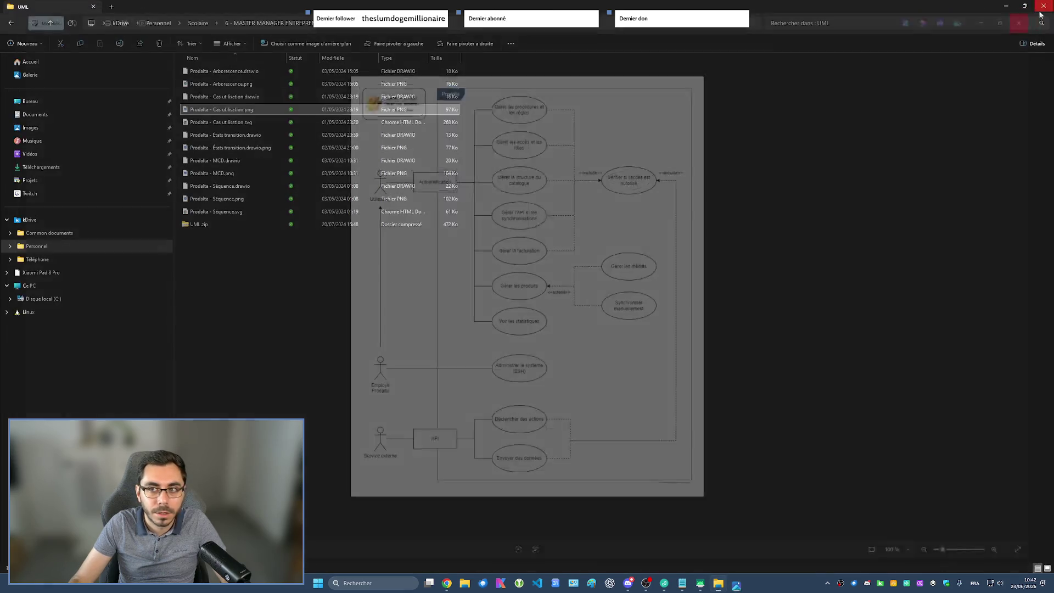
double_click(226, 151)
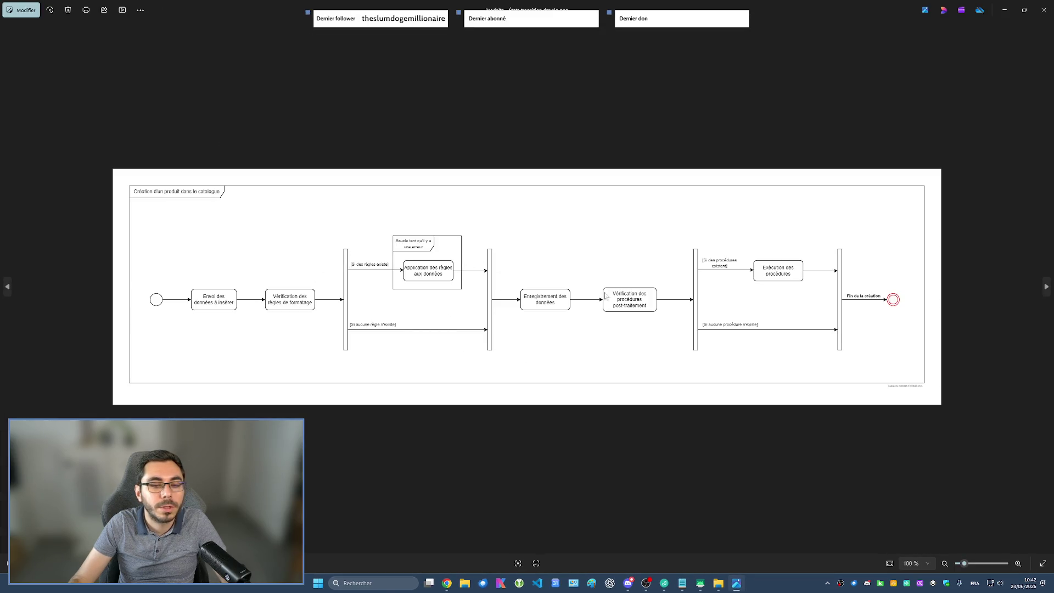
key(Escape)
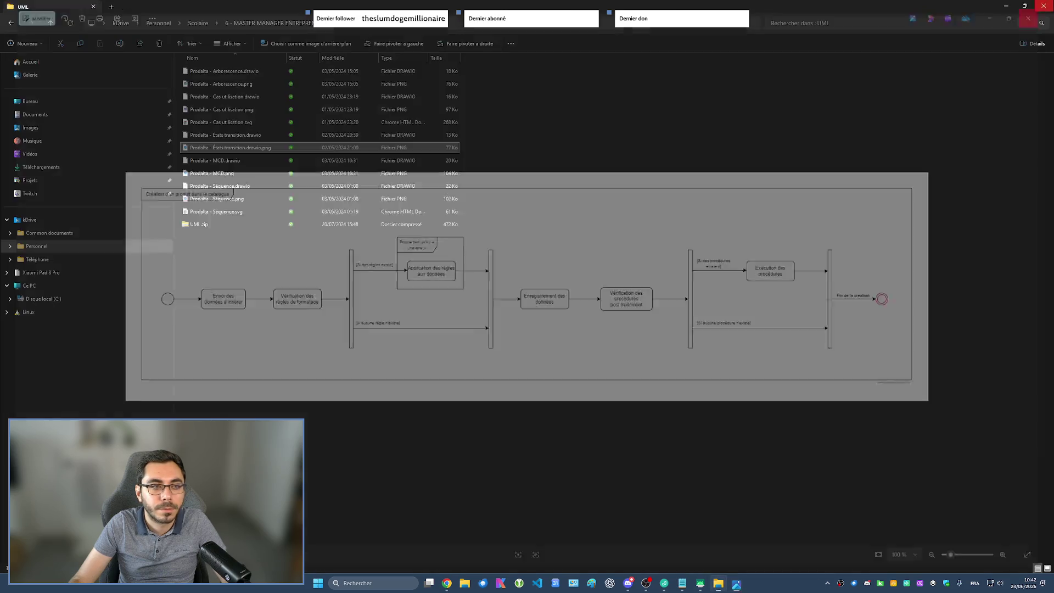
click(227, 176)
double_click(228, 176)
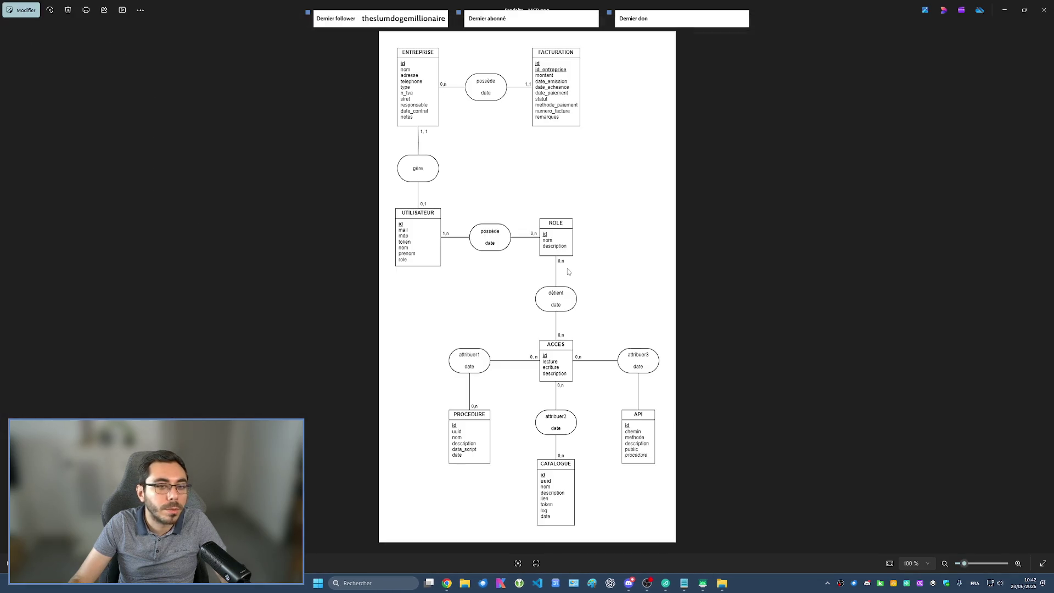
click(1045, 15)
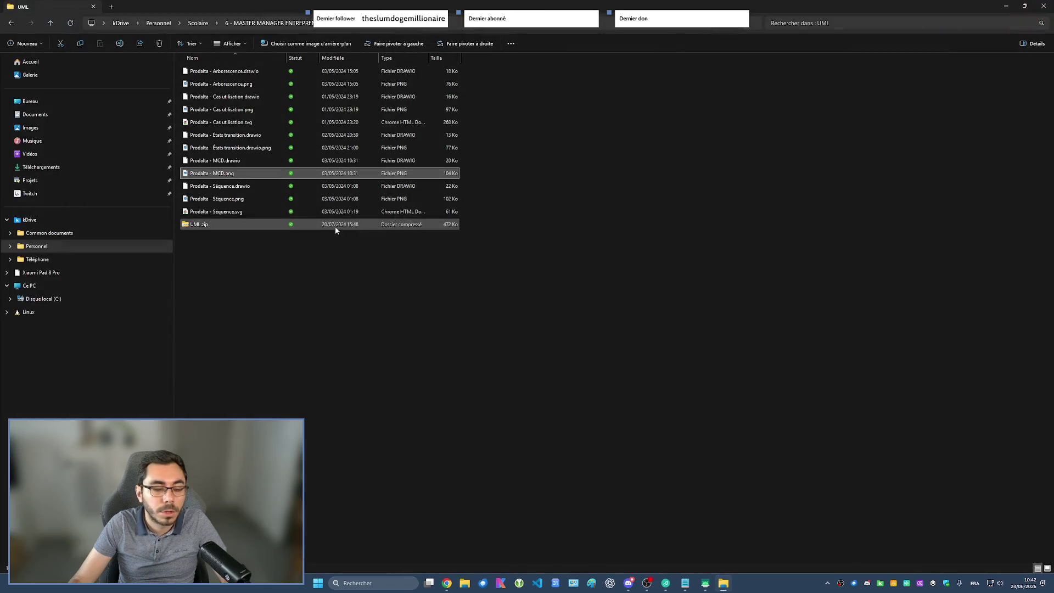
double_click(232, 202)
mouse_move(518, 90)
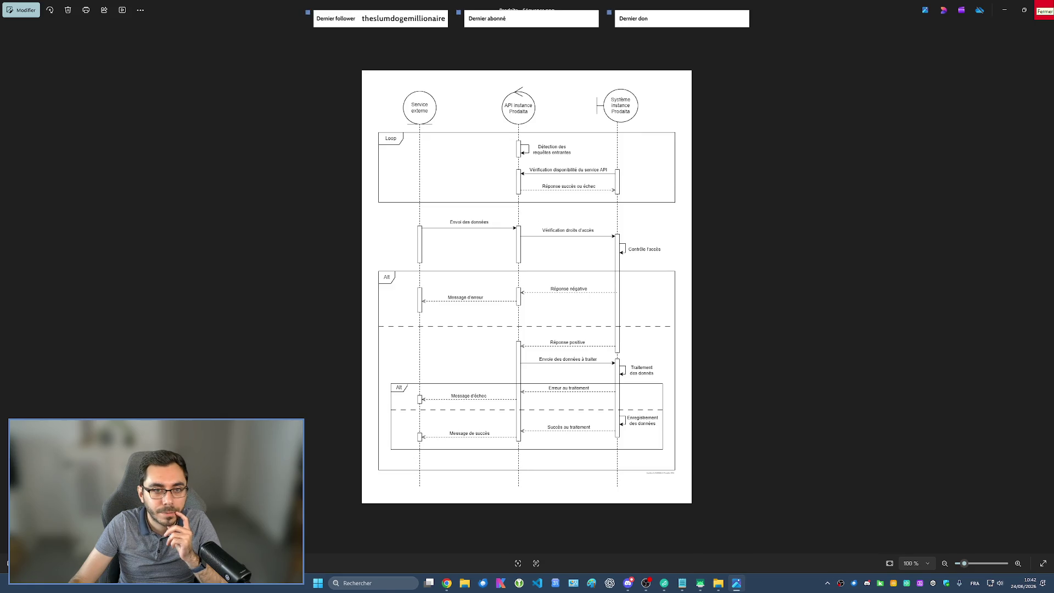
click(1045, 10)
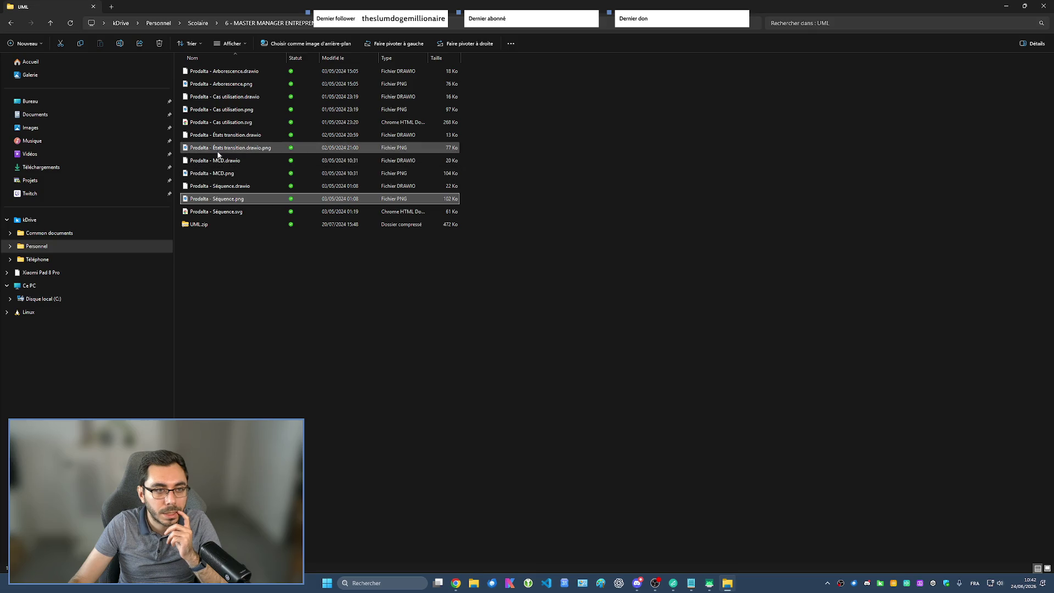
click(1045, 6)
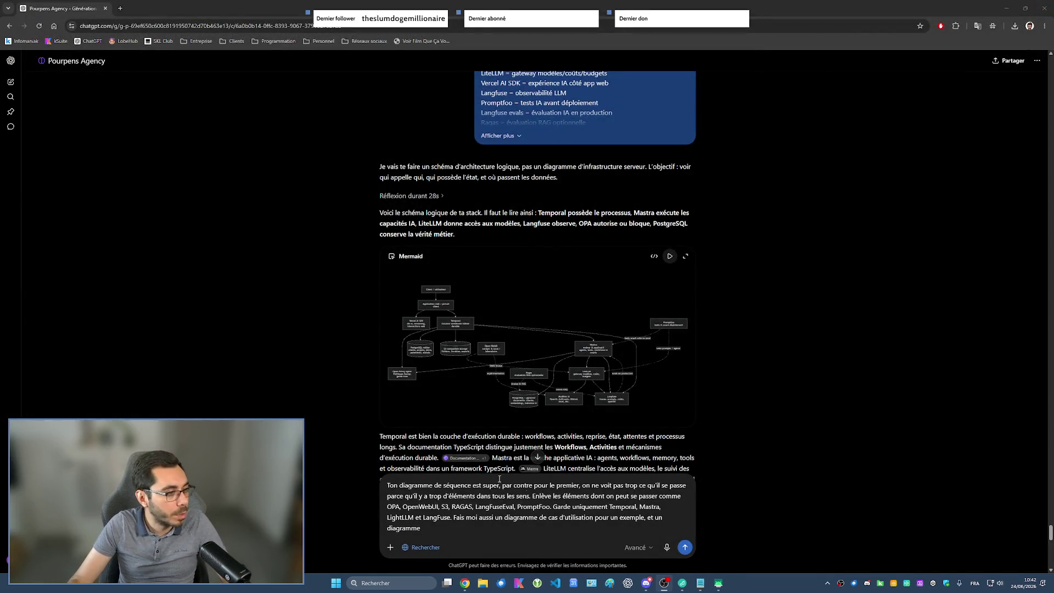
text(éta)
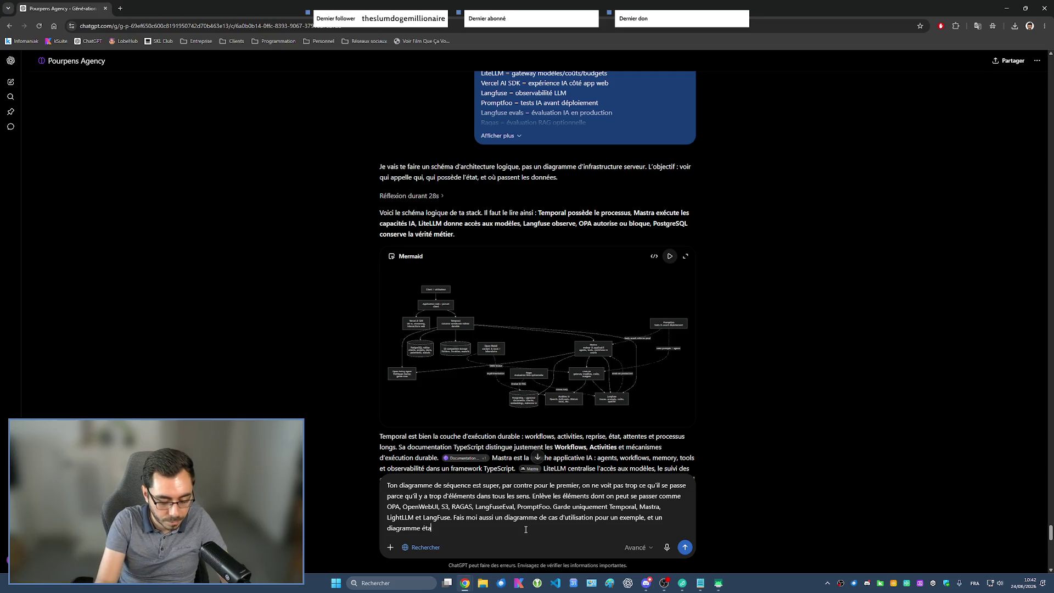
text(t transition)
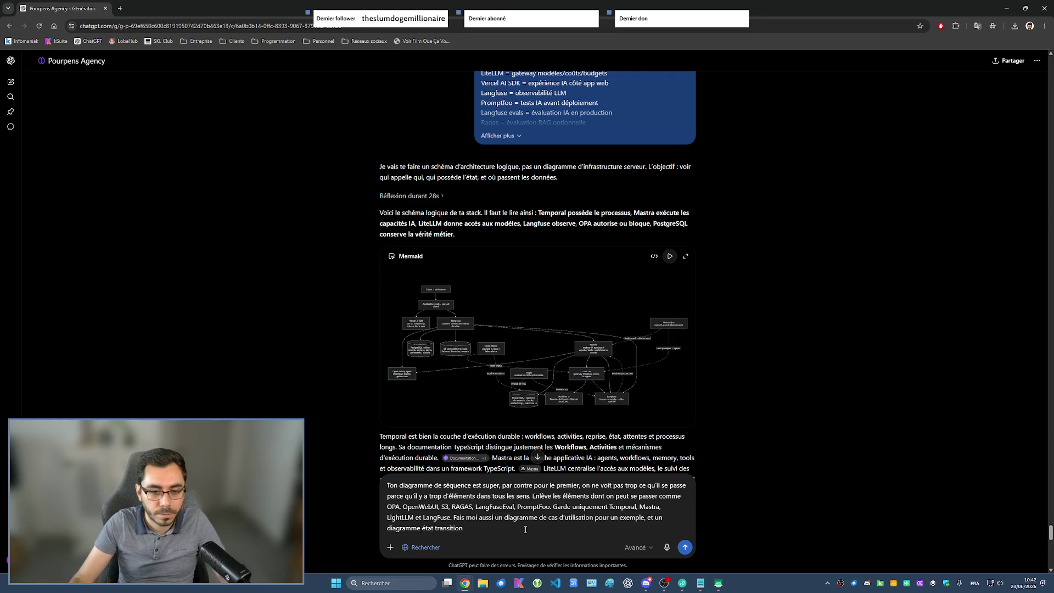
- Move the request for use-case and state-transition diagrams to the prompt's start and send it
mouse_move(477, 530)
mouse_down()
mouse_move(553, 506)
mouse_move(453, 518)
mouse_up()
key(BackSpace)
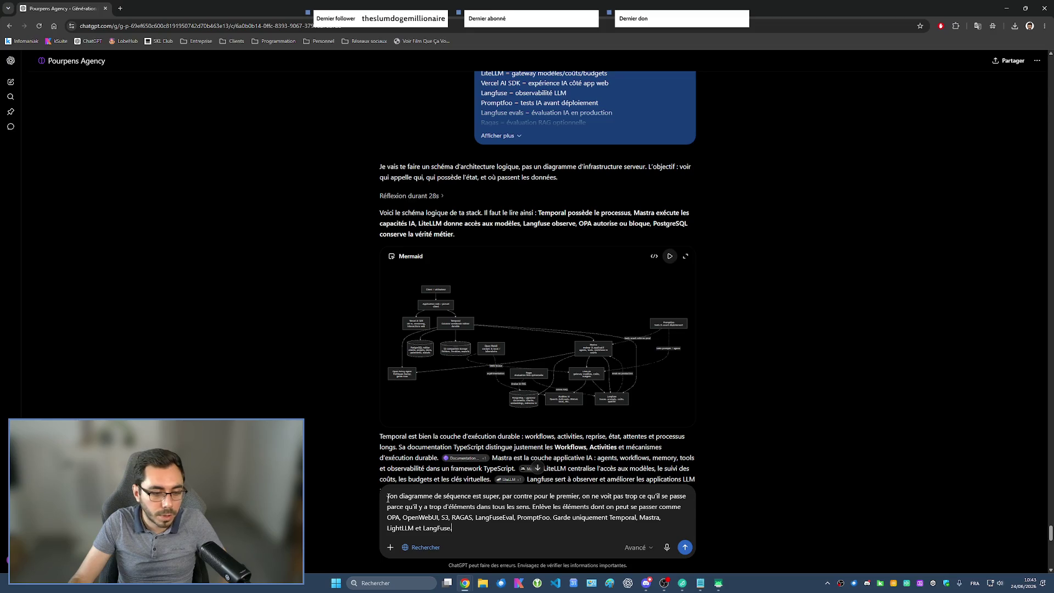
key(ctrl+z)
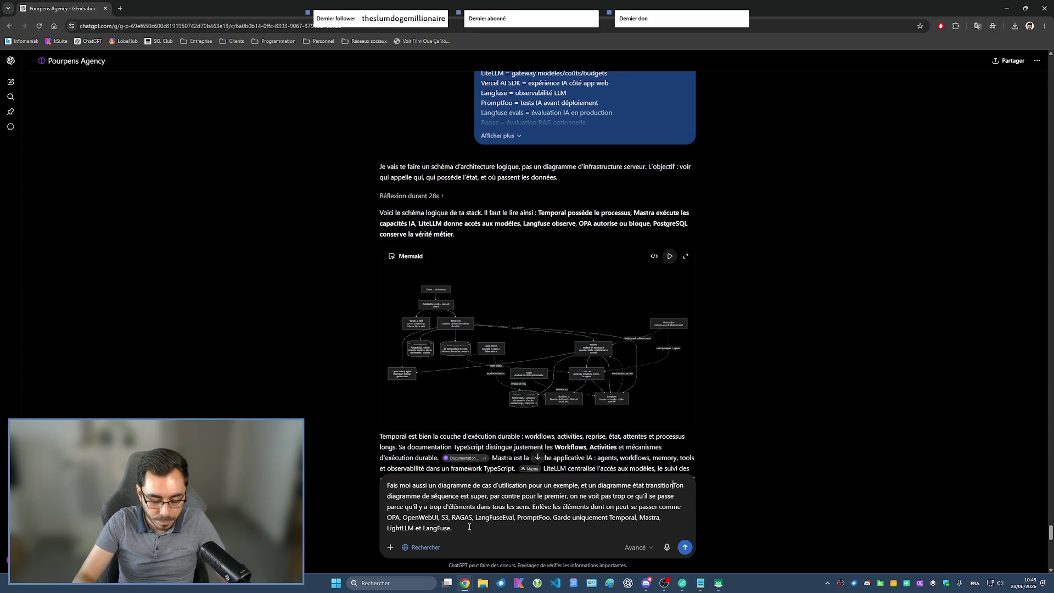
text(.)
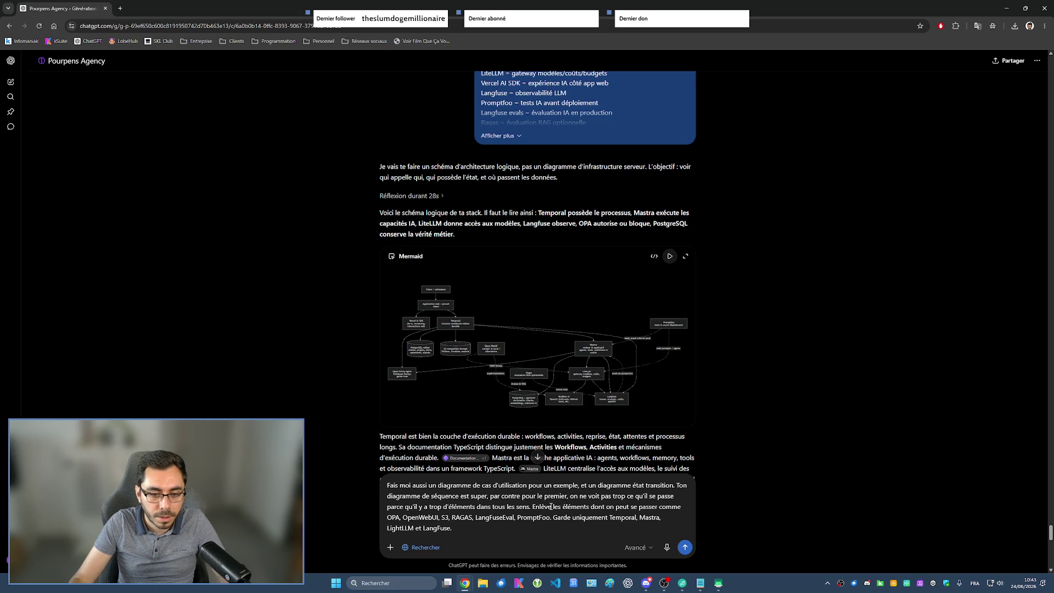
text(pour )
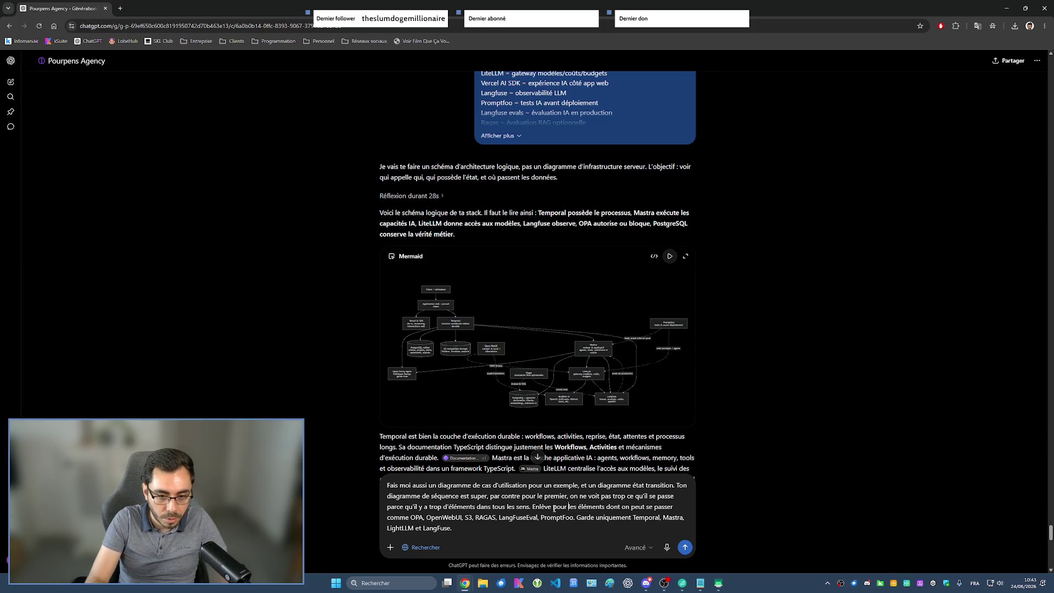
text( premier diagramme)
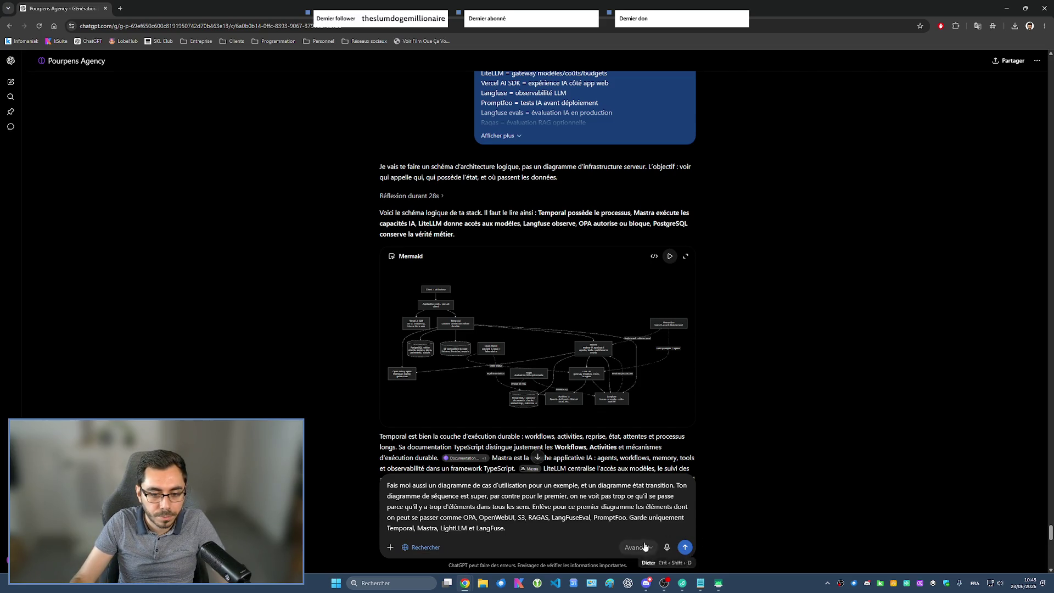
text( pour ce diagramme)
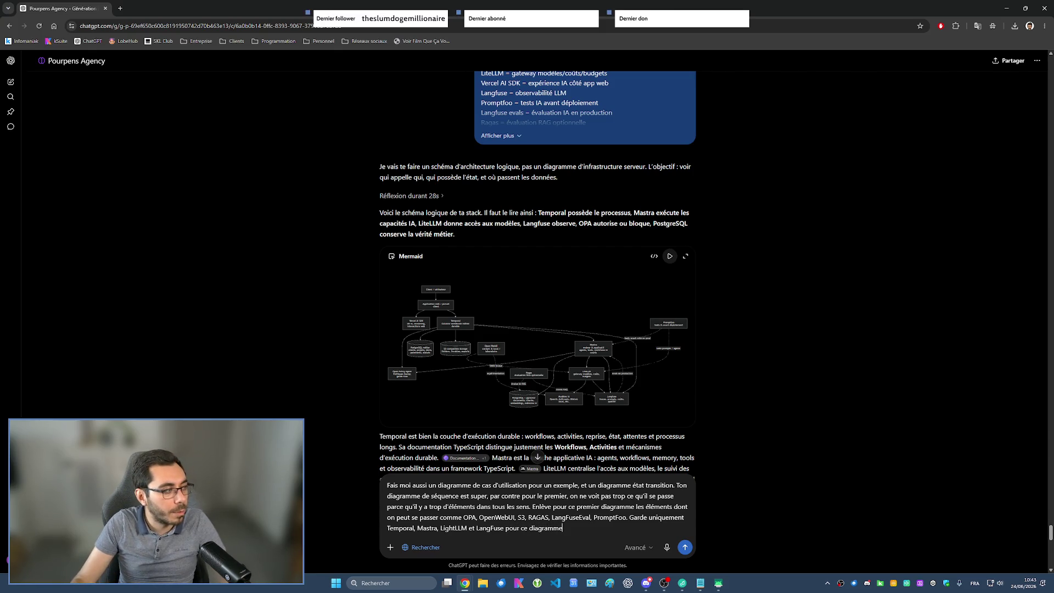
text(.)
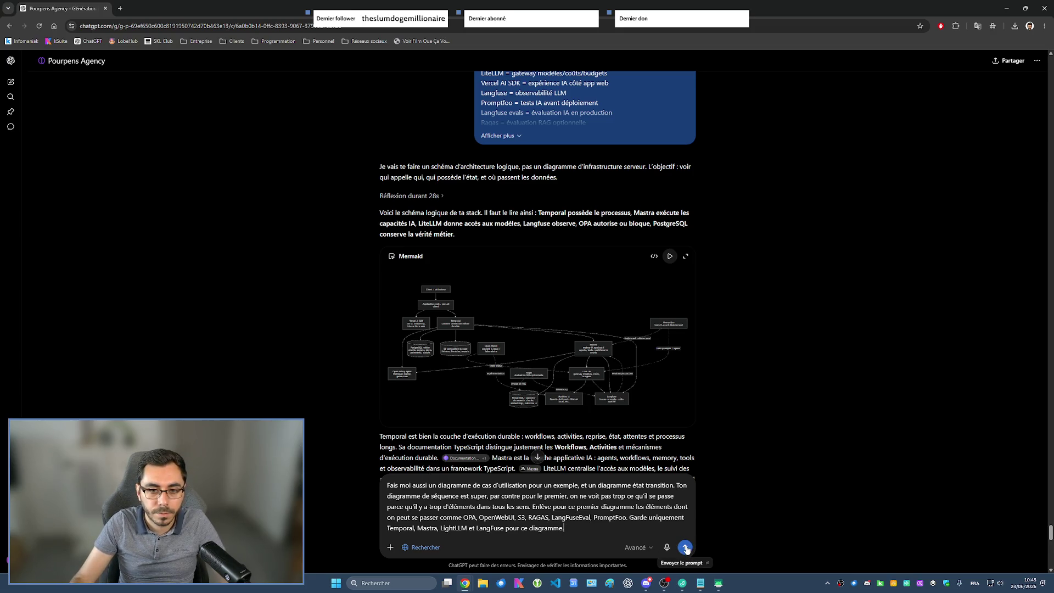
key(Return)
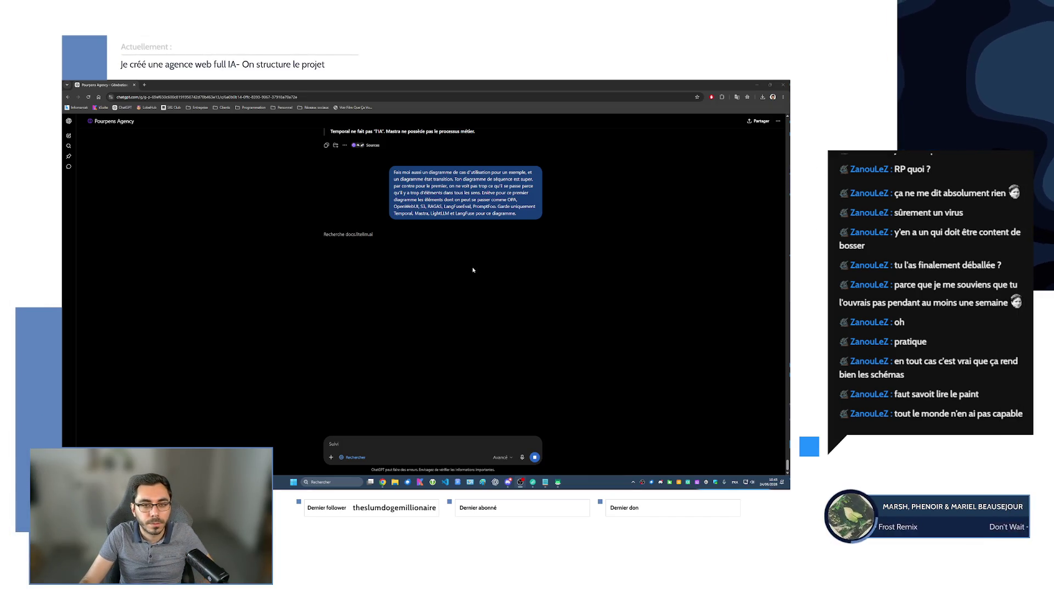
- Zoom the conversation page in three times to read the new reply
key(ctrl+plus)
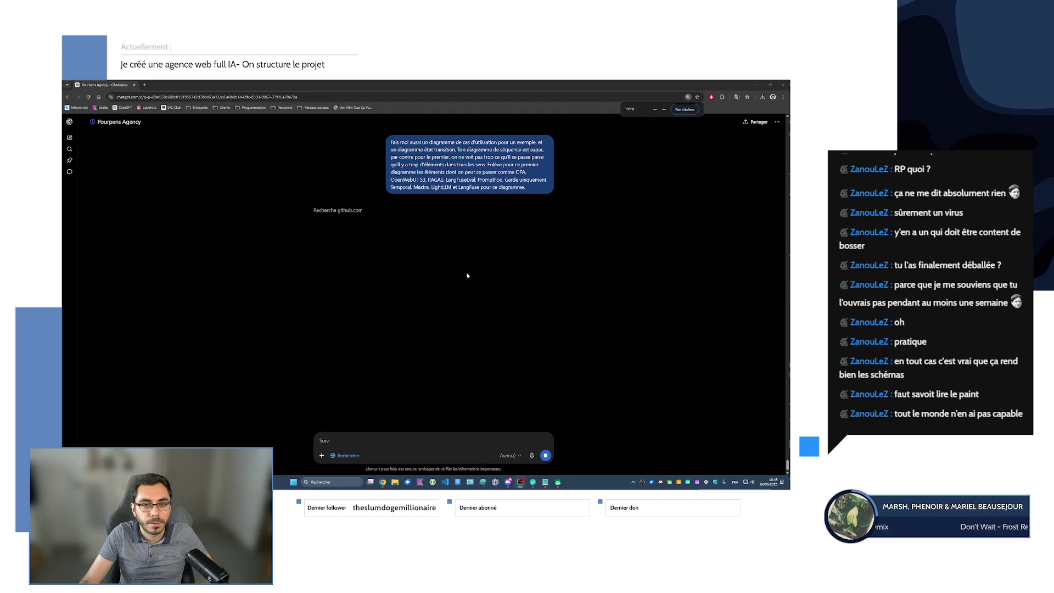
key(ctrl+plus)
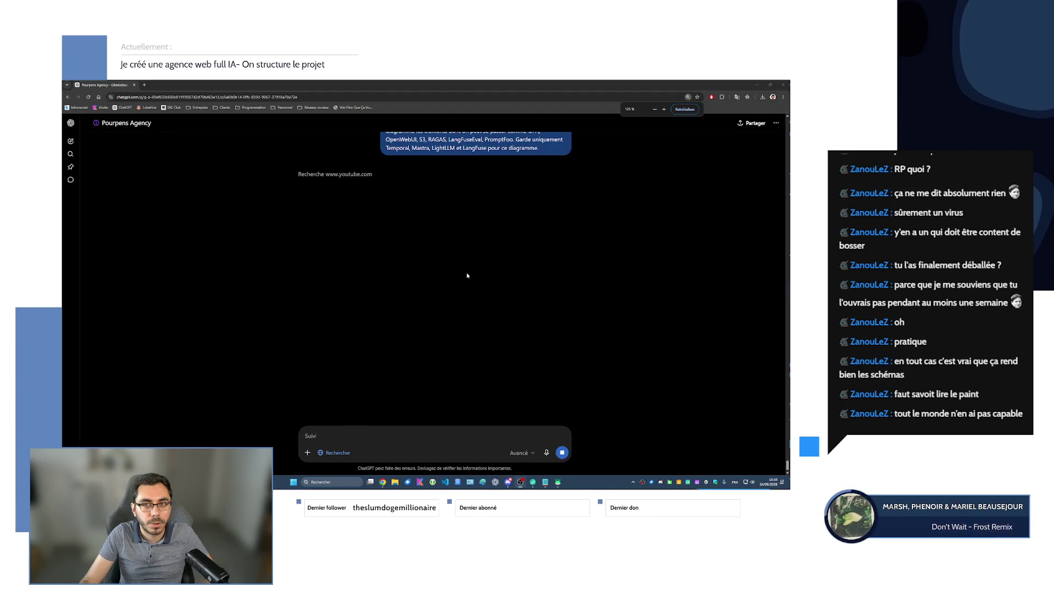
key(ctrl+plus)
scroll(464, 283, up, 2)
scroll(464, 282, up, 2)
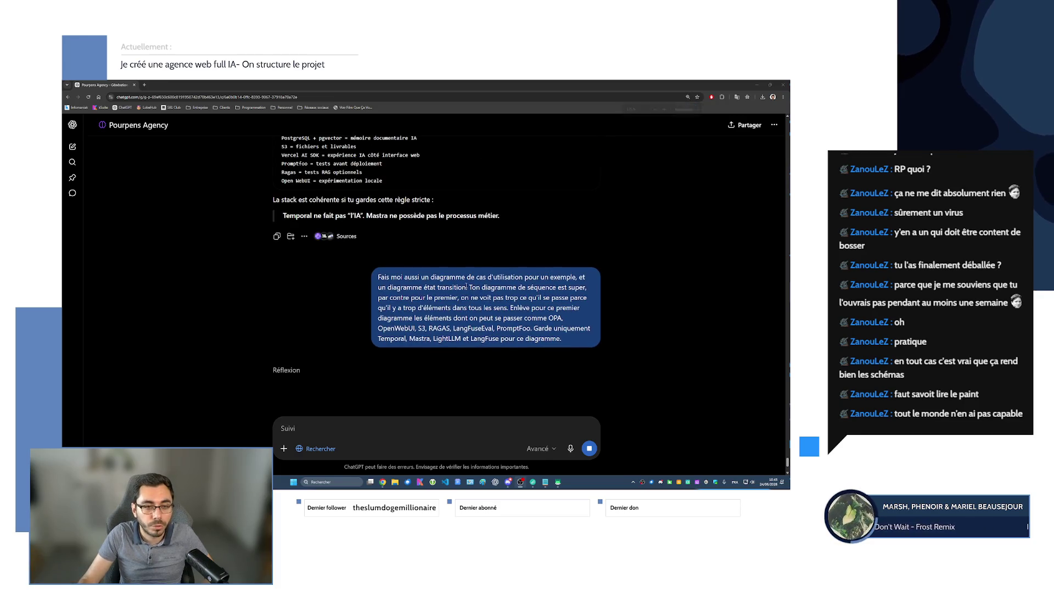
scroll(467, 286, down, 2)
scroll(467, 286, up, 5)
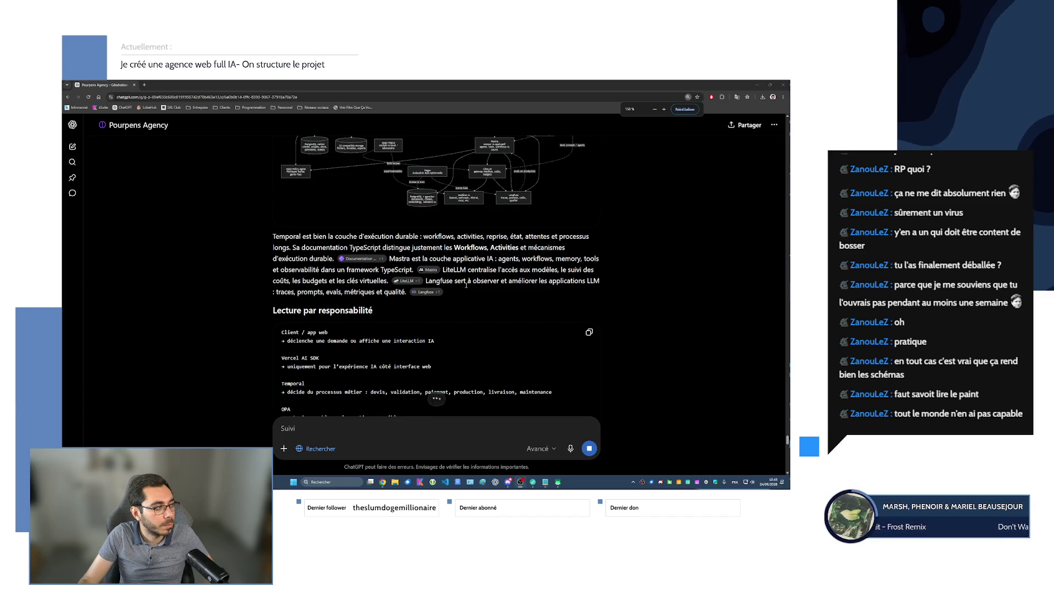
scroll(466, 286, down, 3)
scroll(467, 285, down, 5)
scroll(466, 287, down, 1)
scroll(467, 289, down, 4)
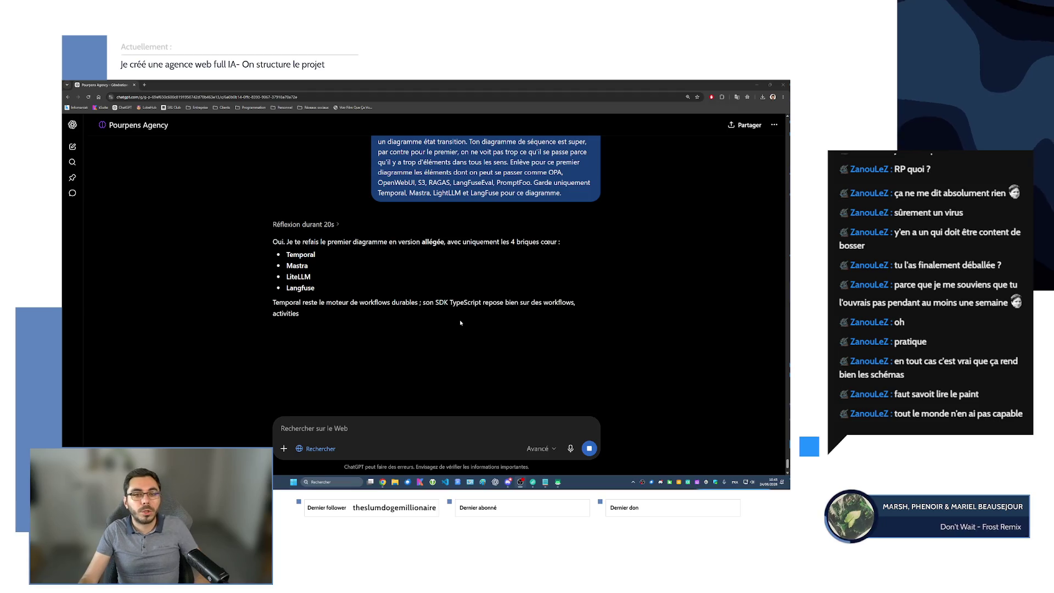
scroll(440, 327, down, 2)
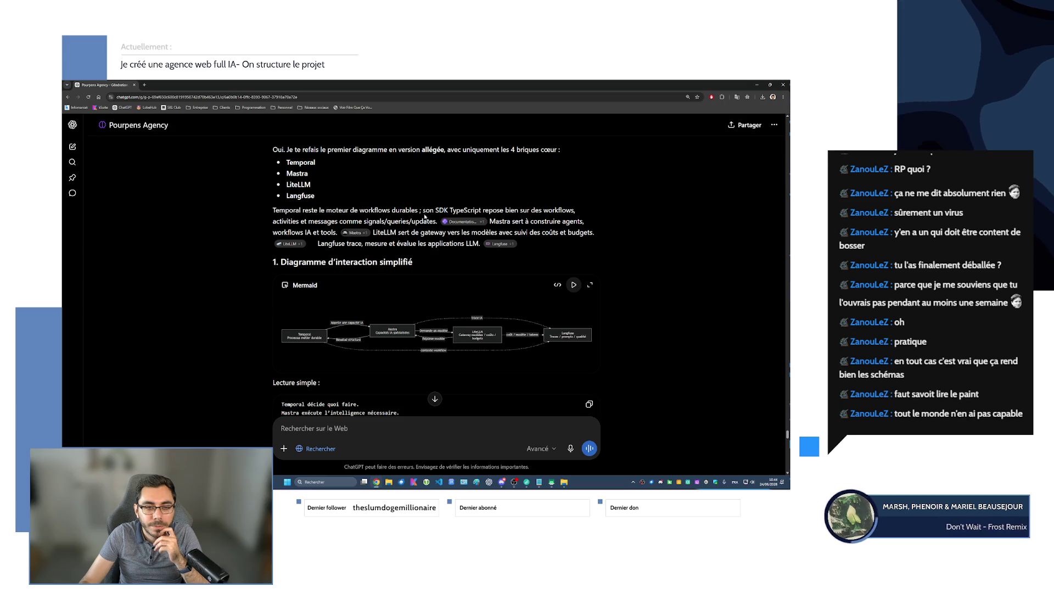
scroll(387, 307, down, 1)
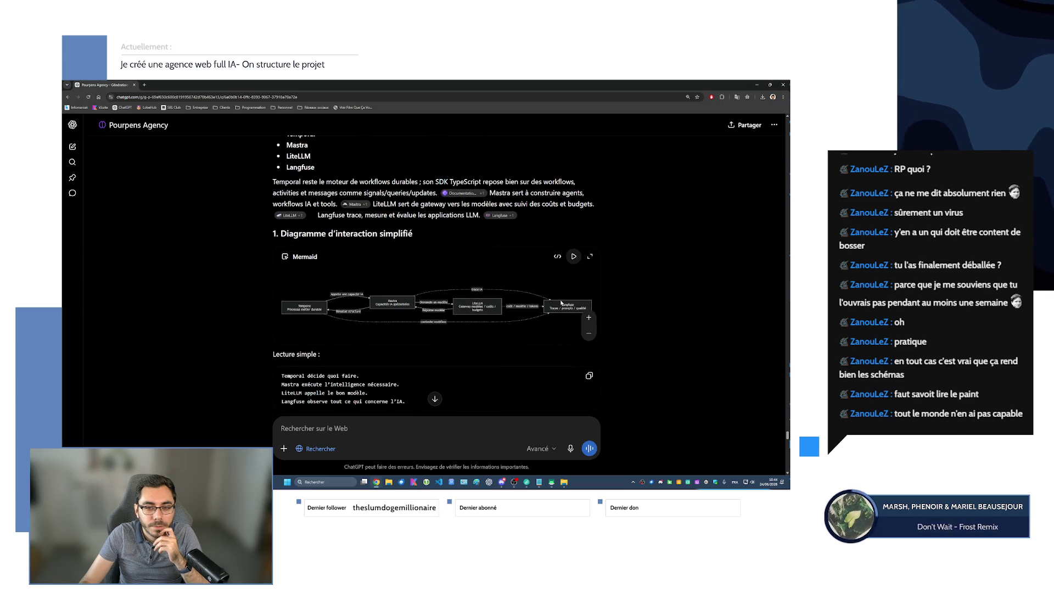
- View the simplified Temporal–Mastra–LiteLLM–Langfuse interaction diagram full screen
click(590, 256)
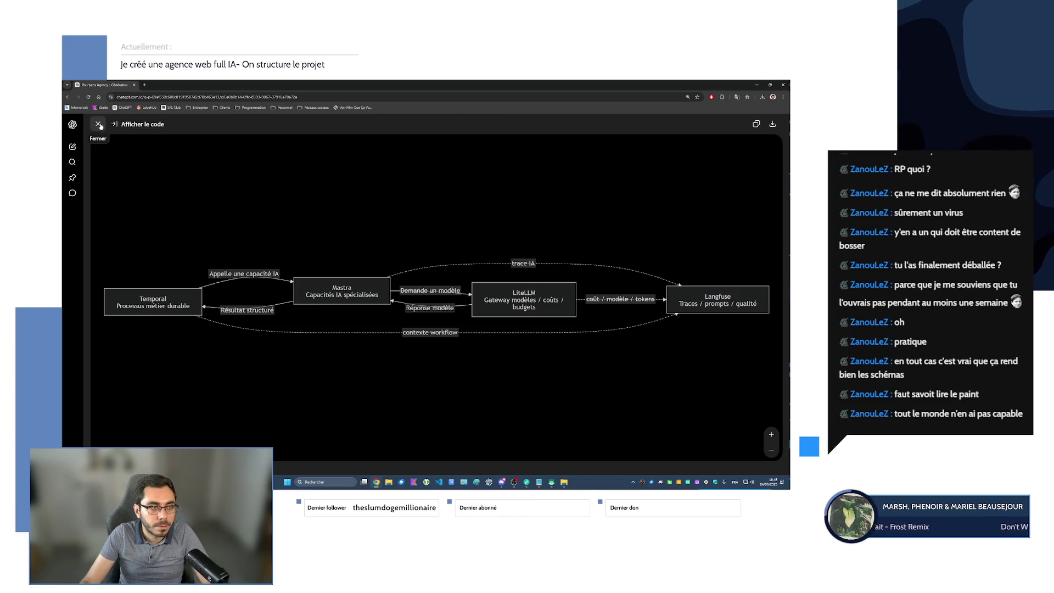
- Close the full-screen Mermaid viewer to return to the inline reply
key(Escape)
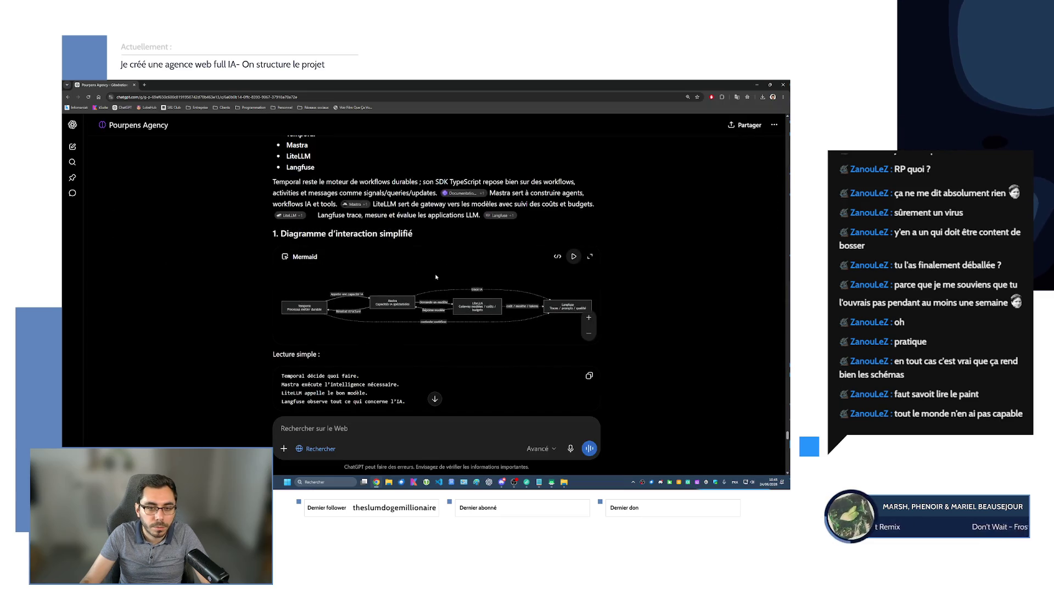
scroll(301, 262, down, 2)
scroll(274, 266, down, 3)
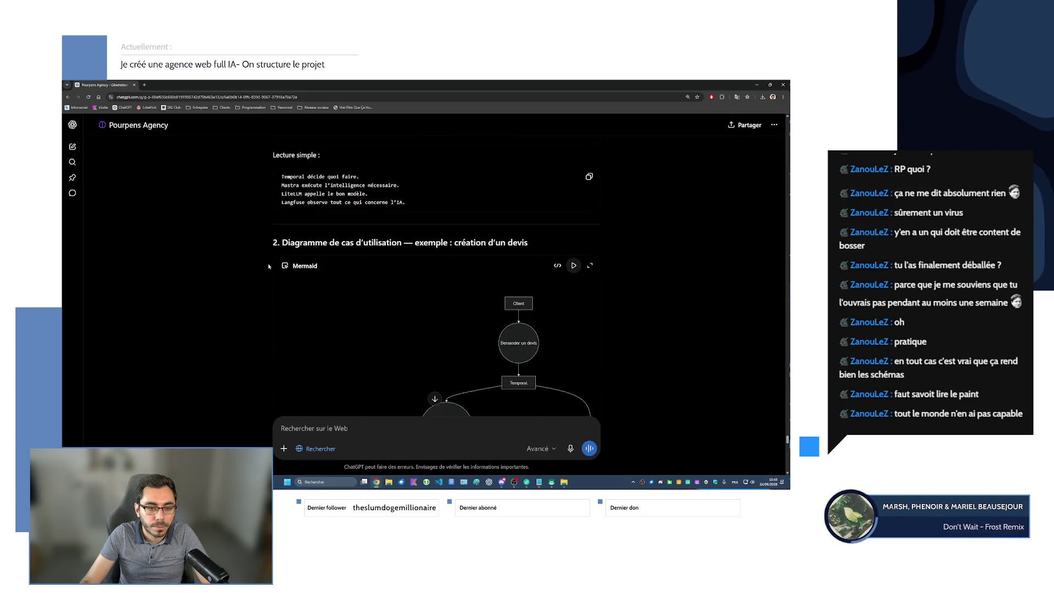
scroll(245, 266, down, 2)
- Inspect the quote-creation use-case diagram enlarged, then switch the client-quote state diagram to Mermaid source
click(590, 182)
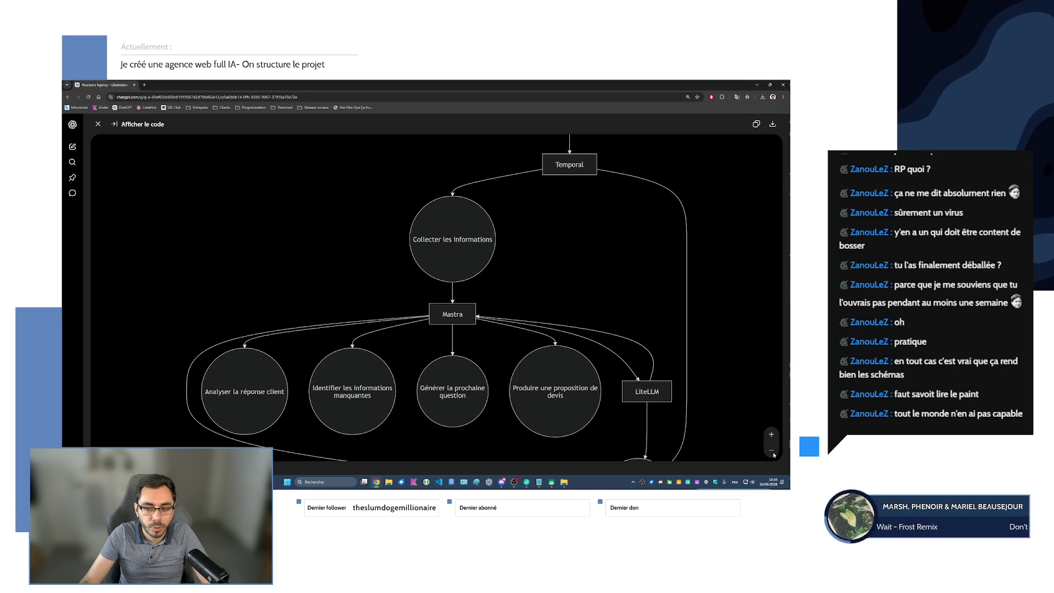
key(Escape)
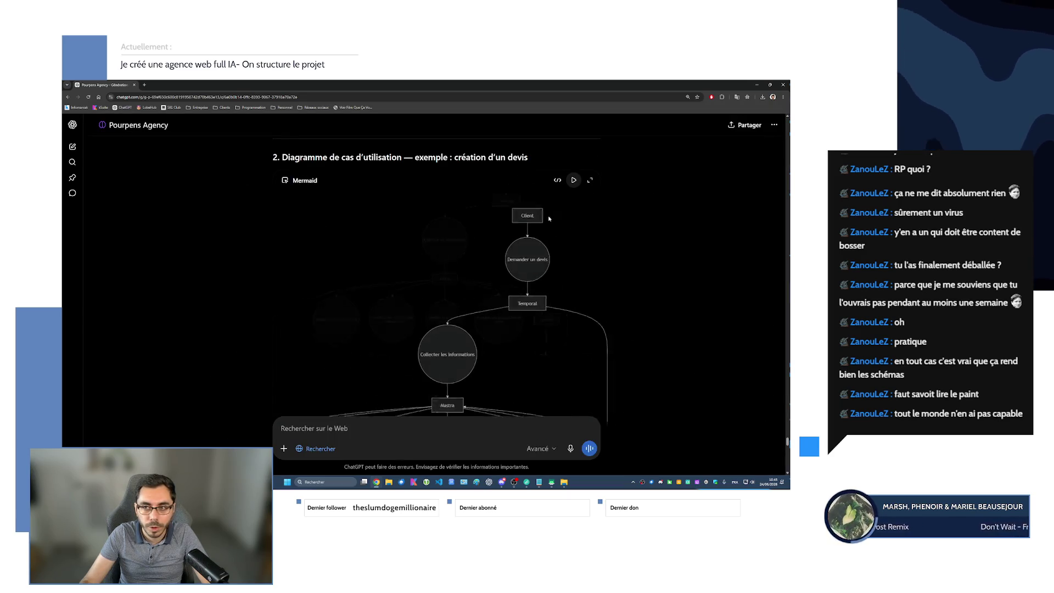
scroll(594, 263, down, 3)
scroll(594, 263, down, 1)
scroll(607, 279, down, 1)
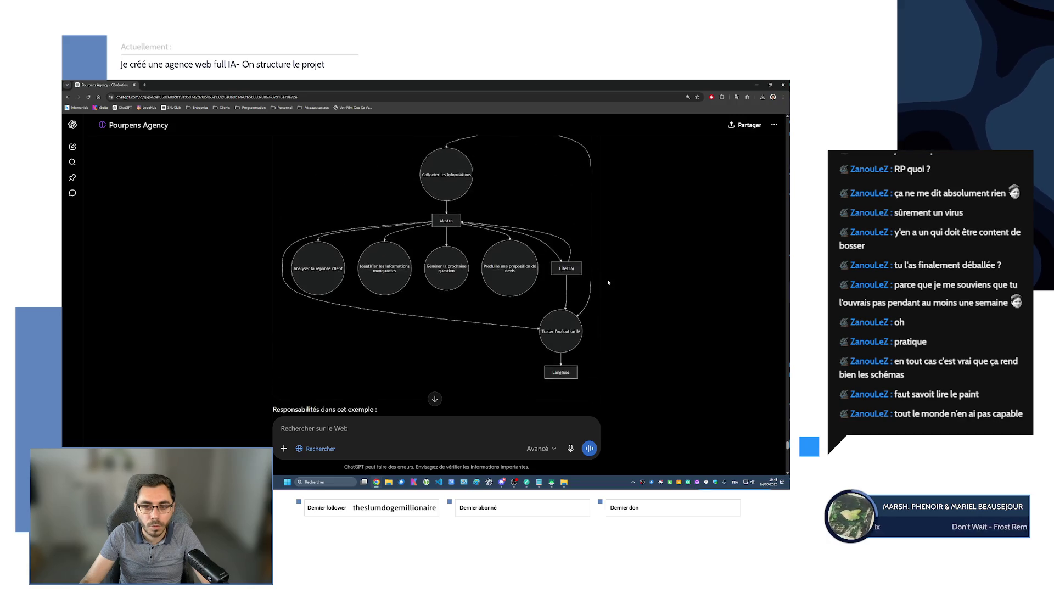
scroll(607, 282, up, 2)
scroll(607, 282, up, 2)
scroll(526, 263, down, 1)
scroll(527, 263, down, 1)
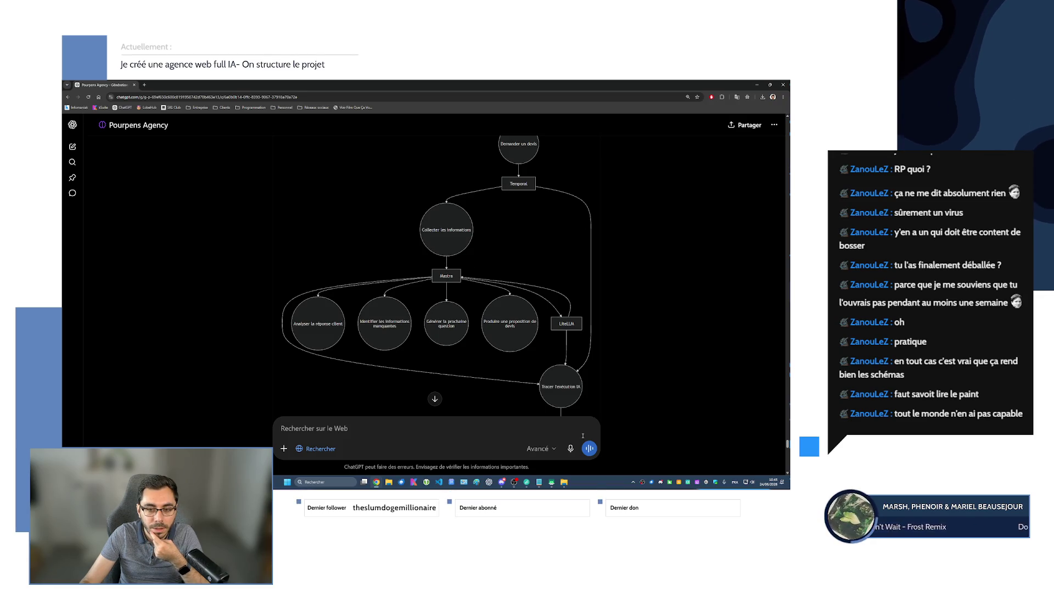
scroll(575, 393, down, 2)
scroll(476, 271, up, 2)
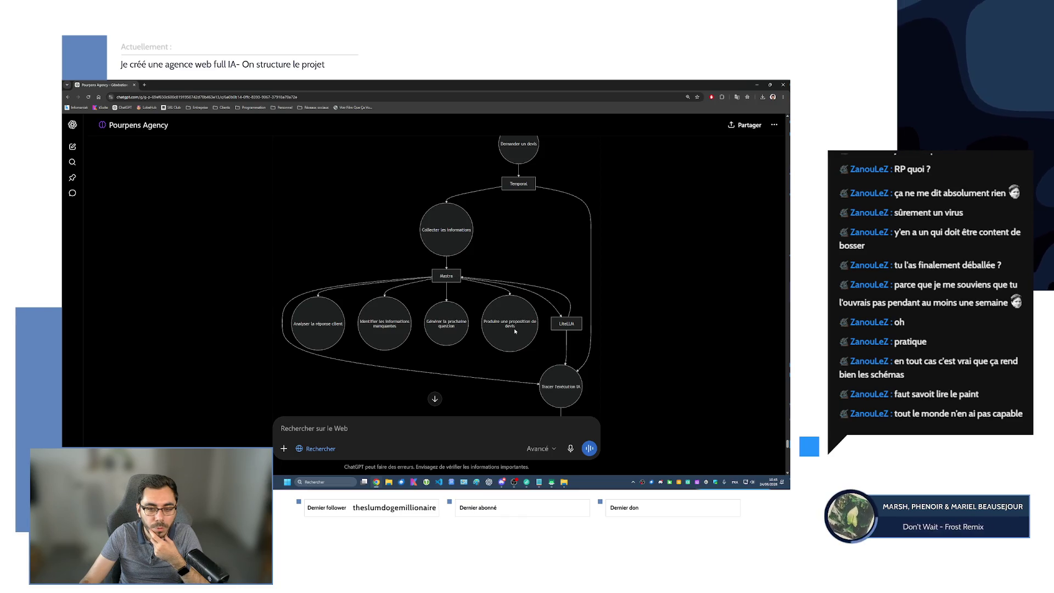
scroll(426, 224, up, 3)
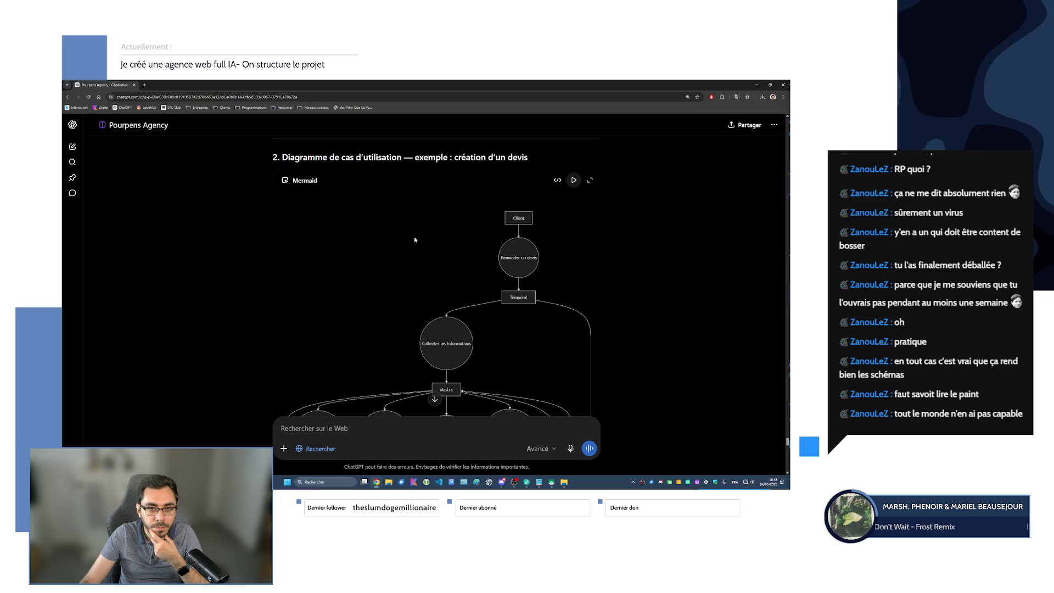
scroll(420, 244, down, 3)
scroll(435, 246, down, 3)
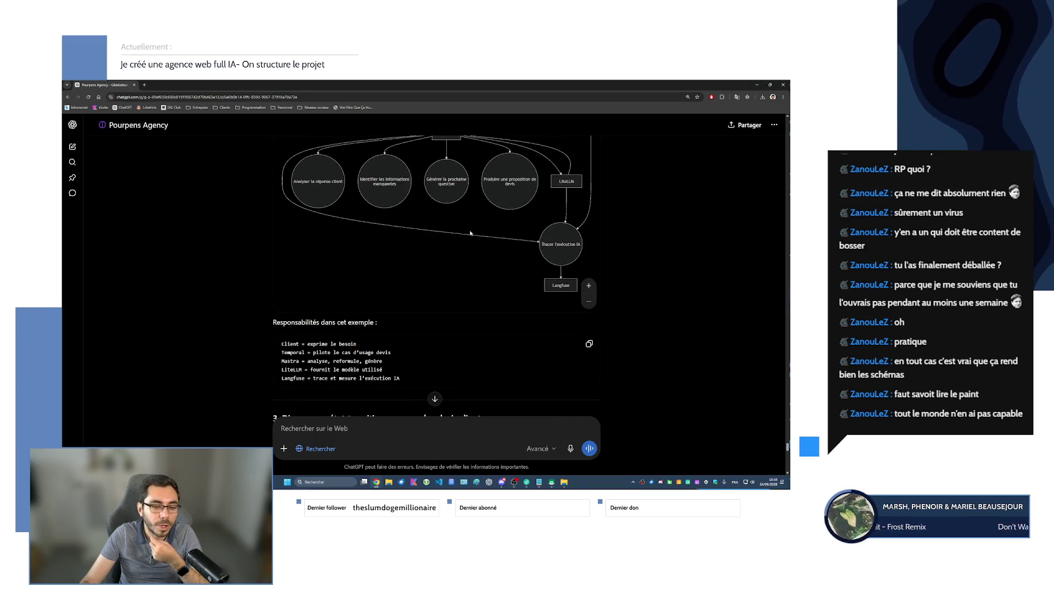
scroll(472, 294, down, 2)
scroll(473, 299, down, 1)
scroll(623, 270, down, 2)
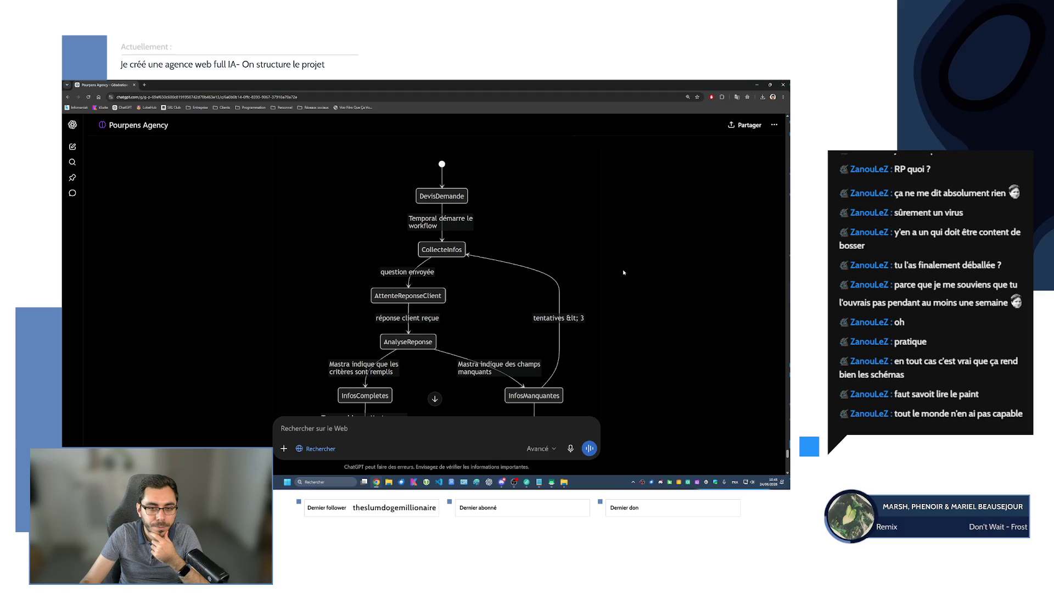
scroll(623, 270, down, 1)
scroll(623, 270, up, 2)
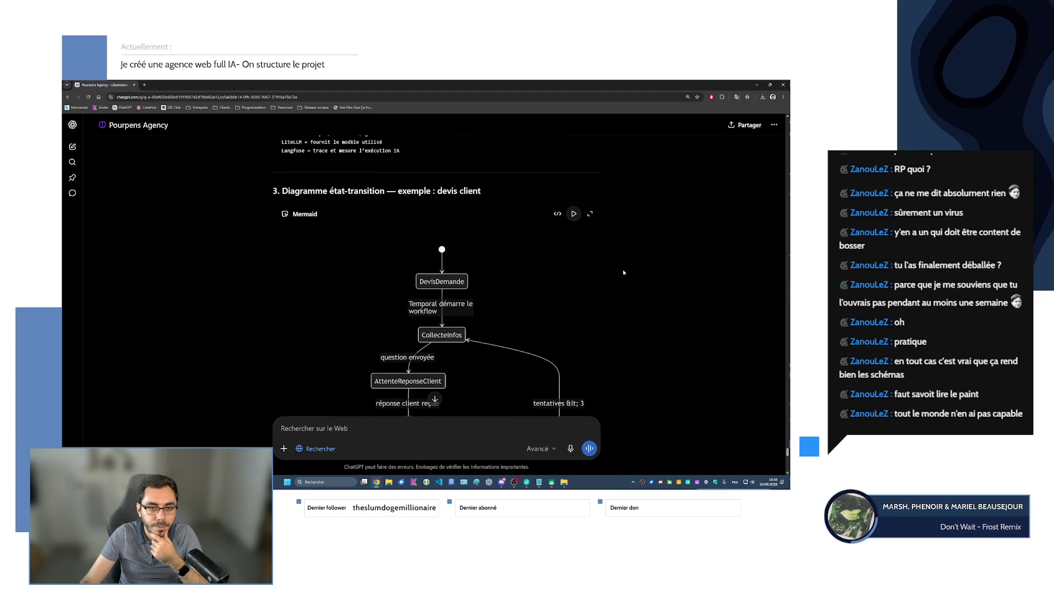
scroll(561, 239, down, 2)
scroll(614, 239, down, 3)
scroll(614, 238, up, 3)
scroll(481, 228, up, 1)
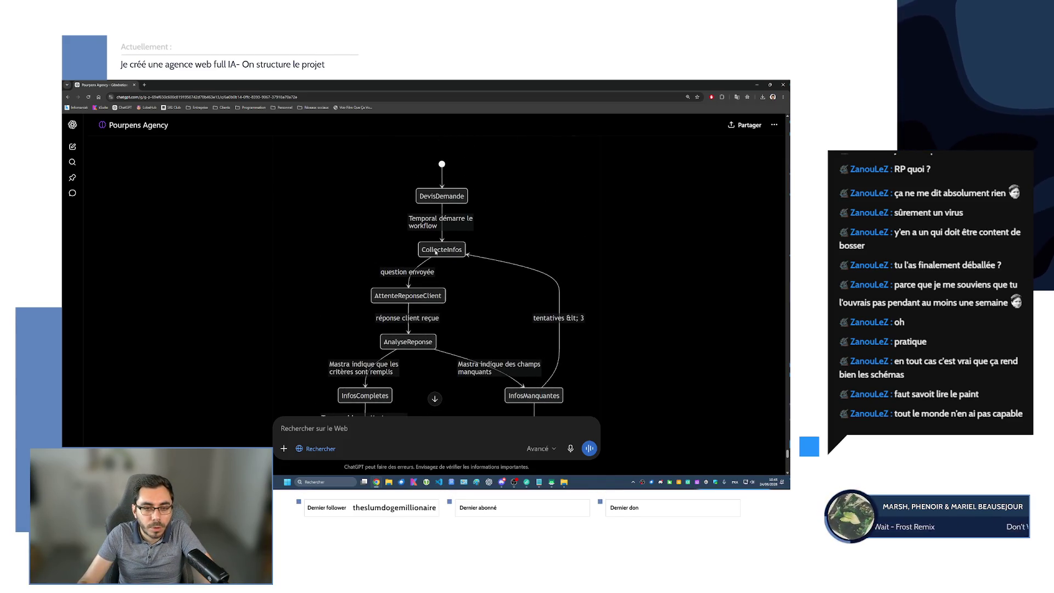
scroll(435, 250, down, 1)
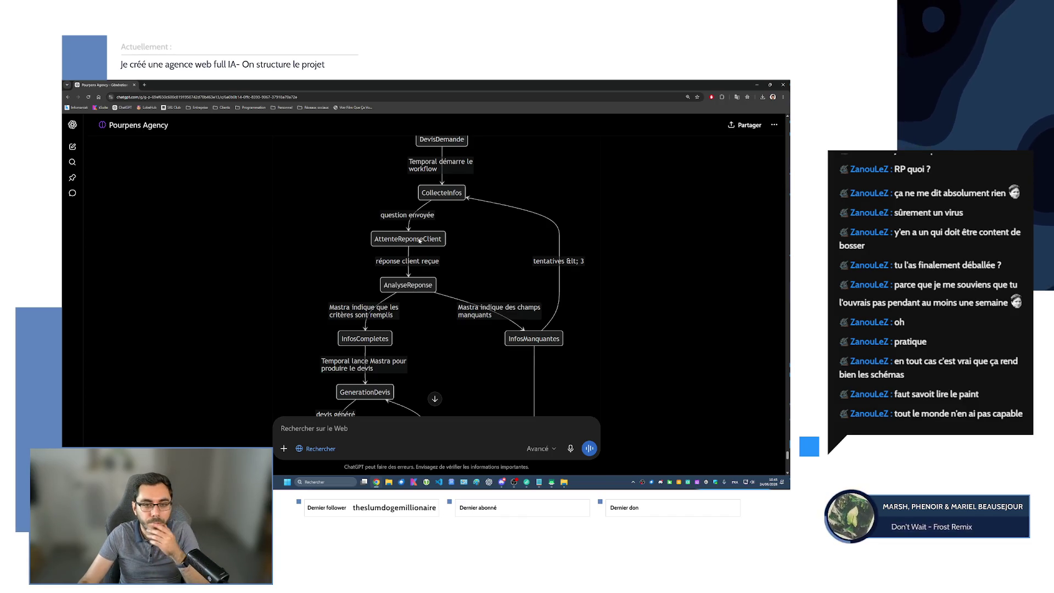
scroll(411, 257, down, 1)
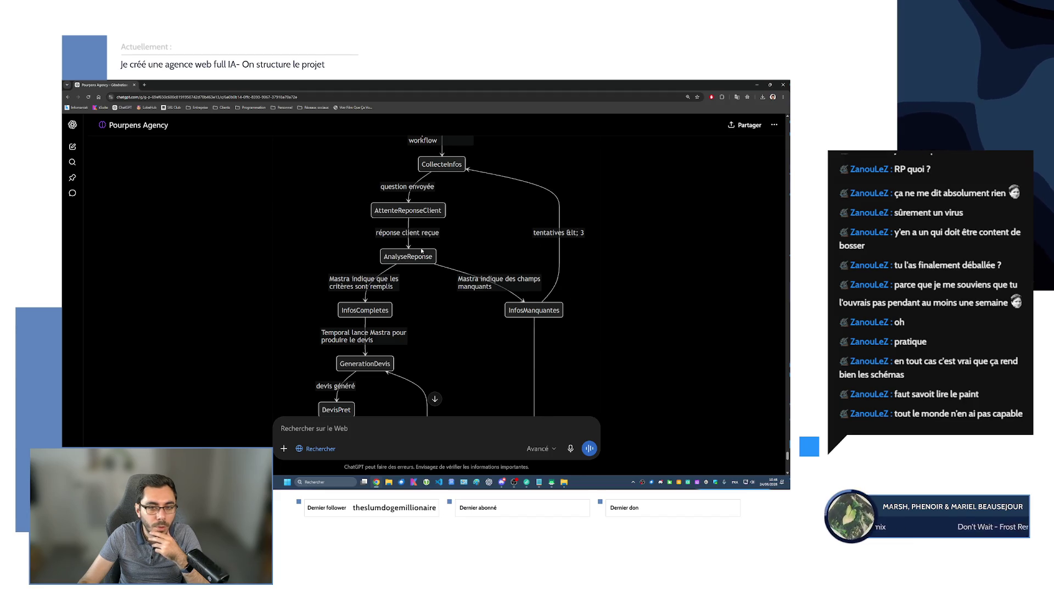
scroll(525, 274, down, 1)
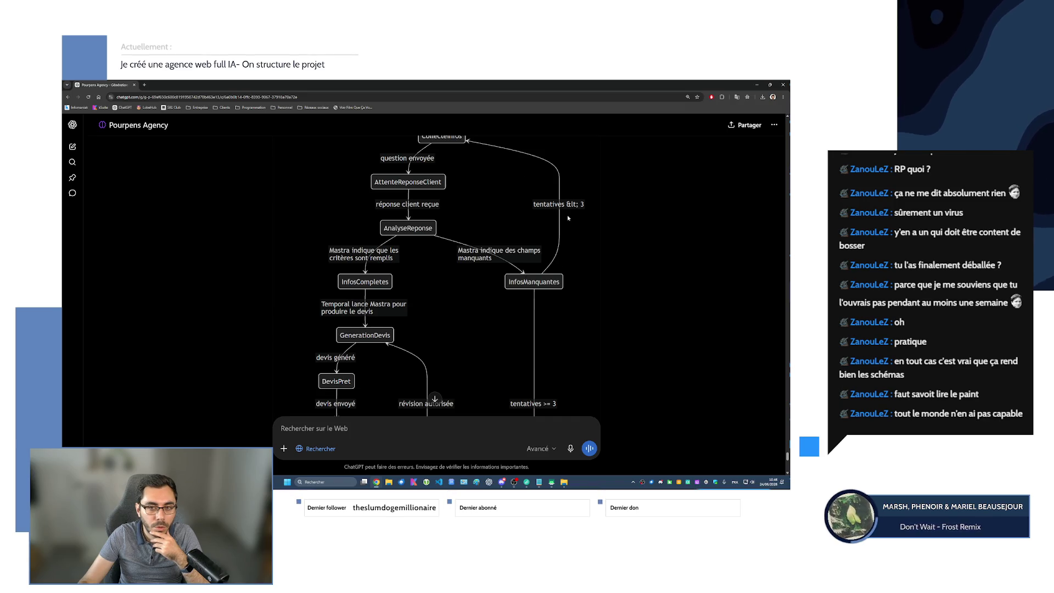
scroll(588, 236, up, 1)
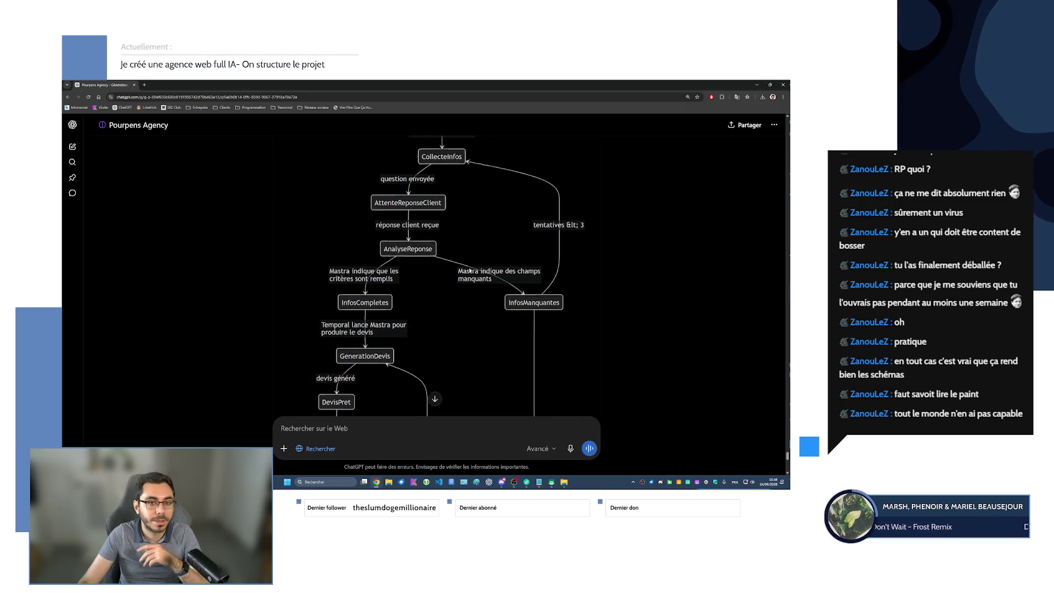
scroll(567, 280, up, 1)
scroll(567, 280, up, 2)
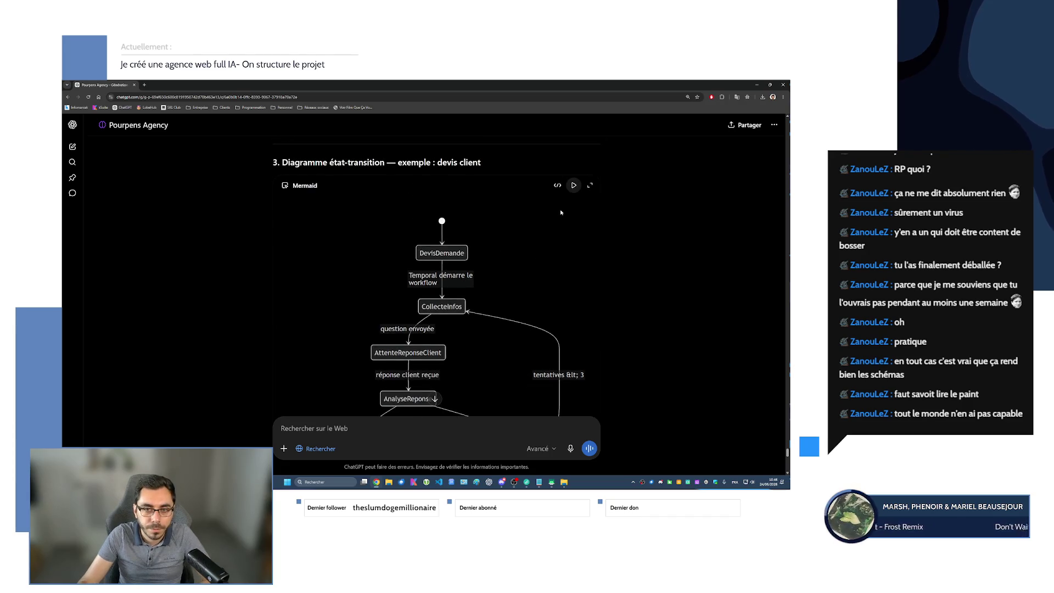
click(559, 186)
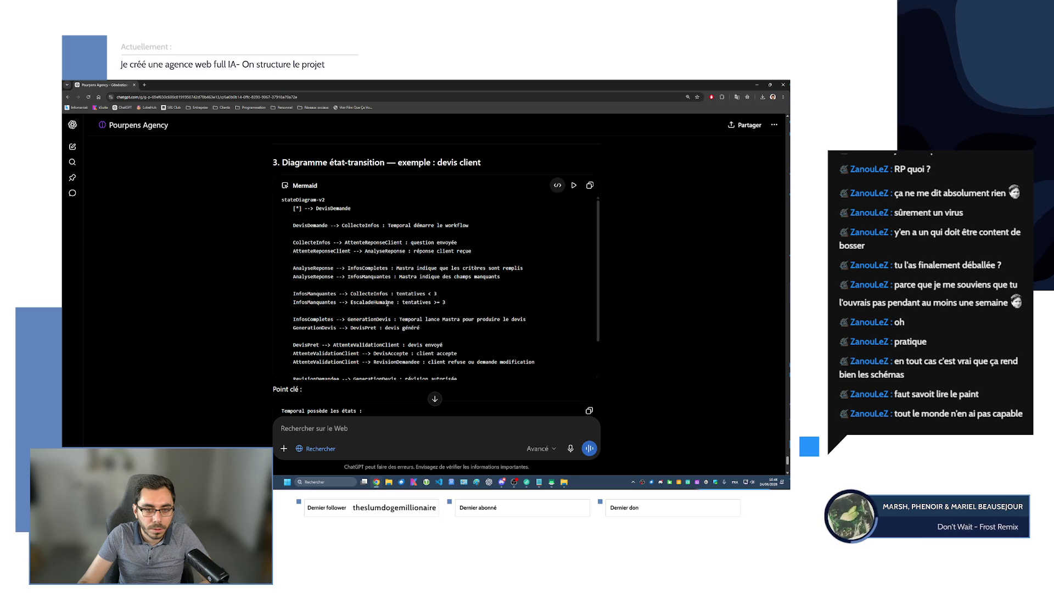
scroll(390, 303, down, 1)
scroll(387, 303, up, 1)
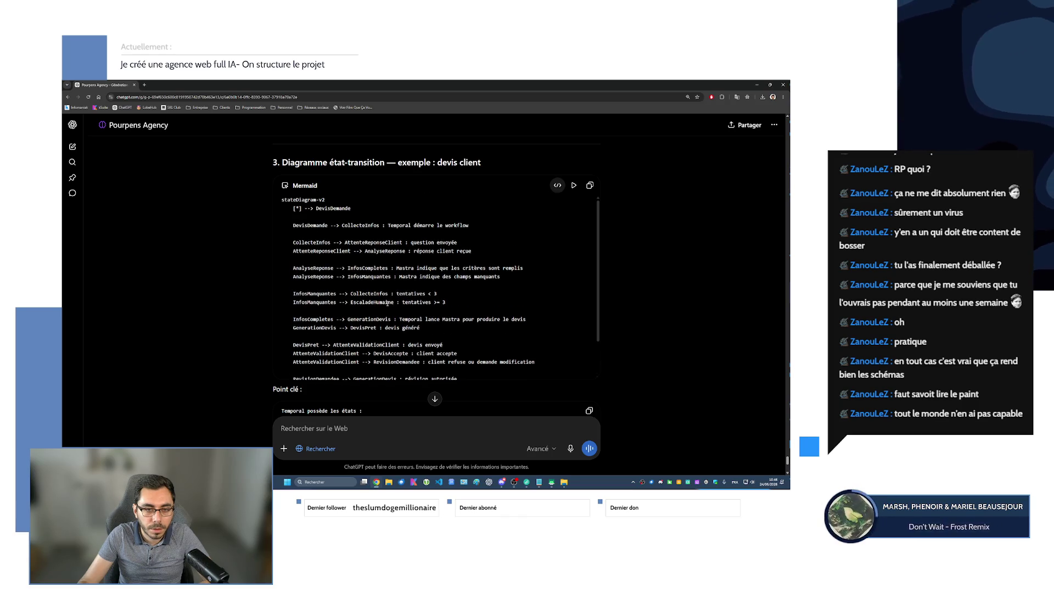
click(574, 185)
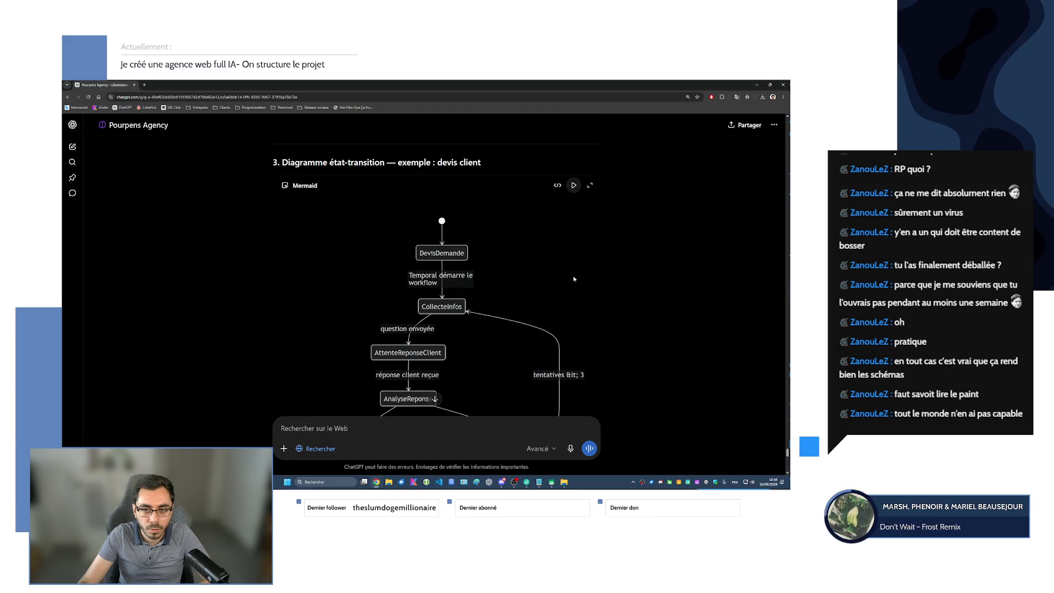
click(558, 186)
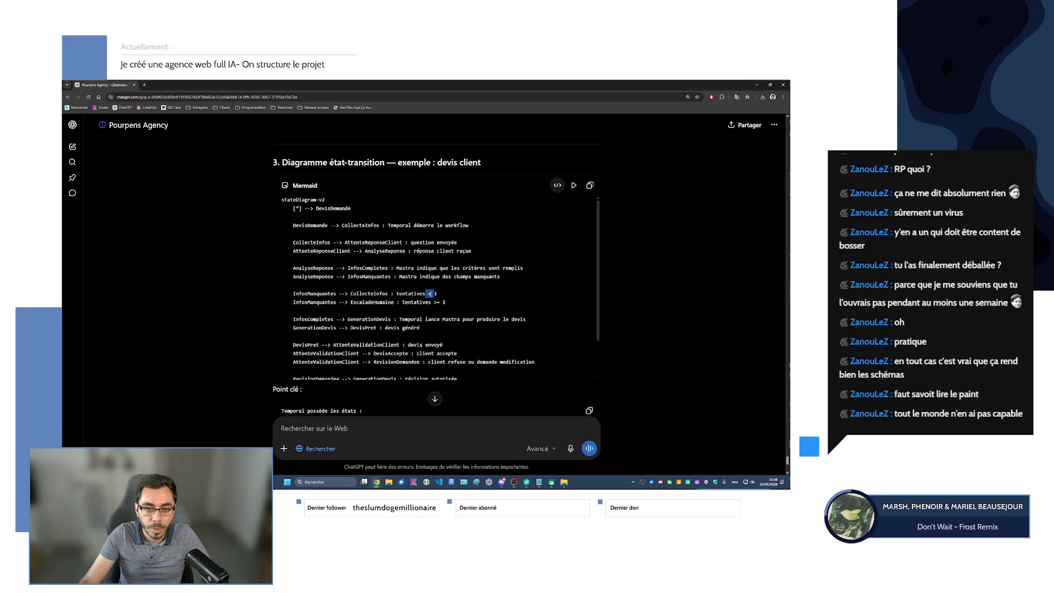
triple_click(442, 294)
click(444, 298)
scroll(454, 296, down, 2)
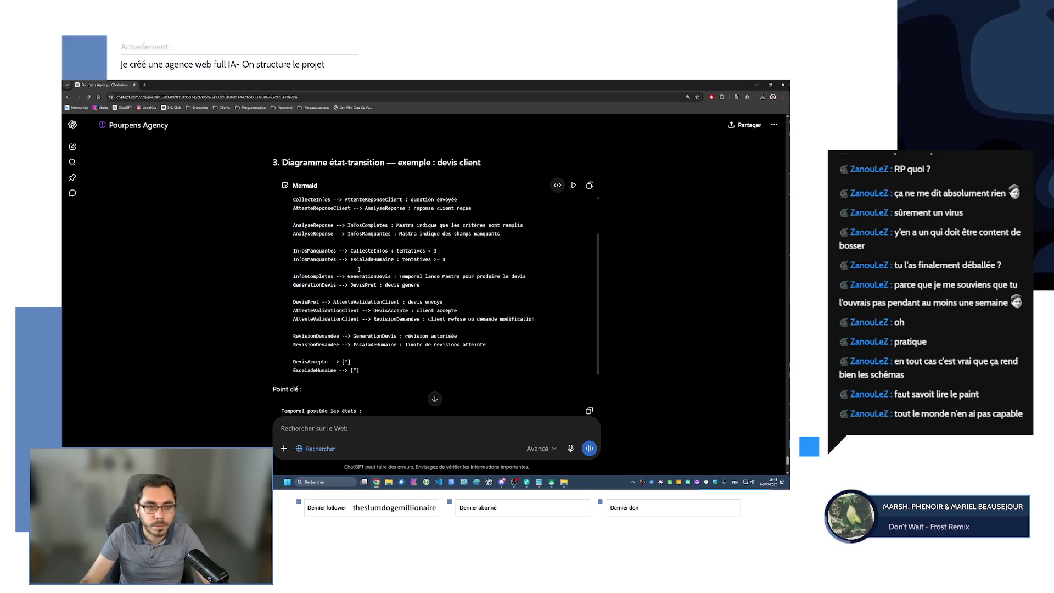
scroll(494, 247, up, 2)
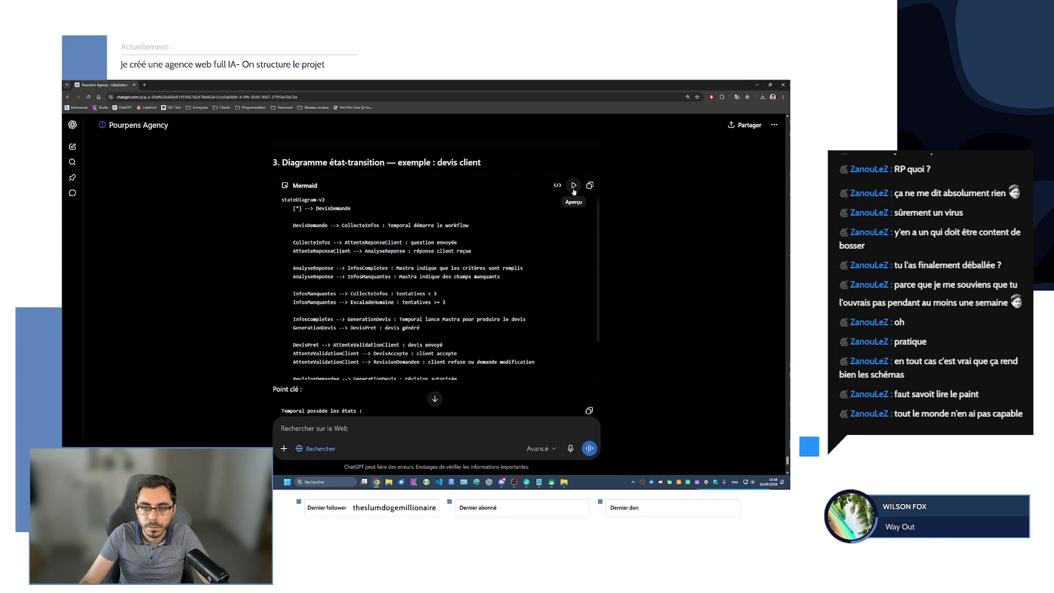
click(574, 186)
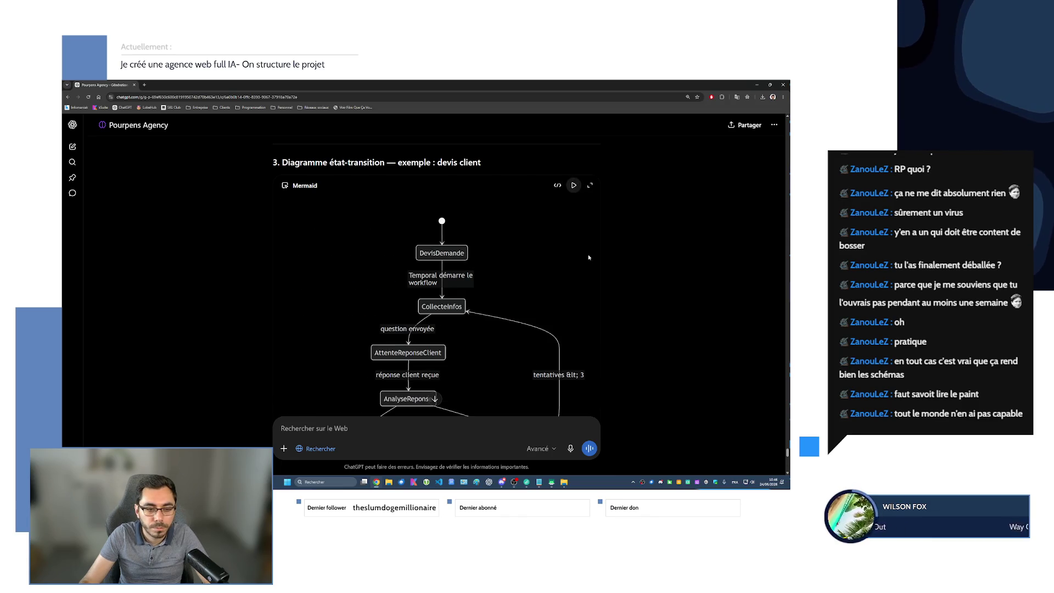
scroll(572, 293, down, 1)
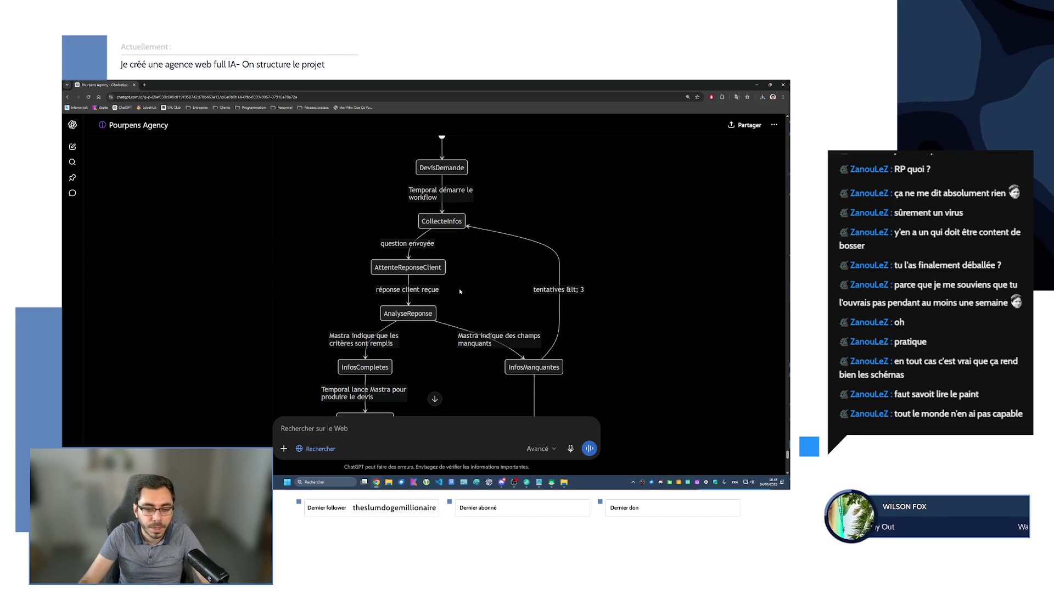
scroll(494, 344, down, 3)
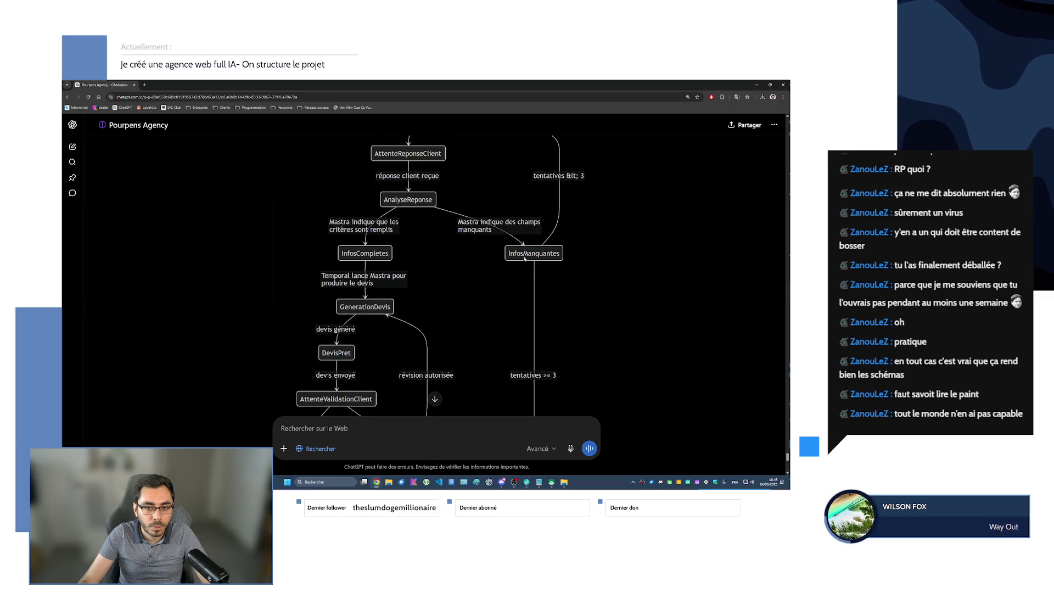
scroll(520, 265, down, 3)
scroll(494, 305, down, 2)
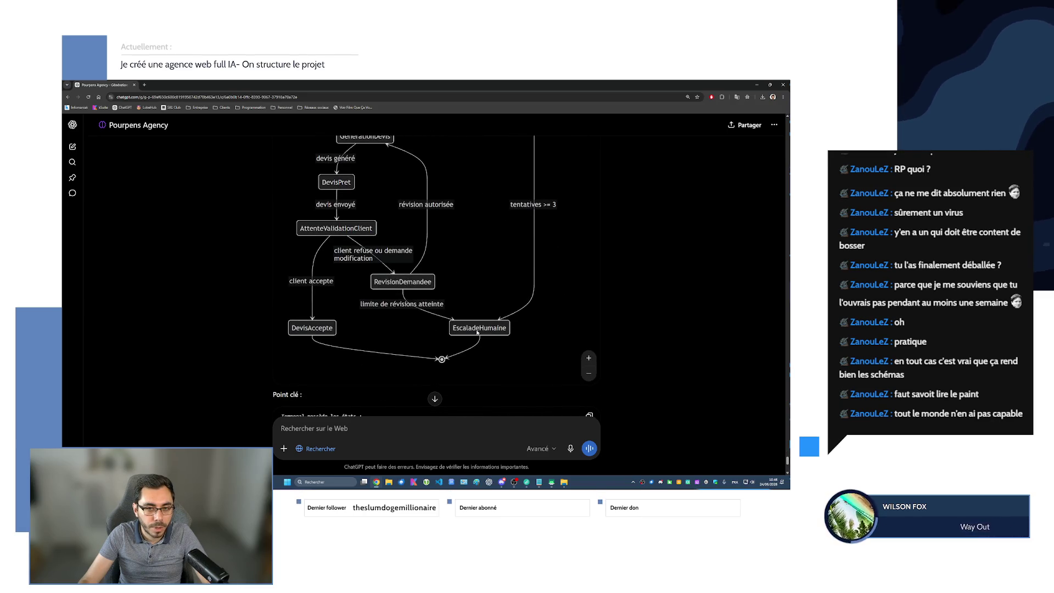
scroll(479, 329, up, 3)
scroll(484, 305, up, 2)
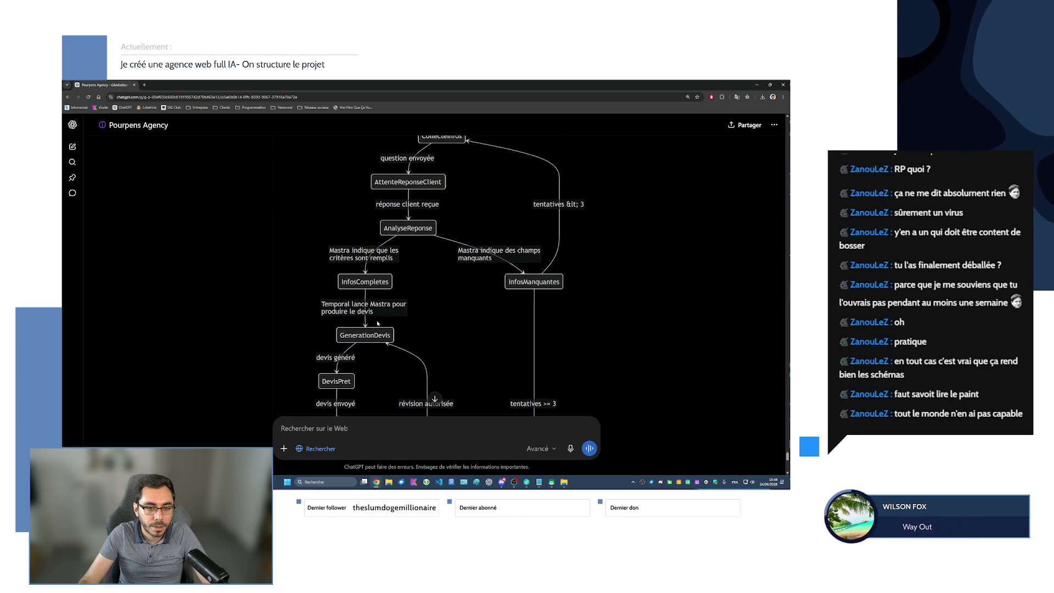
drag(363, 337, 361, 252)
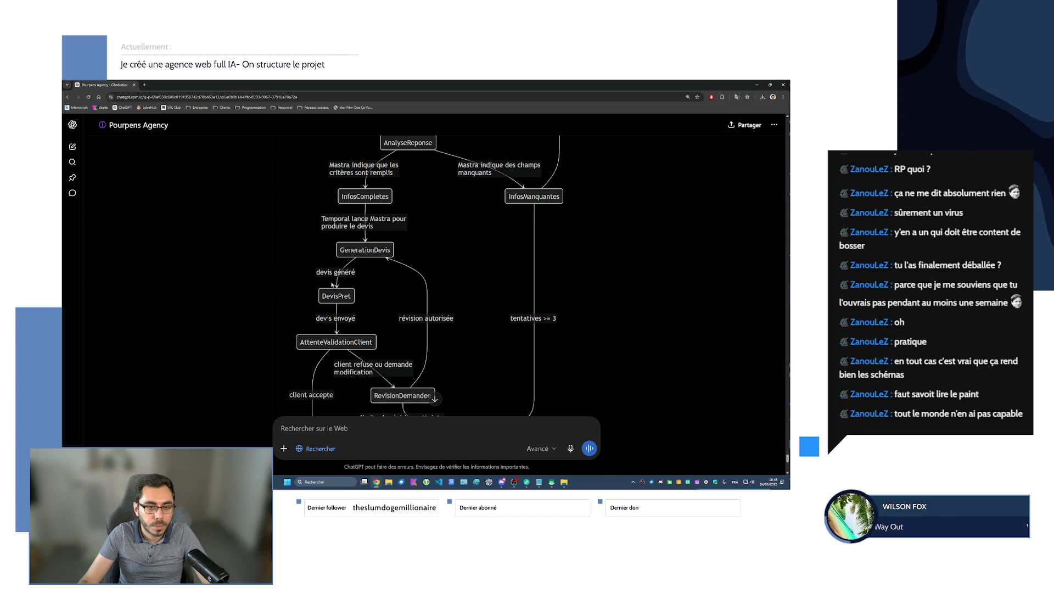
scroll(334, 343, down, 2)
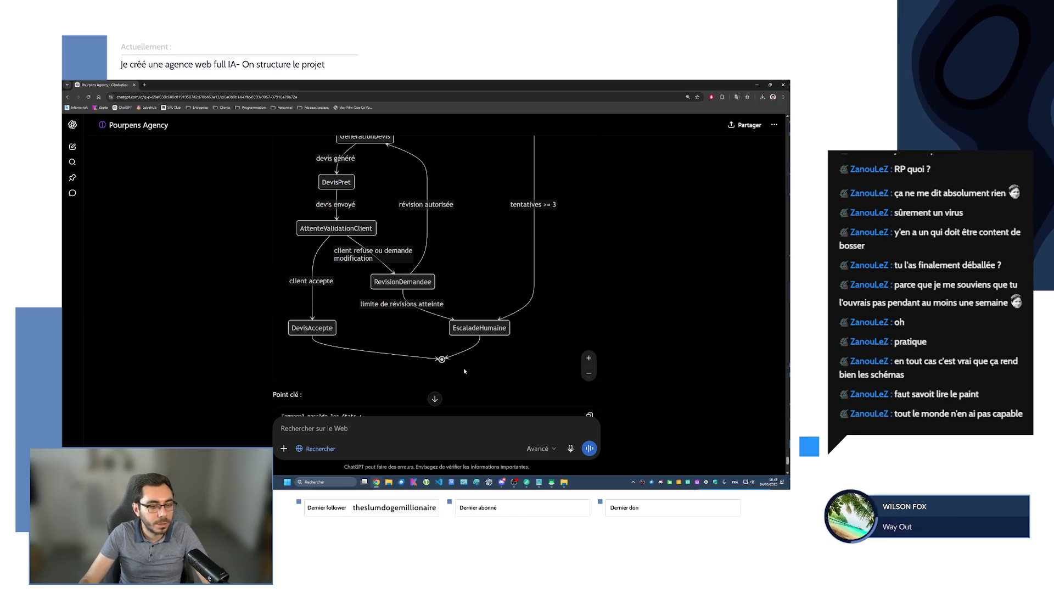
scroll(465, 372, up, 2)
scroll(474, 366, up, 2)
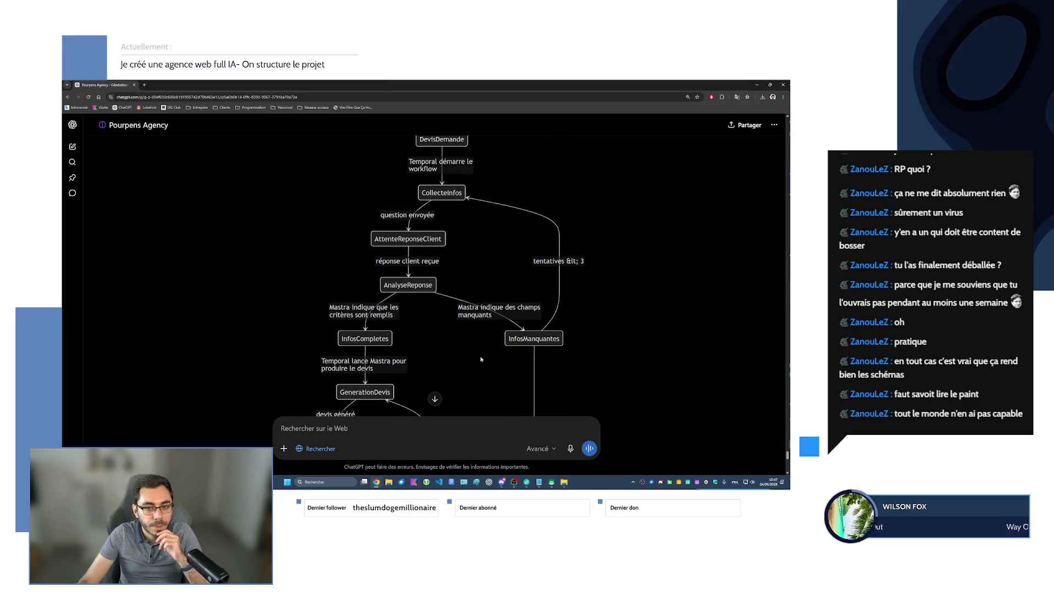
scroll(481, 359, up, 1)
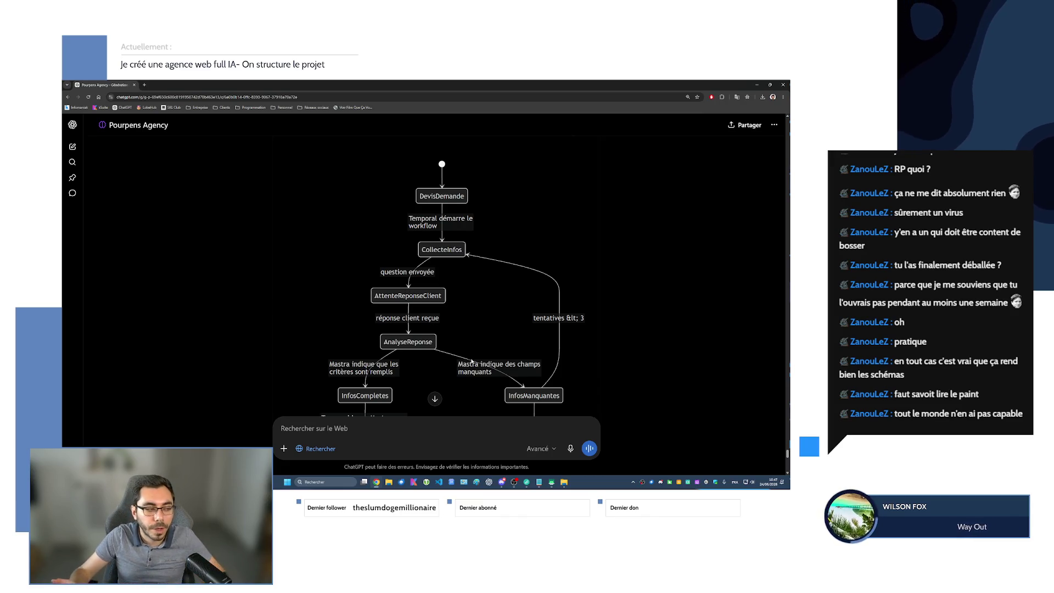
scroll(491, 338, down, 5)
scroll(490, 338, down, 5)
scroll(489, 329, down, 5)
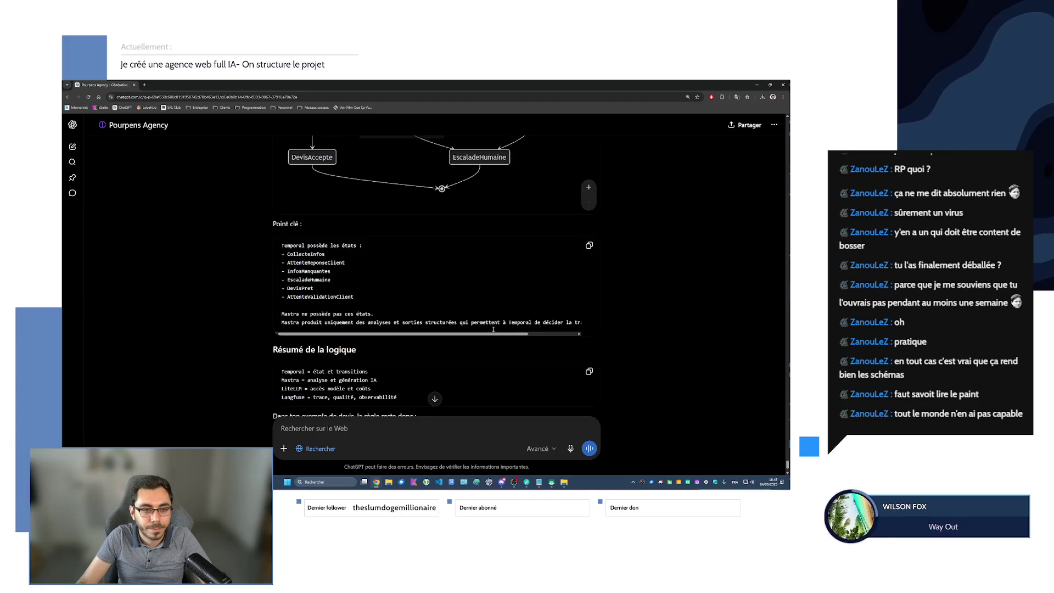
scroll(466, 322, down, 3)
scroll(465, 322, down, 1)
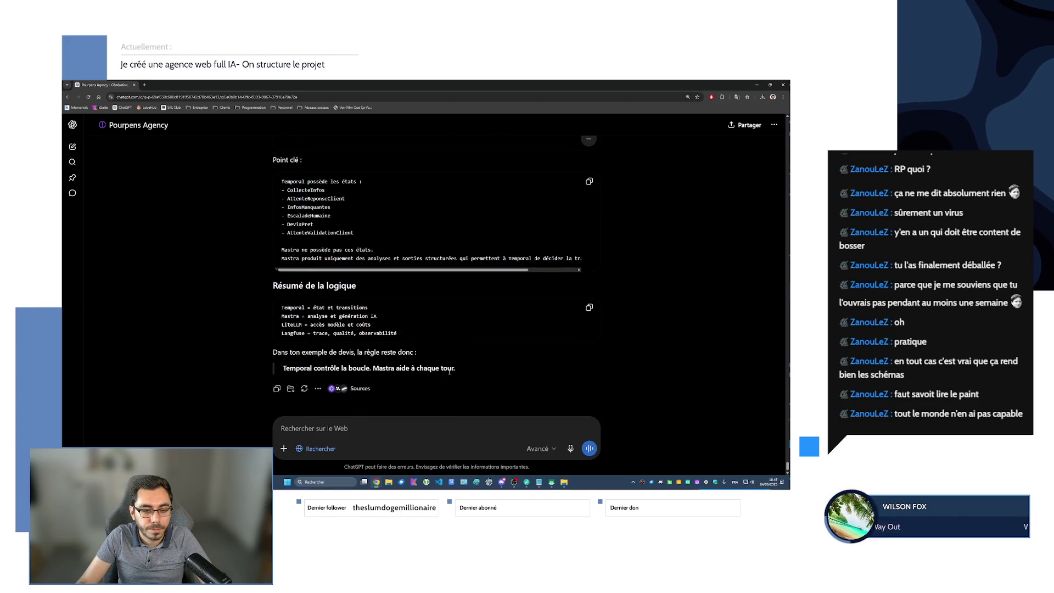
scroll(219, 354, up, 5)
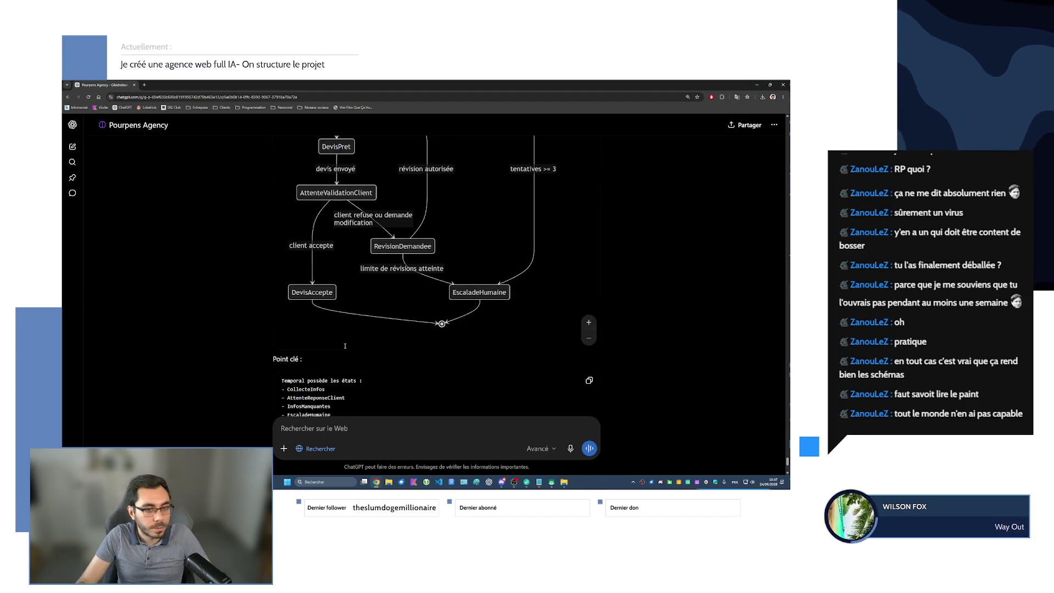
scroll(220, 354, up, 4)
scroll(220, 355, up, 2)
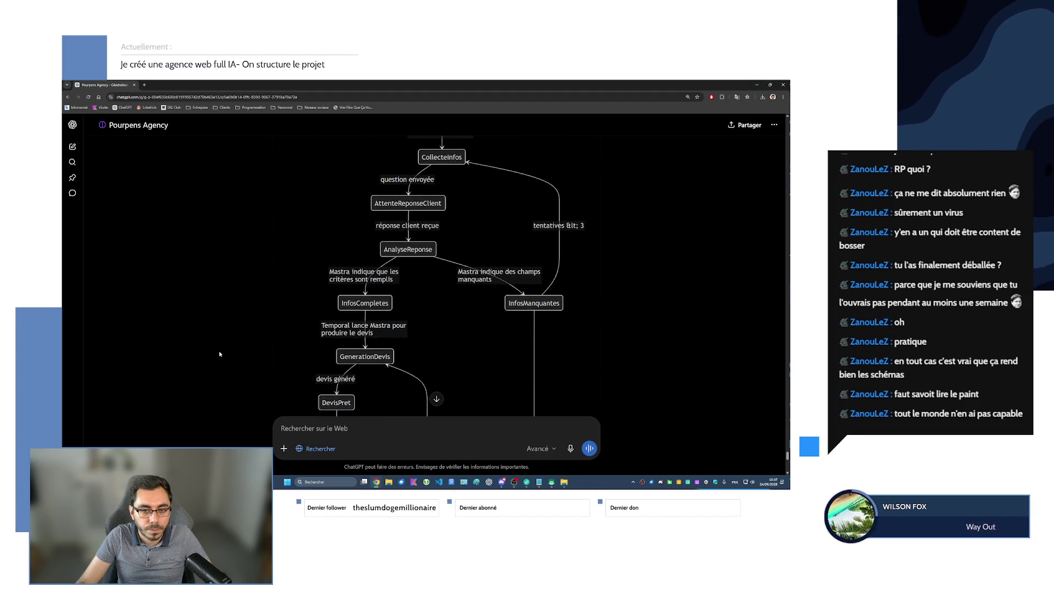
scroll(221, 354, down, 4)
scroll(222, 354, up, 4)
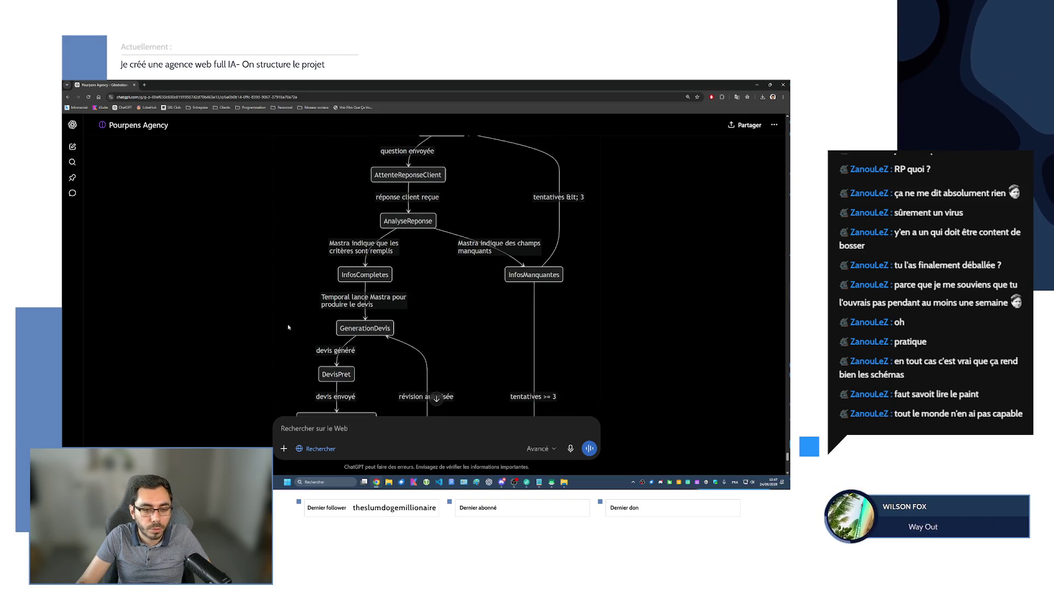
scroll(302, 326, up, 3)
scroll(281, 331, up, 2)
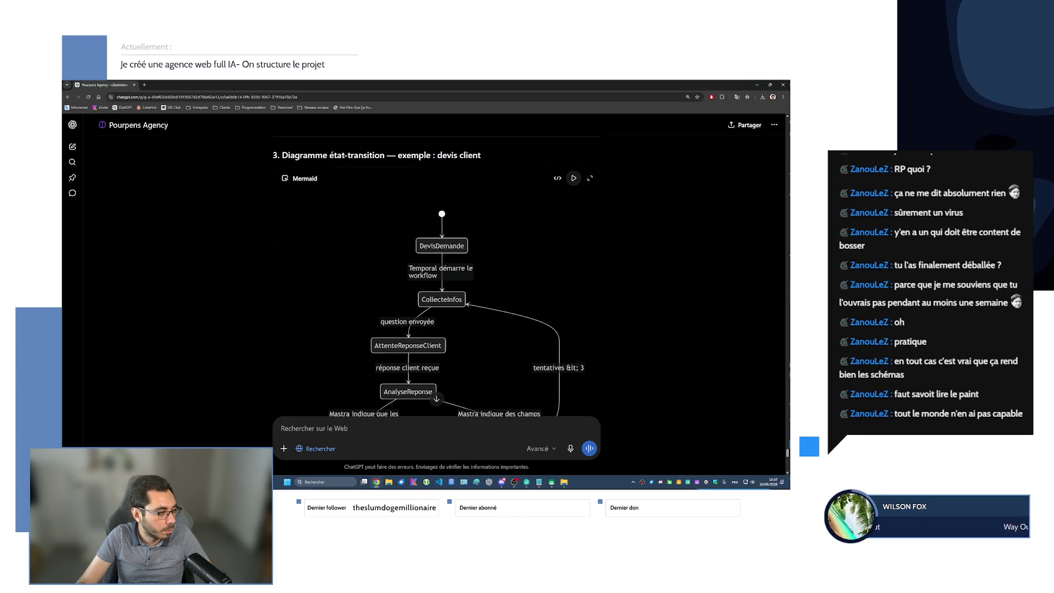
scroll(548, 144, down, 2)
scroll(548, 144, down, 8)
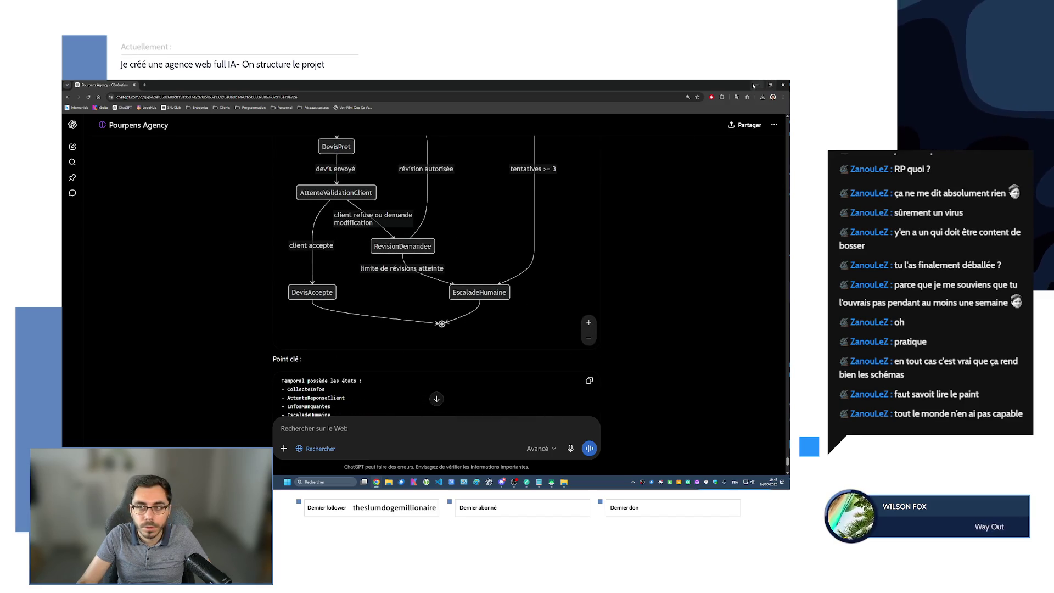
scroll(407, 275, down, 5)
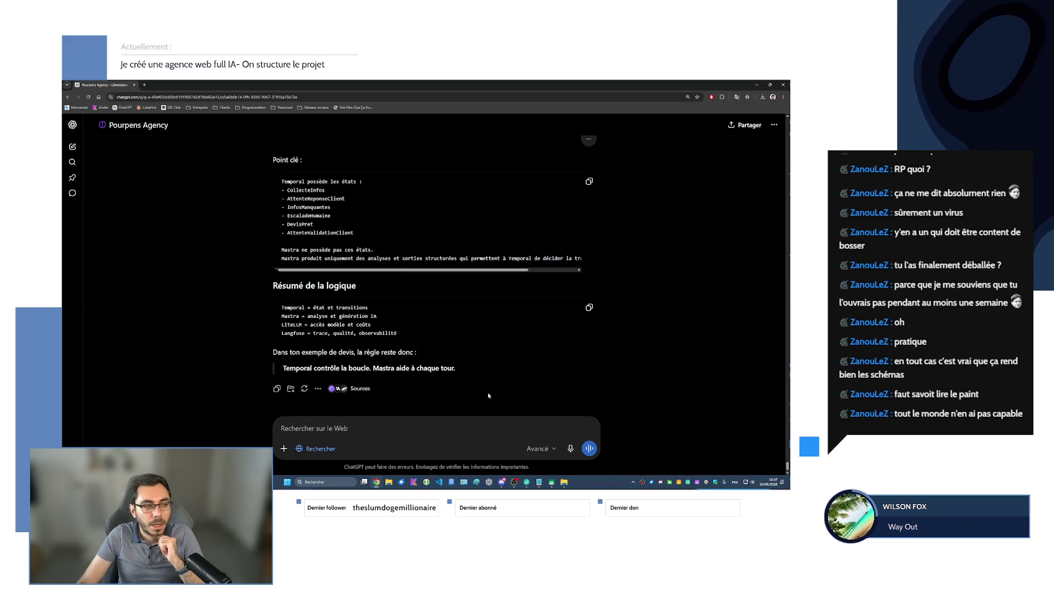
click(569, 449)
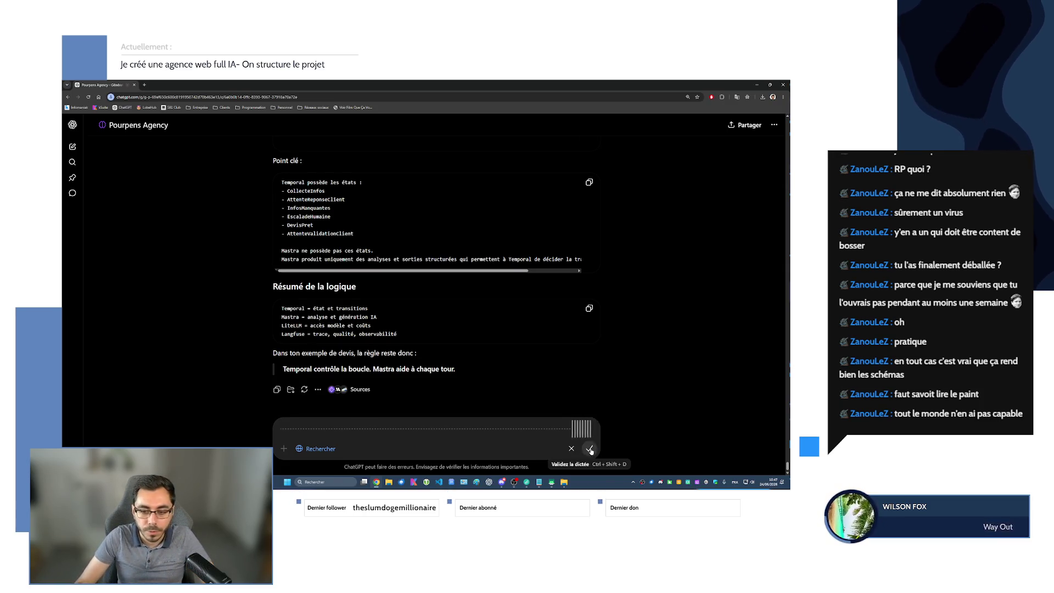
- Cancel the first dictation and restart recording the spoken prompt
click(571, 449)
click(572, 449)
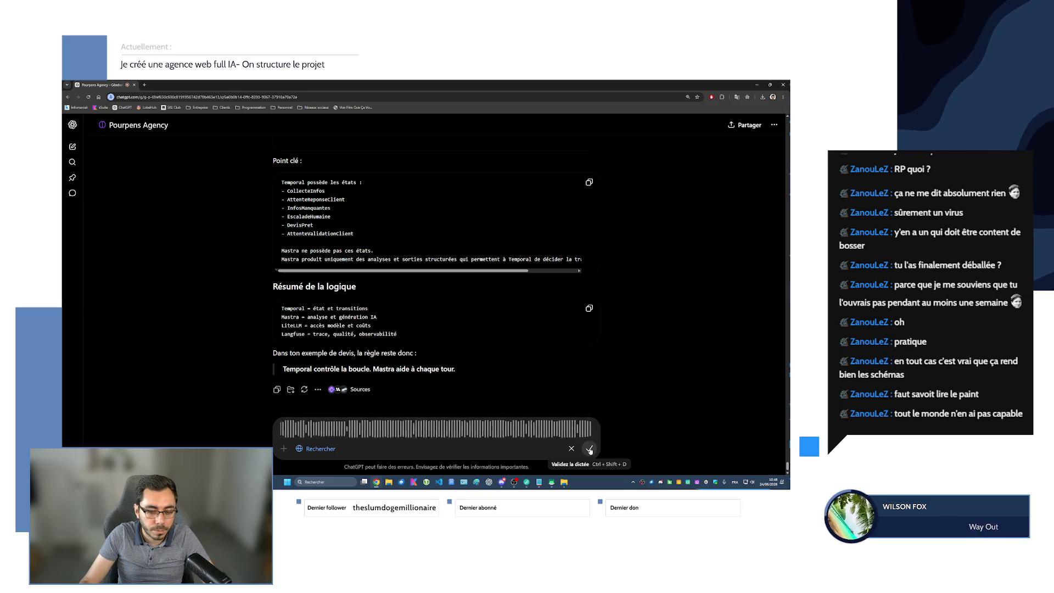
- Transcribe the dictated foundation-stack question (Debian, Docker Compose, Node.js, TypeScript preference), extending it with a second dictation
click(590, 450)
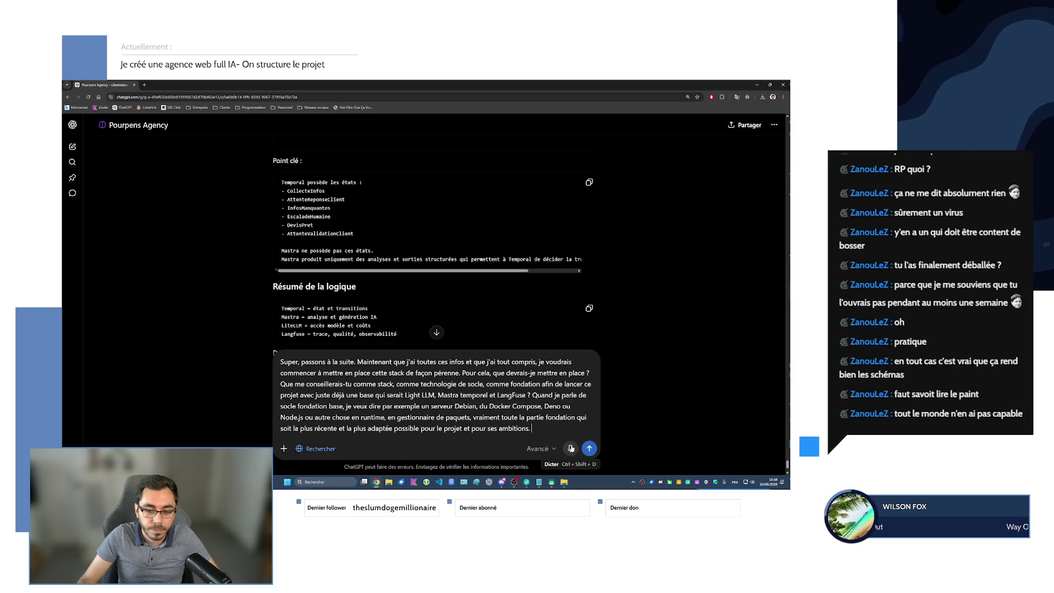
click(589, 449)
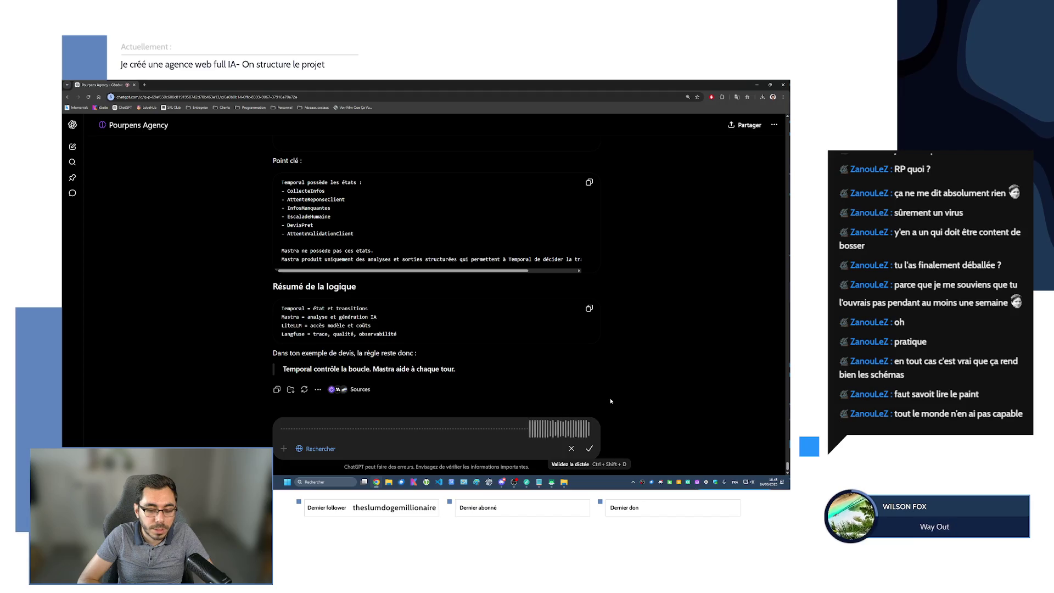
click(590, 448)
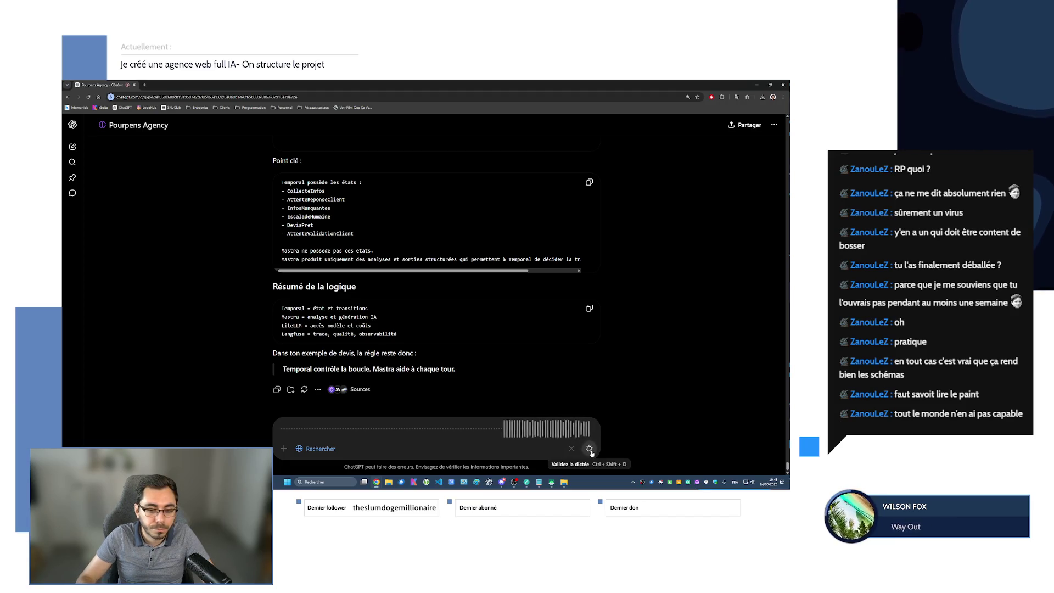